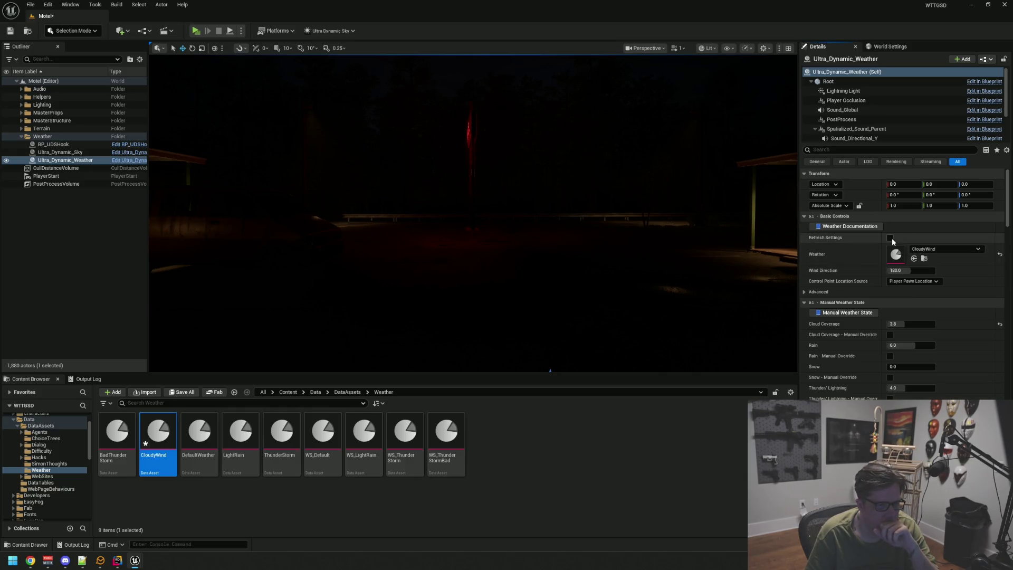
# Switch Voicemeeter Banana's A1 output from the speakers to Headphones (Realtek USB Audio), then return to Unreal.
pyautogui.moveTo(789, 217)
pyautogui.mouseDown()
pyautogui.moveTo(628, 188)
pyautogui.moveTo(649, 177)
pyautogui.moveTo(668, 191)
pyautogui.moveTo(533, 175)
pyautogui.mouseUp()
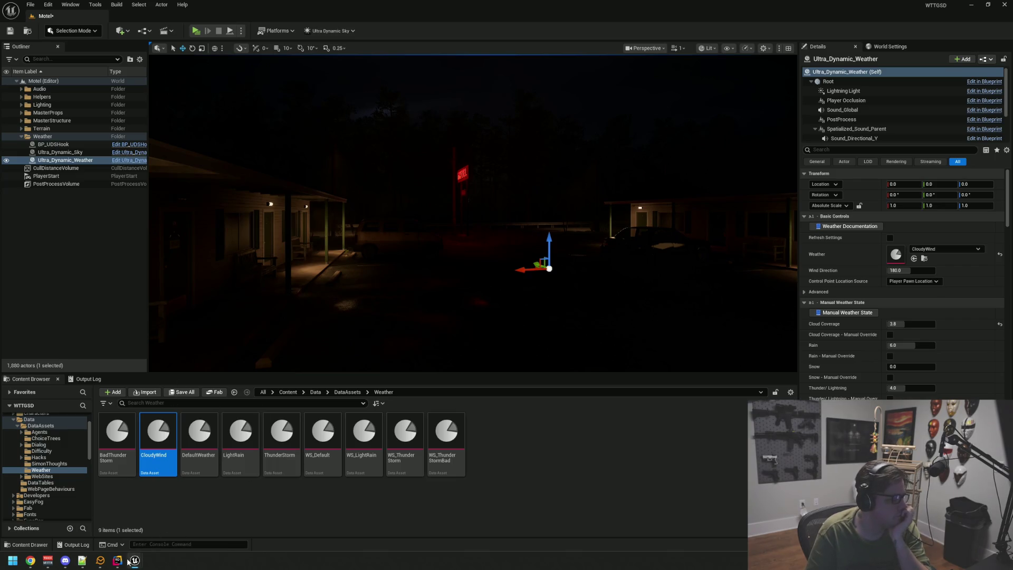
pyautogui.moveTo(133, 562)
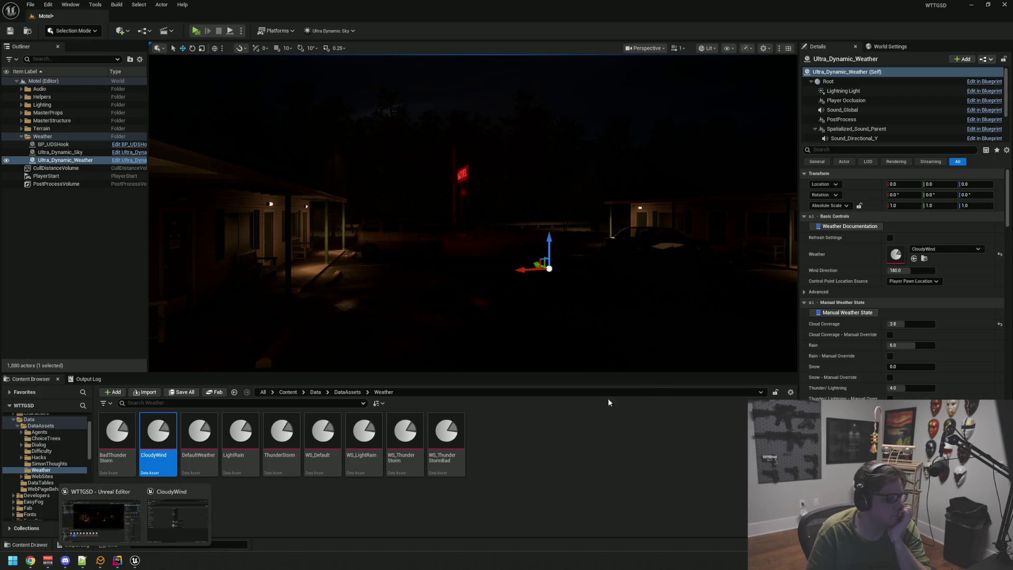
pyautogui.click(971, 7)
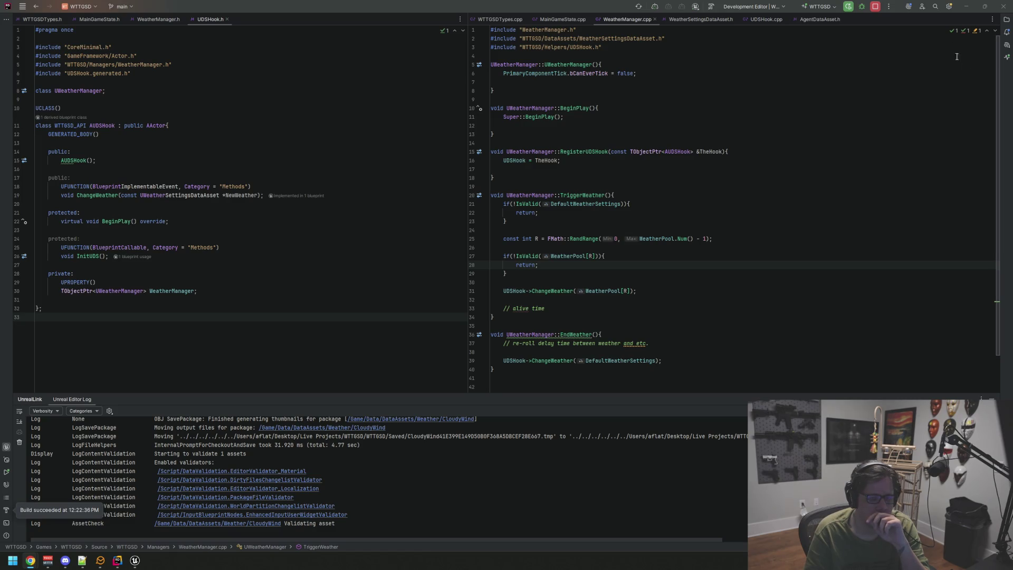
pyautogui.click(966, 7)
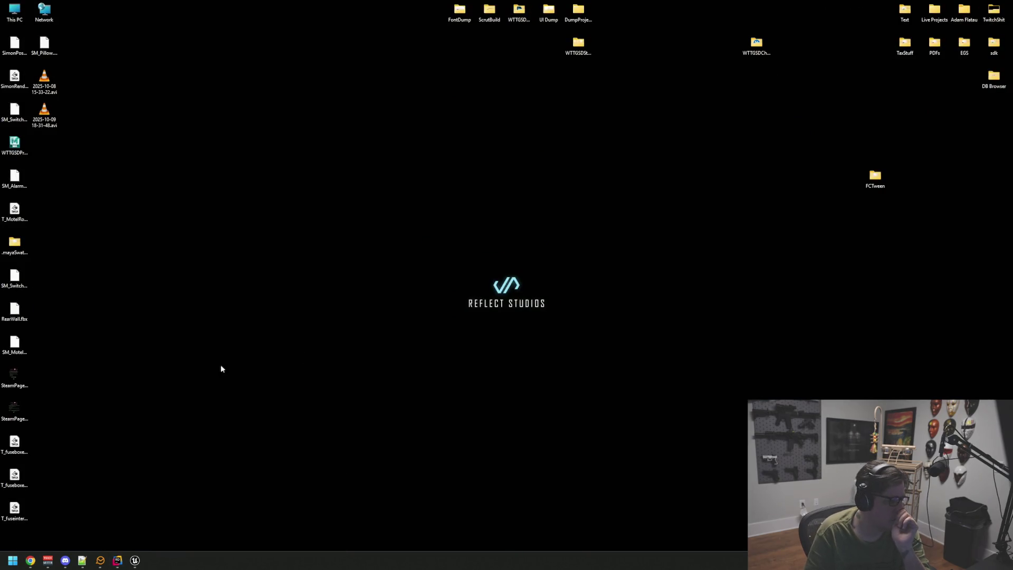
pyautogui.click(48, 560)
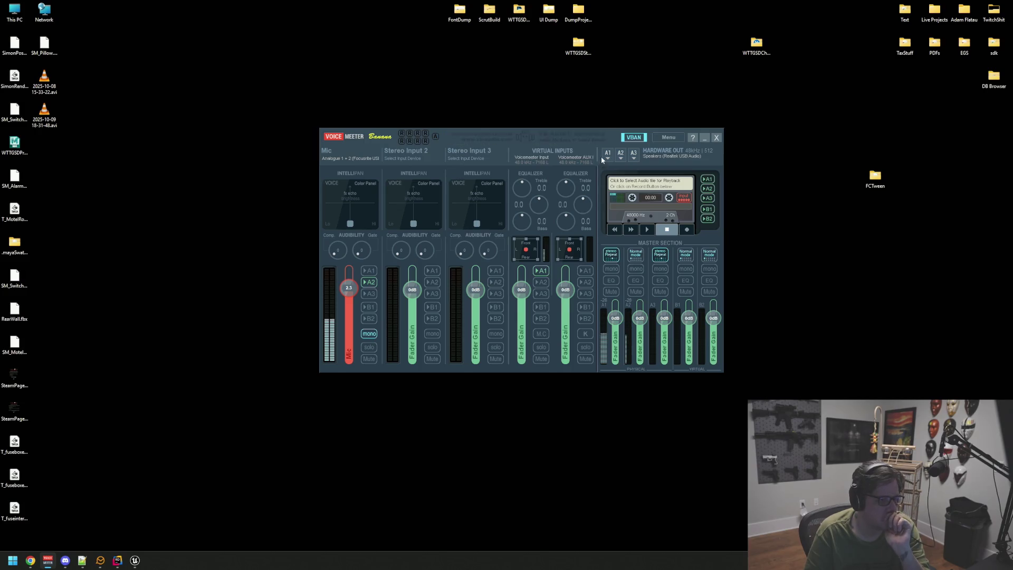
pyautogui.click(607, 154)
pyautogui.click(760, 203)
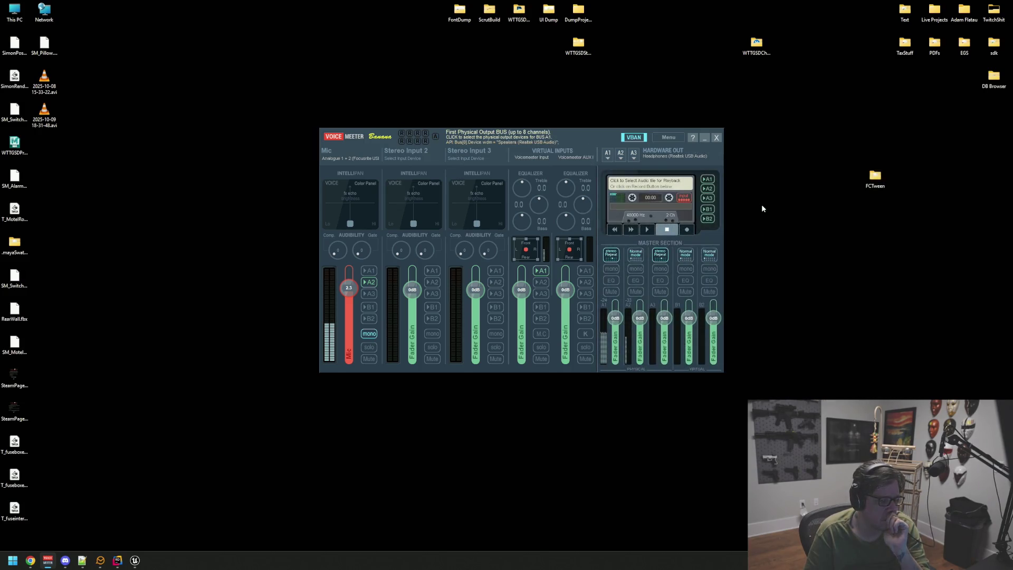
pyautogui.click(705, 137)
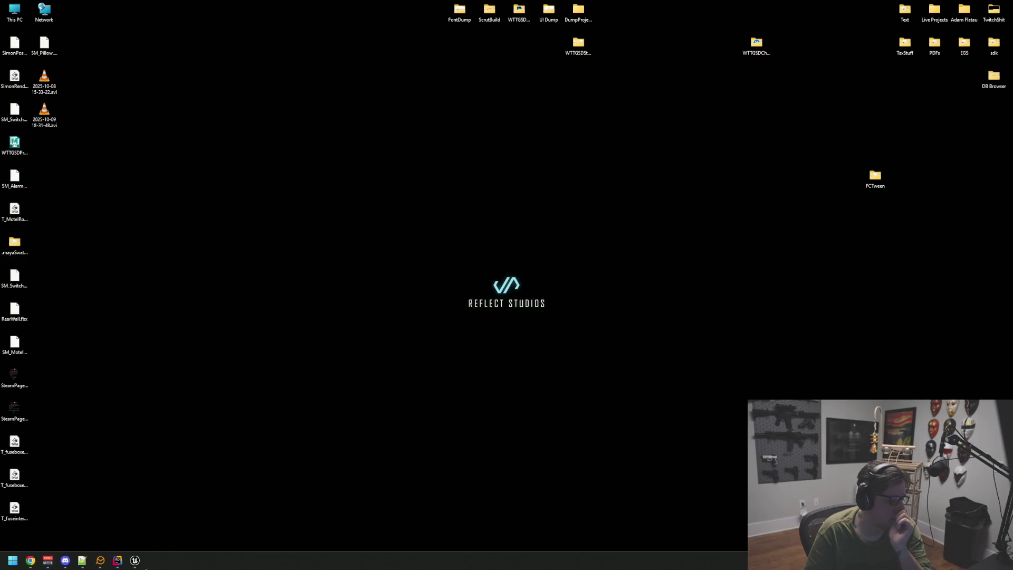
pyautogui.click(134, 561)
pyautogui.moveTo(443, 242); pyautogui.dragTo(757, 236)
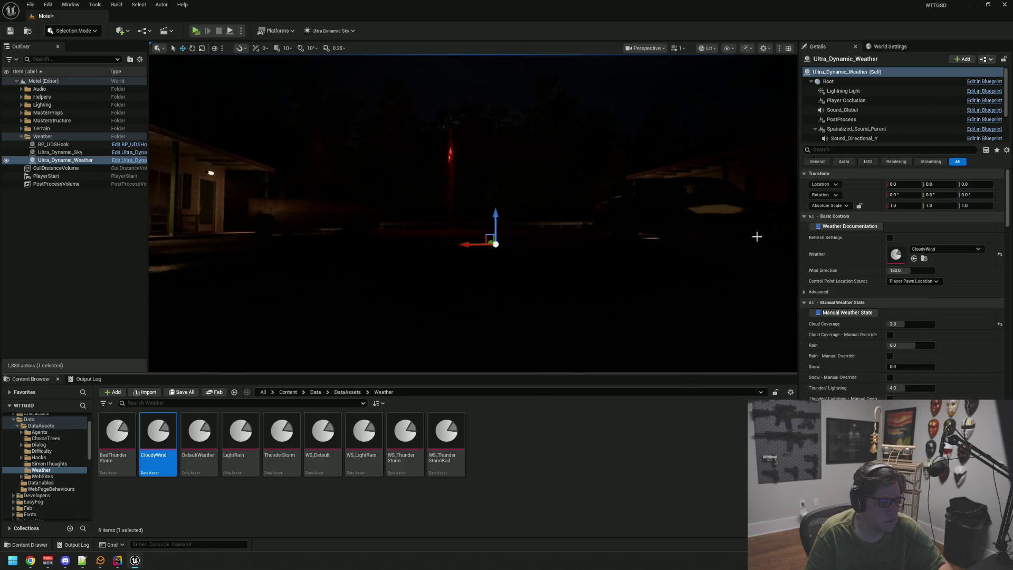
# Look over the motel night scene and save the Motel level with Ctrl+S.
pyautogui.moveTo(488, 232); pyautogui.dragTo(474, 235)
pyautogui.click(107, 261)
pyautogui.moveTo(410, 247); pyautogui.dragTo(410, 246)
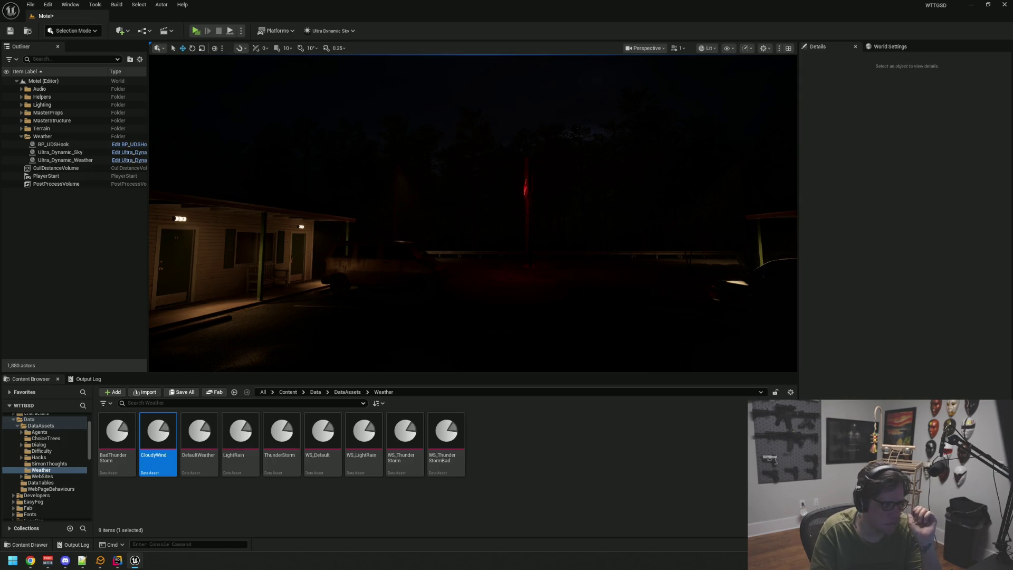
pyautogui.moveTo(220, 231); pyautogui.dragTo(219, 235)
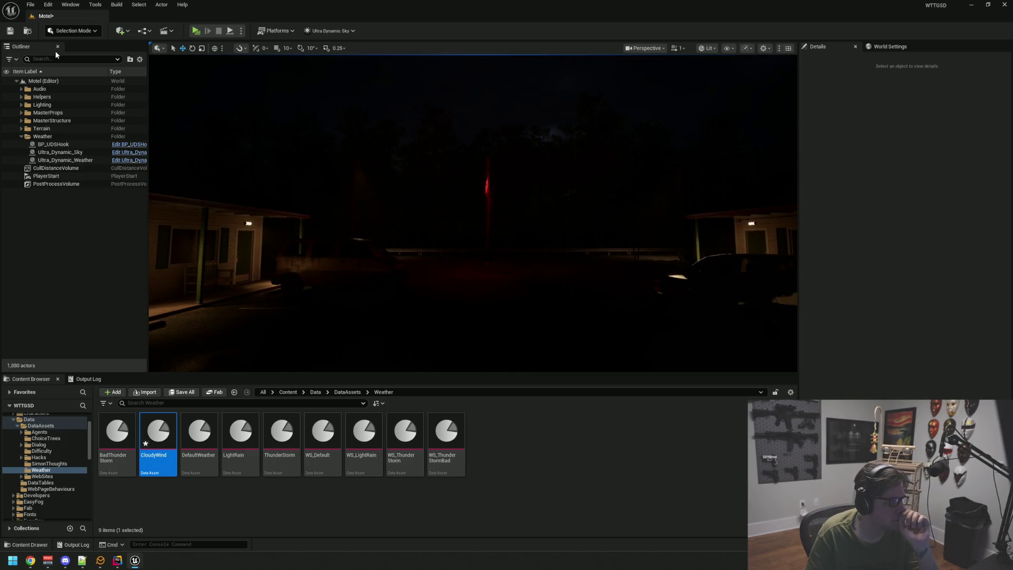
pyautogui.hotkey('ctrl', 's')
pyautogui.click(81, 161)
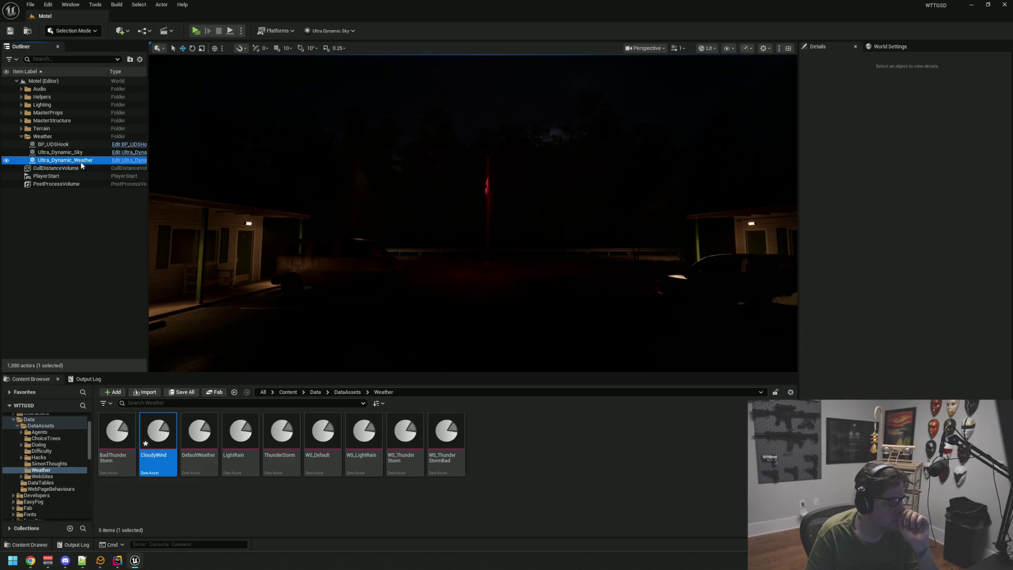
# Refresh the Ultra_Dynamic_Weather settings and look around the parking lot and sky.
pyautogui.click(890, 239)
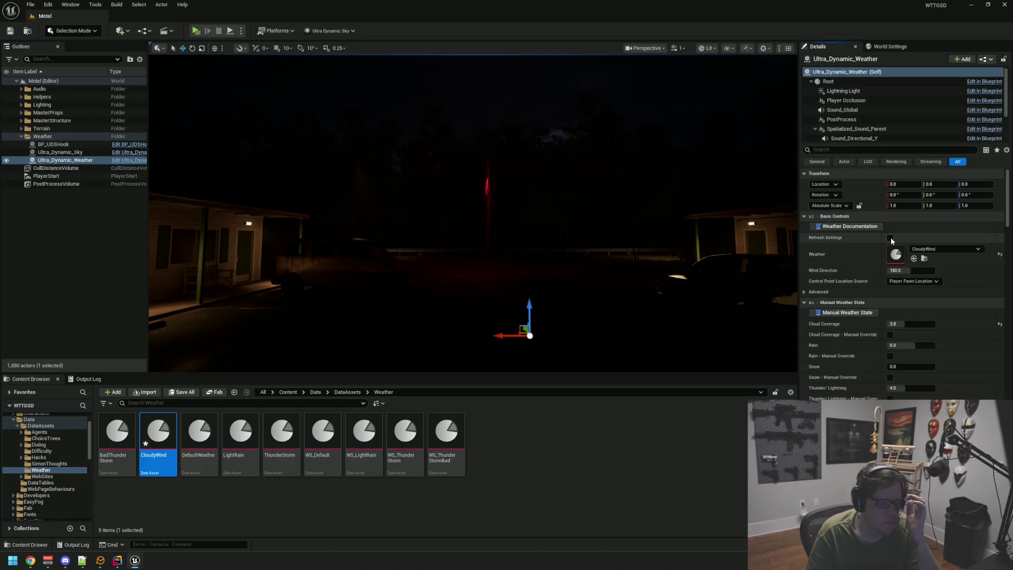
pyautogui.moveTo(583, 204); pyautogui.dragTo(589, 216)
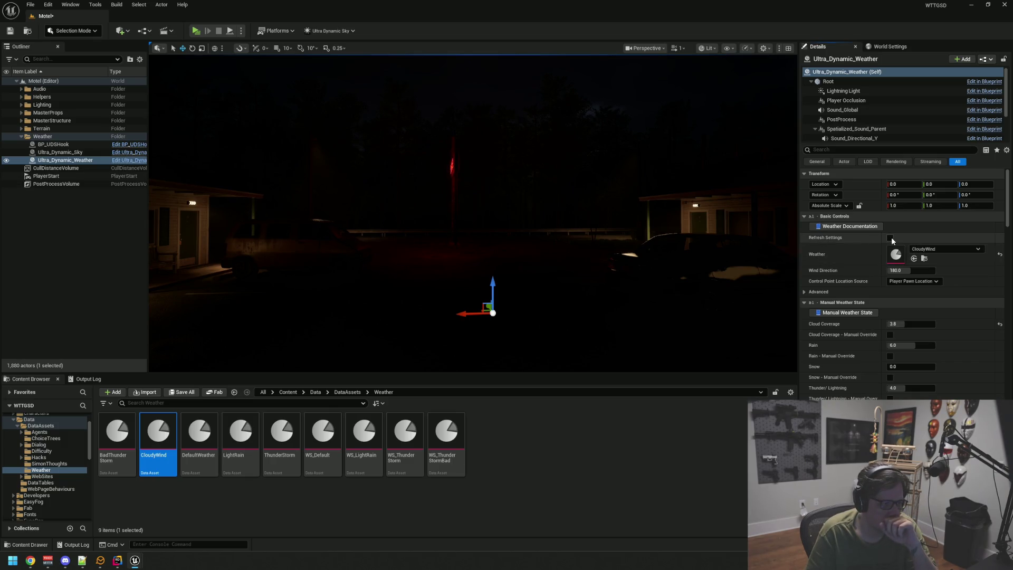
pyautogui.moveTo(542, 206)
pyautogui.mouseDown()
pyautogui.moveTo(577, 209)
pyautogui.moveTo(552, 209)
pyautogui.mouseUp()
pyautogui.moveTo(369, 211); pyautogui.dragTo(384, 210)
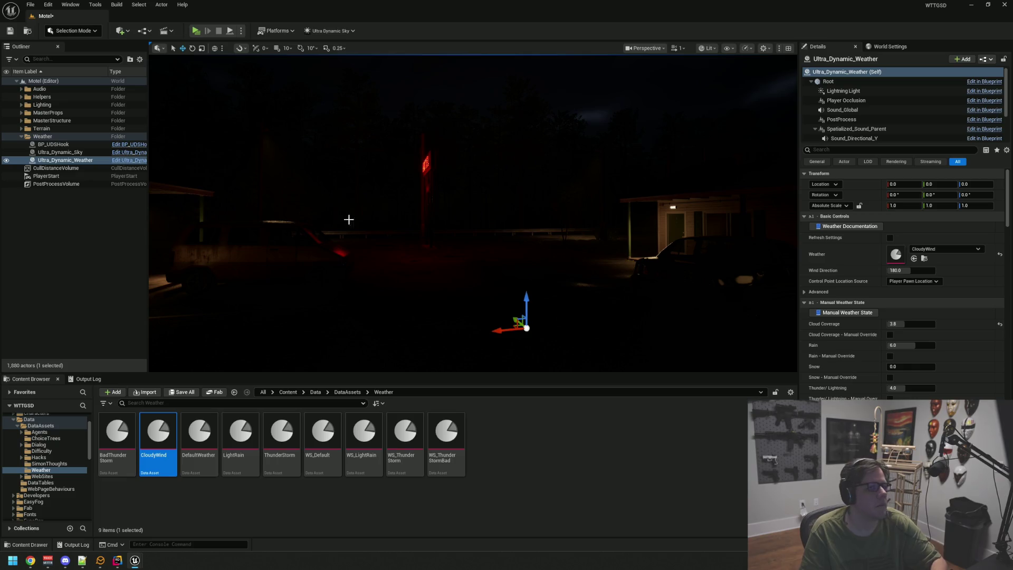
pyautogui.moveTo(502, 181)
pyautogui.mouseDown()
pyautogui.moveTo(574, 158)
pyautogui.moveTo(533, 198)
pyautogui.mouseUp()
pyautogui.moveTo(400, 208)
pyautogui.mouseDown()
pyautogui.moveTo(409, 187)
pyautogui.moveTo(432, 184)
pyautogui.moveTo(393, 182)
pyautogui.moveTo(121, 246)
pyautogui.mouseUp()
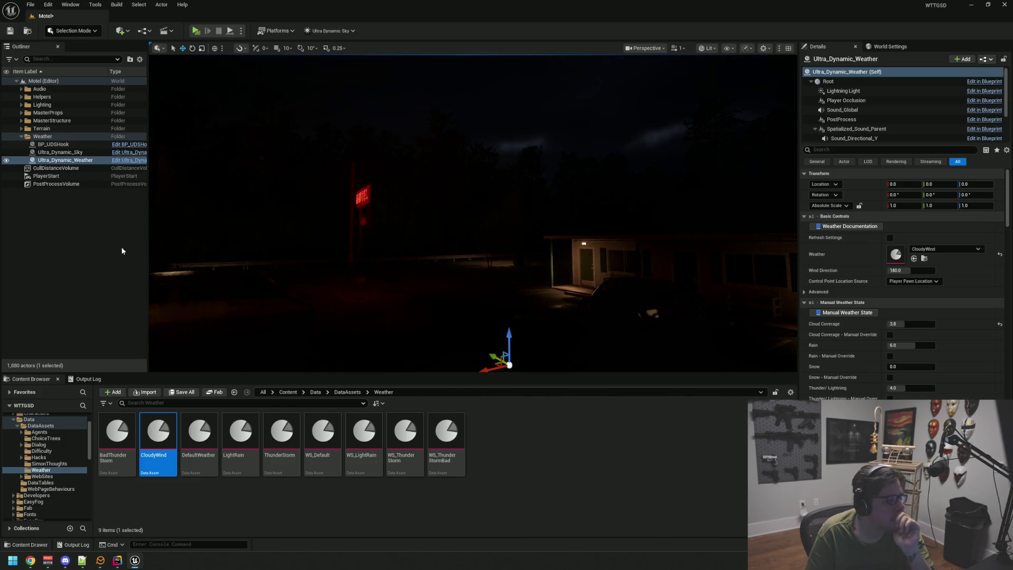
# Deselect the weather actor and go back to the UltraDynamicSky Sky_Modifiers folder.
pyautogui.click(75, 246)
pyautogui.moveTo(589, 246); pyautogui.dragTo(570, 251)
pyautogui.hotkey('alt', 'Left')
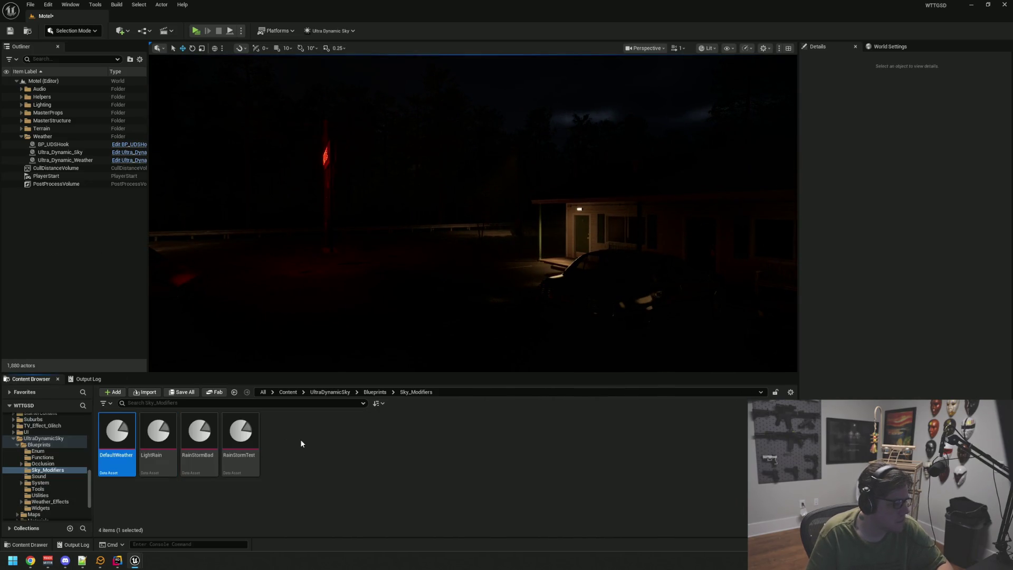
# Duplicate DefaultWeather as a new sky modifier named CloudyWindy and save.
pyautogui.hotkey('ctrl', 'd')
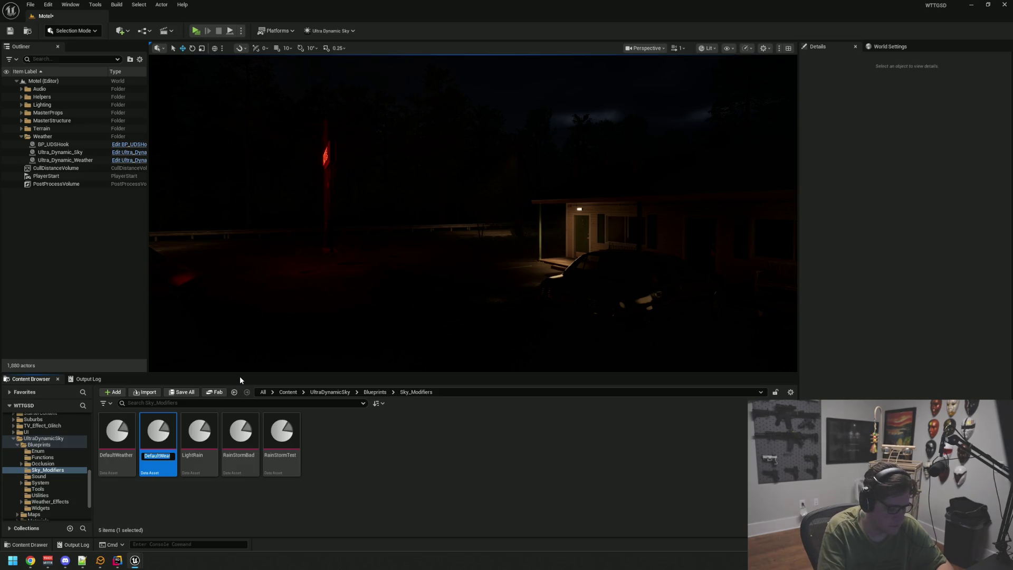
pyautogui.write('CloudyWindy')
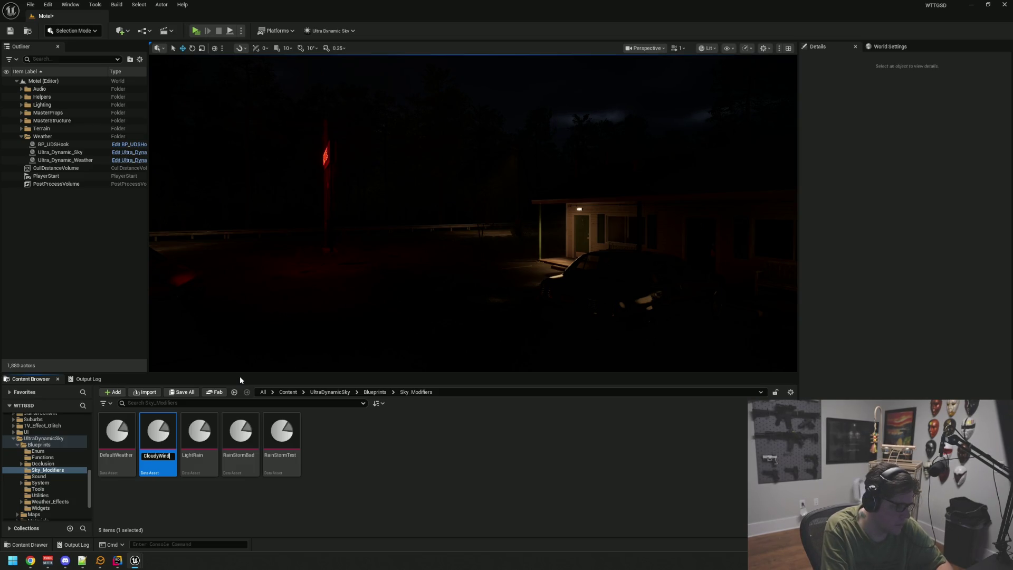
pyautogui.press('Return')
pyautogui.hotkey('ctrl', 's')
pyautogui.moveTo(452, 226); pyautogui.dragTo(446, 230)
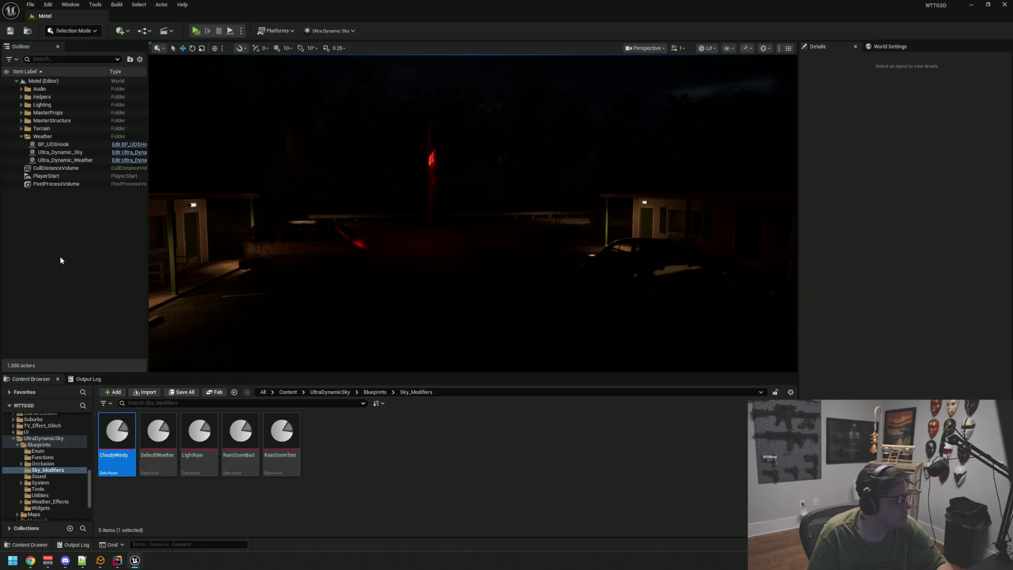
pyautogui.click(329, 31)
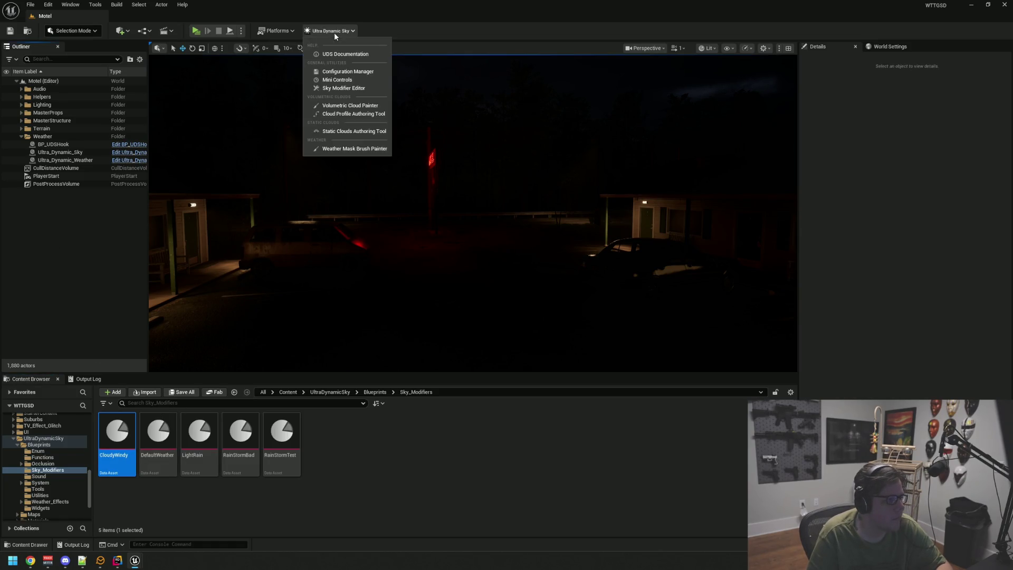
# Load the CloudyWindy modifier into the Ultra Dynamic Sky Sky Modifier Editor.
pyautogui.click(356, 88)
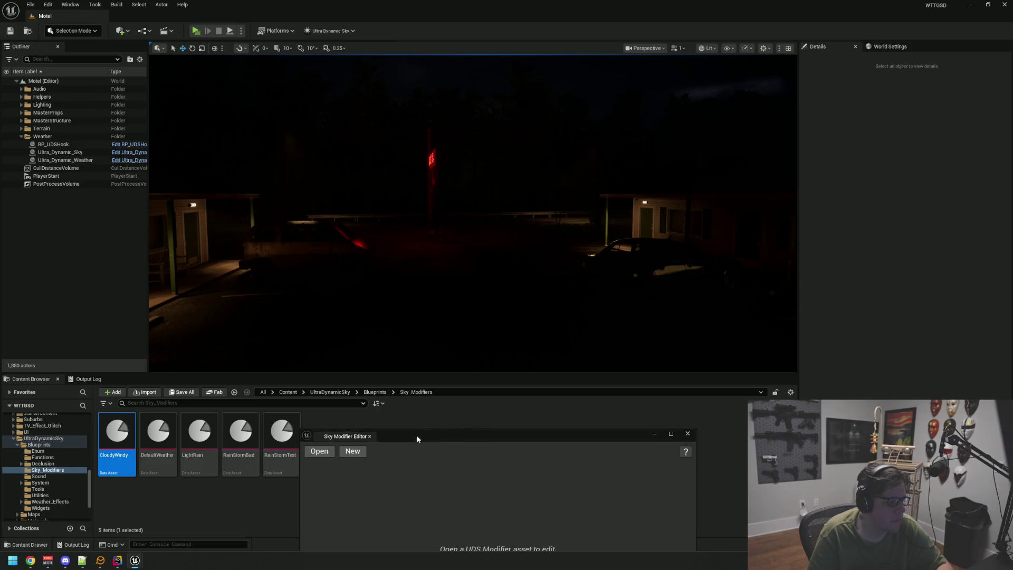
pyautogui.moveTo(416, 438); pyautogui.dragTo(463, 202)
pyautogui.click(375, 217)
pyautogui.click(561, 309)
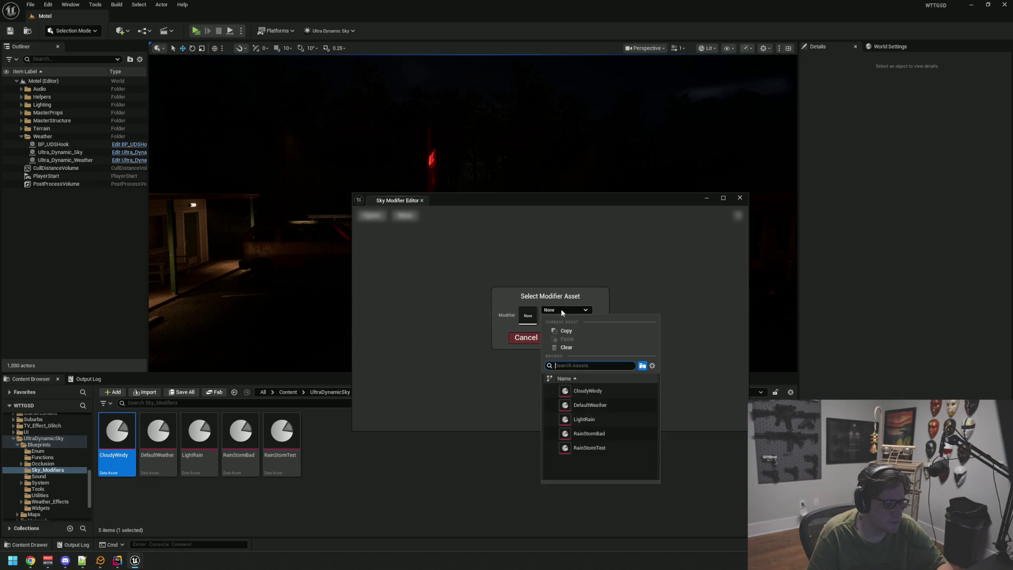
pyautogui.click(599, 388)
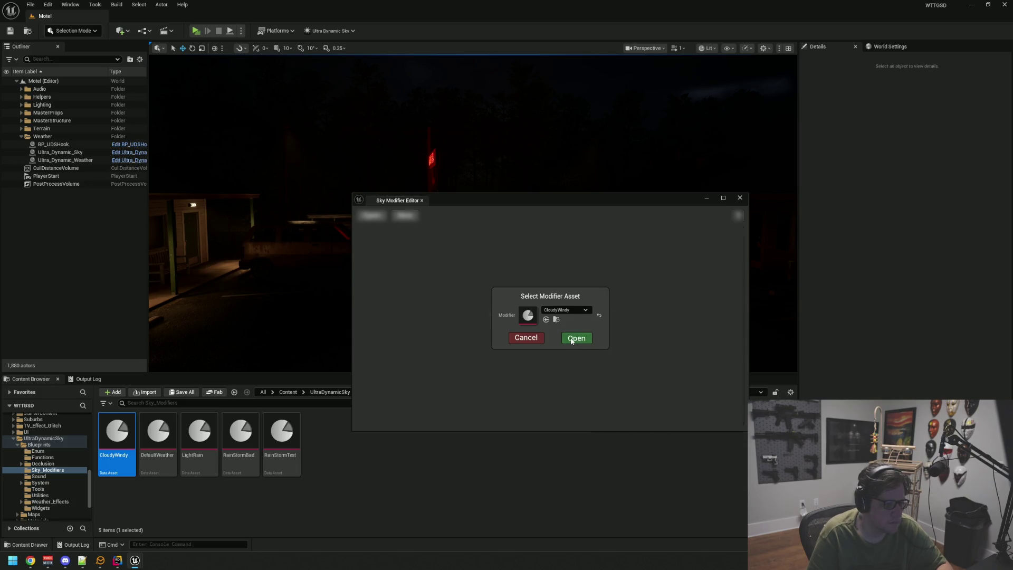
pyautogui.click(572, 339)
pyautogui.moveTo(522, 201)
pyautogui.mouseDown()
pyautogui.moveTo(797, 239)
pyautogui.moveTo(814, 227)
pyautogui.mouseUp()
# Under Basic Controls, set Extra Night Brightness When Cloudy to 0.75.
pyautogui.click(666, 275)
pyautogui.write('0')
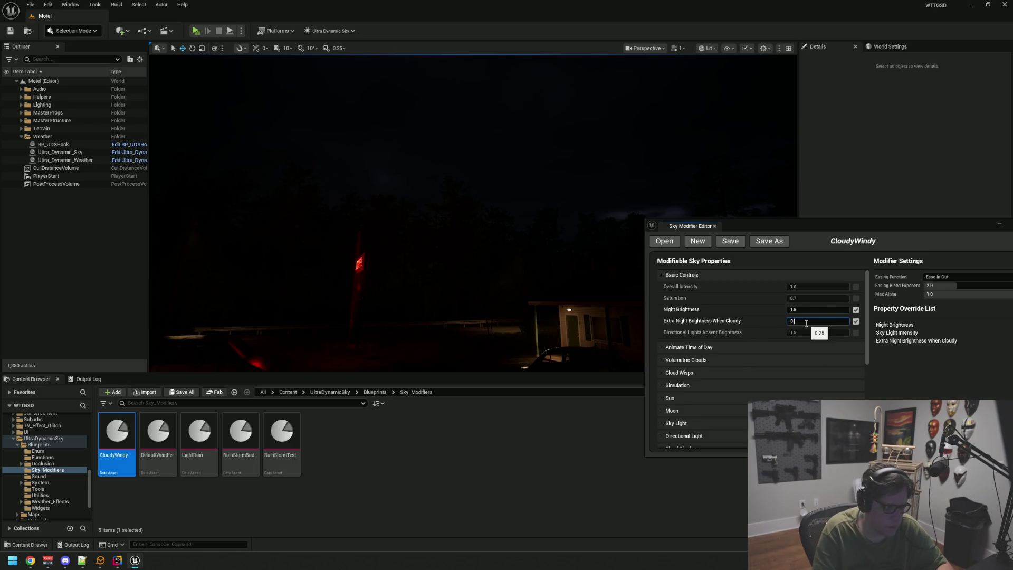
pyautogui.write('.75')
pyautogui.press('Return')
pyautogui.moveTo(815, 233); pyautogui.dragTo(549, 255)
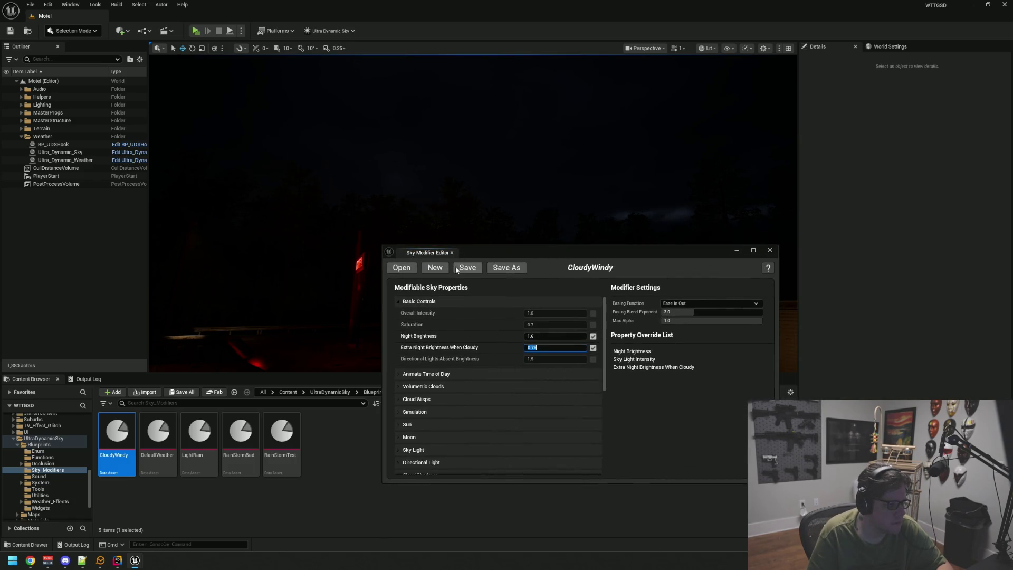
pyautogui.moveTo(485, 251); pyautogui.dragTo(442, 312)
pyautogui.click(79, 161)
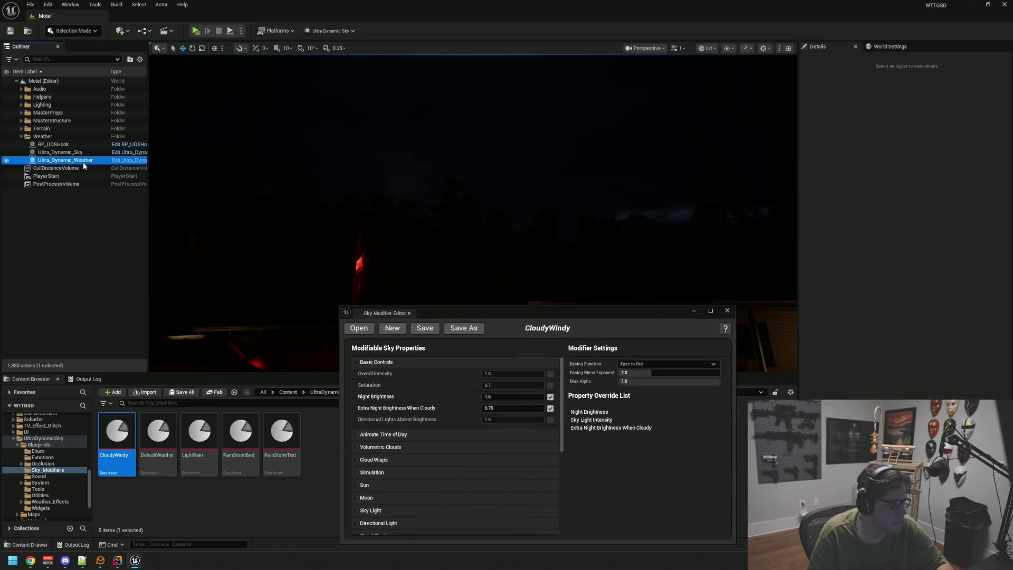
# Refresh the weather actor's settings and save the Motel level.
pyautogui.click(891, 238)
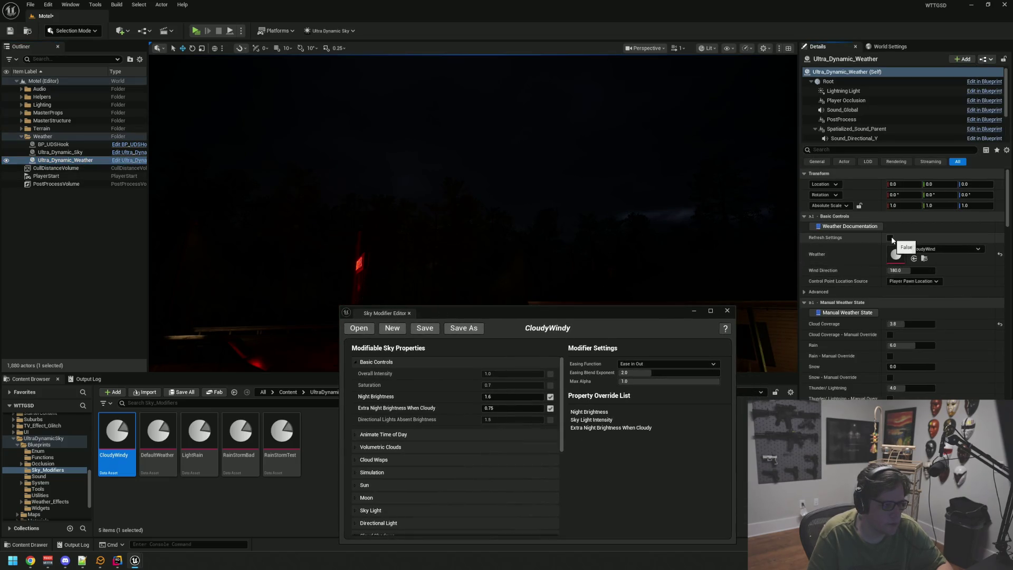
pyautogui.moveTo(547, 210); pyautogui.dragTo(562, 219)
pyautogui.hotkey('ctrl', 's')
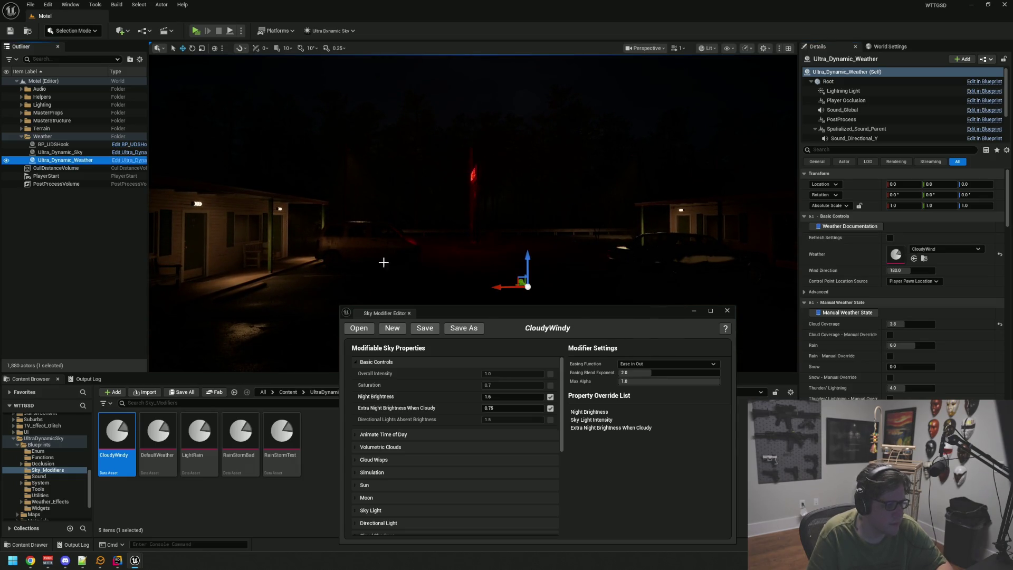
# Browse the Content Browser to the project's Maps folder.
pyautogui.scroll(-3, 44, 446)
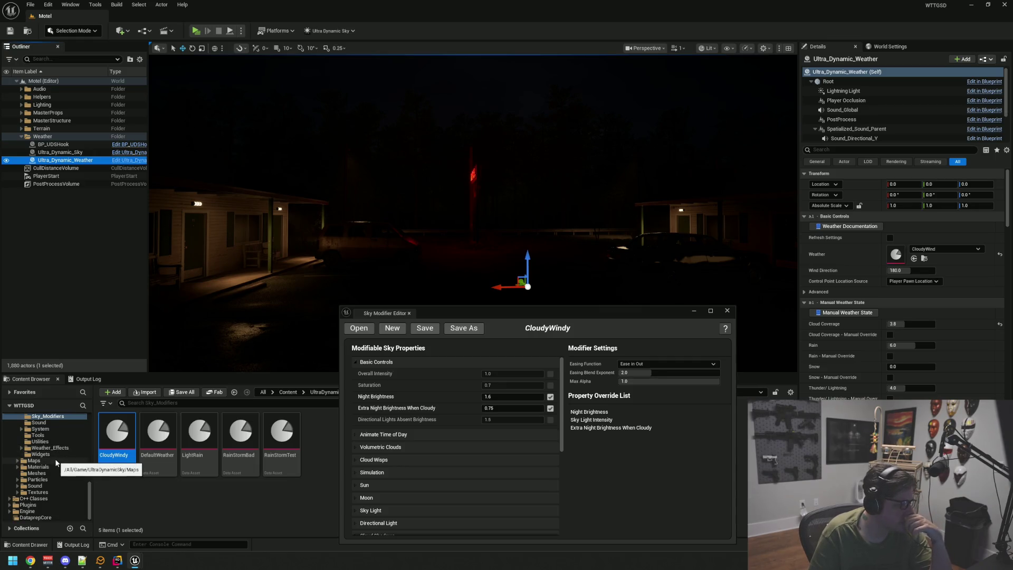
pyautogui.click(47, 460)
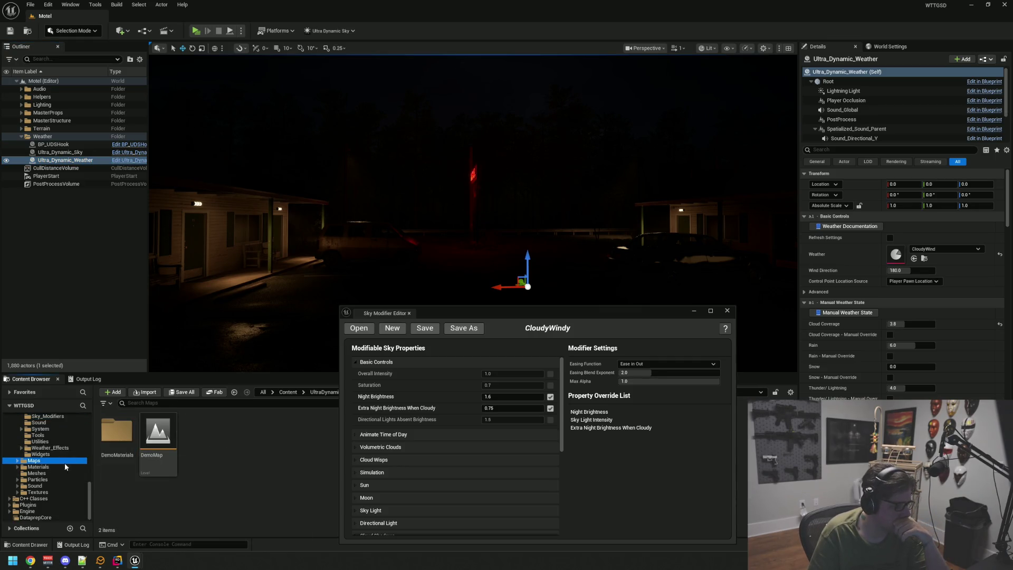
pyautogui.scroll(5, 47, 480)
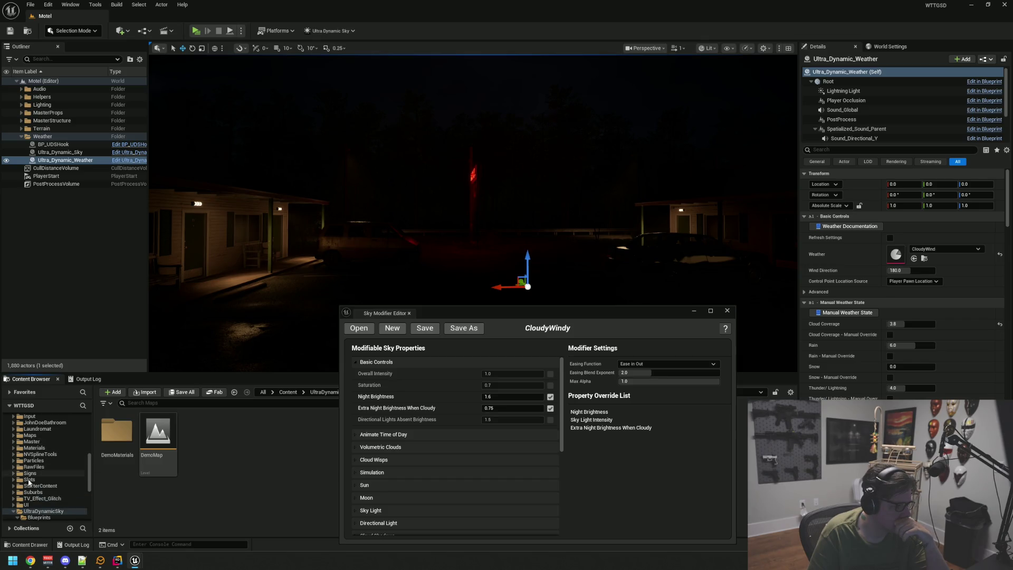
pyautogui.click(16, 512)
pyautogui.scroll(4, 44, 485)
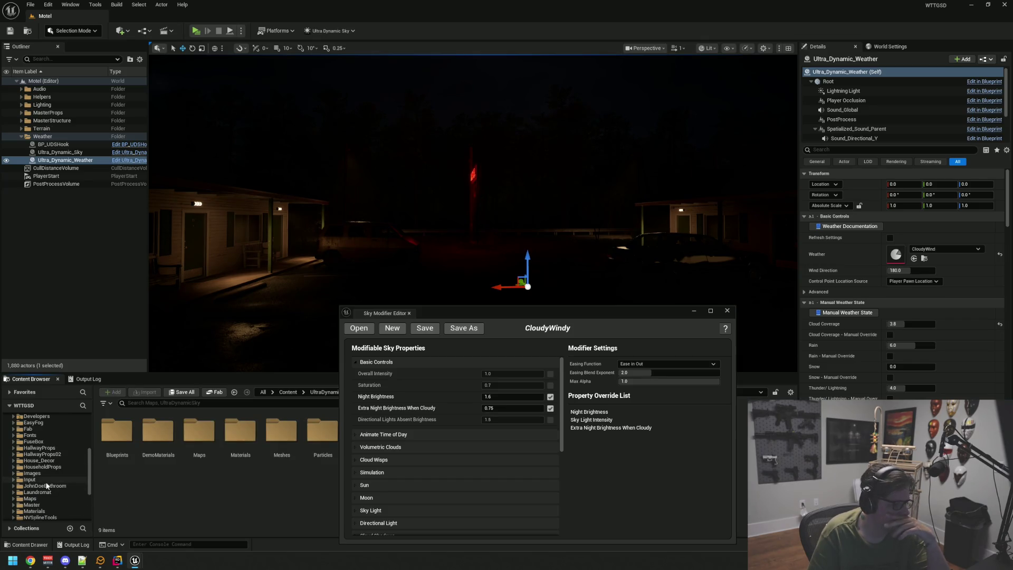
pyautogui.click(48, 498)
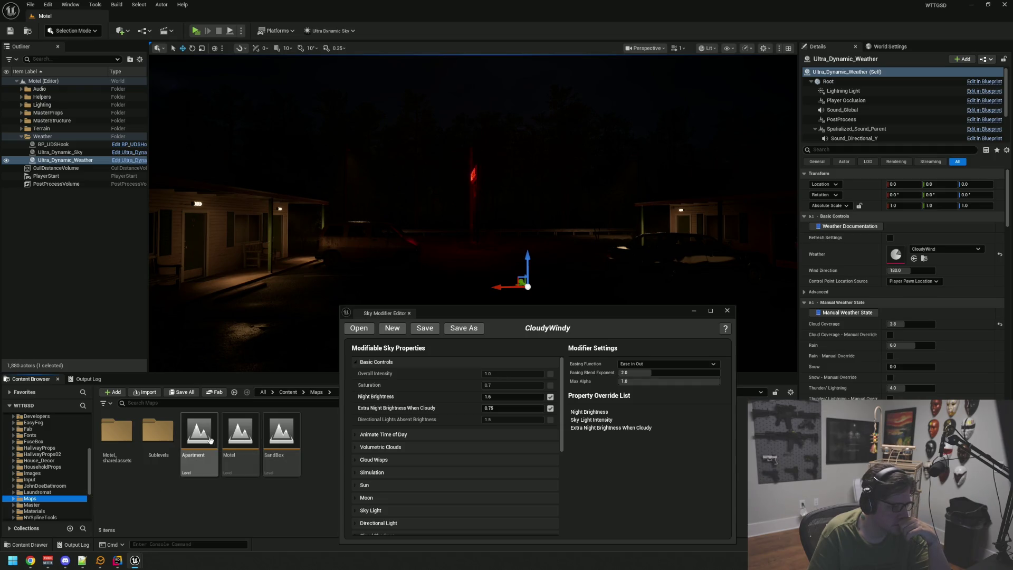
# Open the SandBox level, then reopen Motel and switch to game view.
pyautogui.click(295, 442)
pyautogui.doubleClick(286, 431)
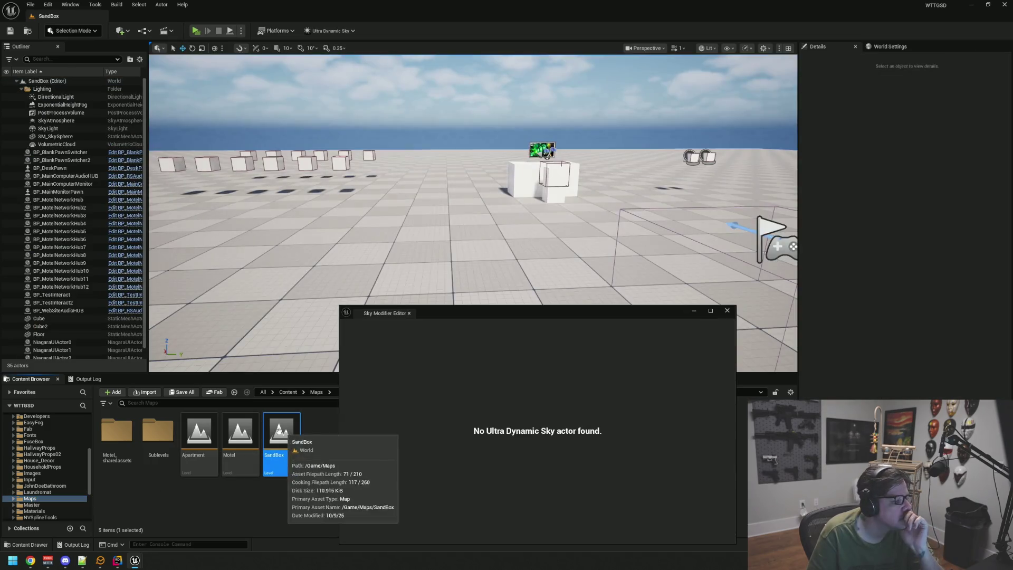
pyautogui.doubleClick(240, 438)
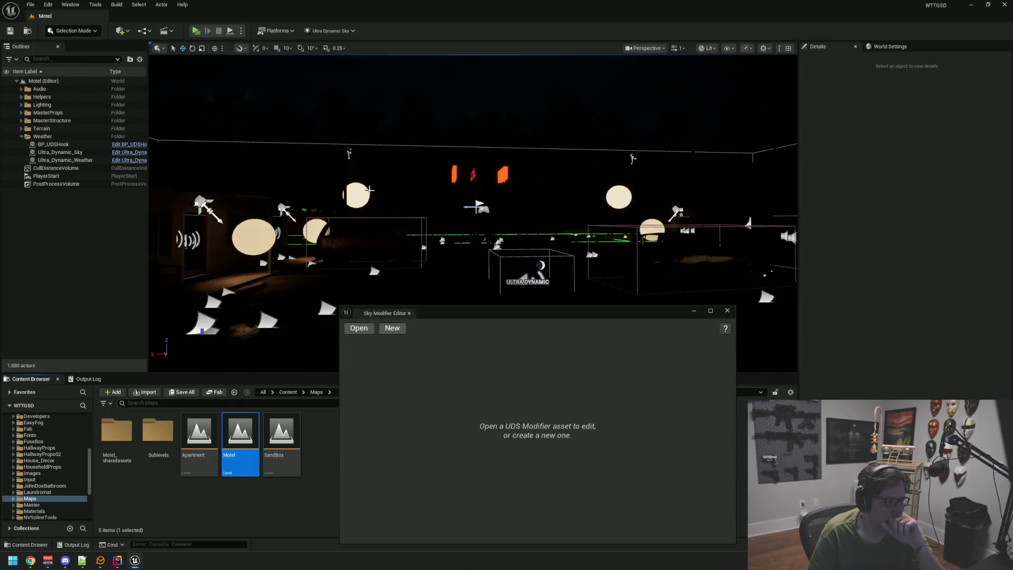
pyautogui.press('g')
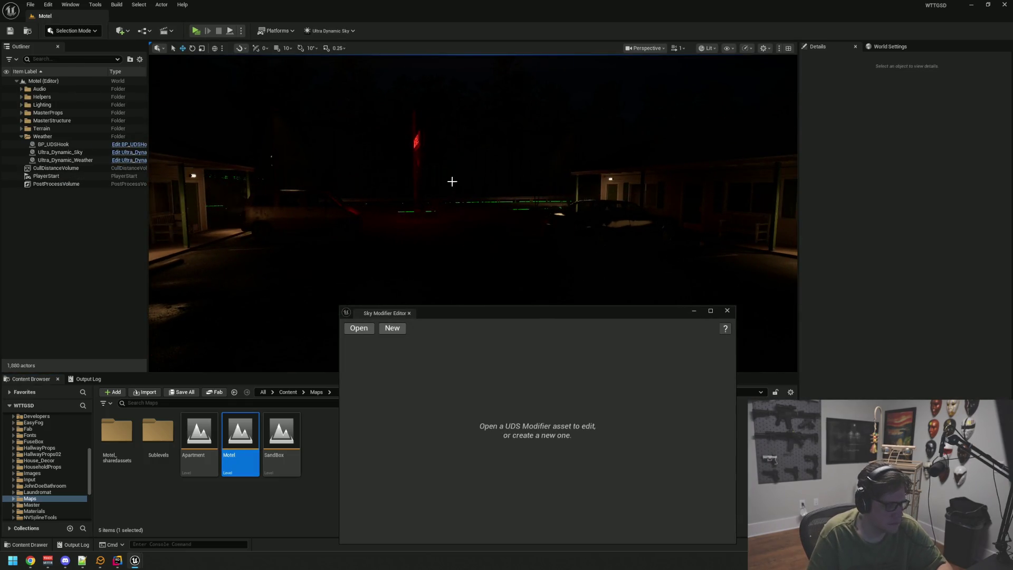
pyautogui.scroll(2, 472, 294)
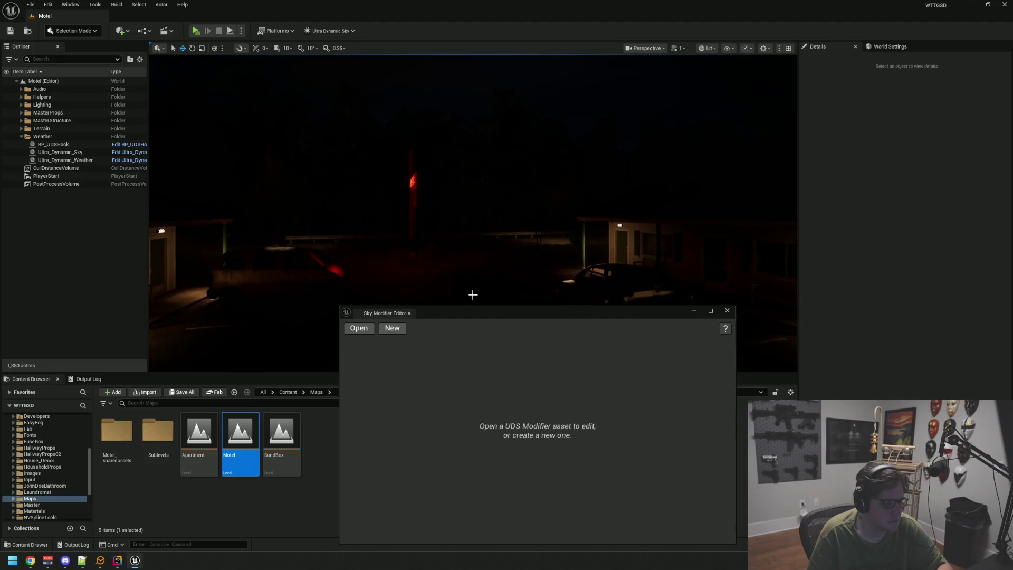
pyautogui.moveTo(451, 312)
pyautogui.mouseDown()
pyautogui.moveTo(448, 204)
pyautogui.moveTo(239, 247)
pyautogui.mouseUp()
pyautogui.click(82, 161)
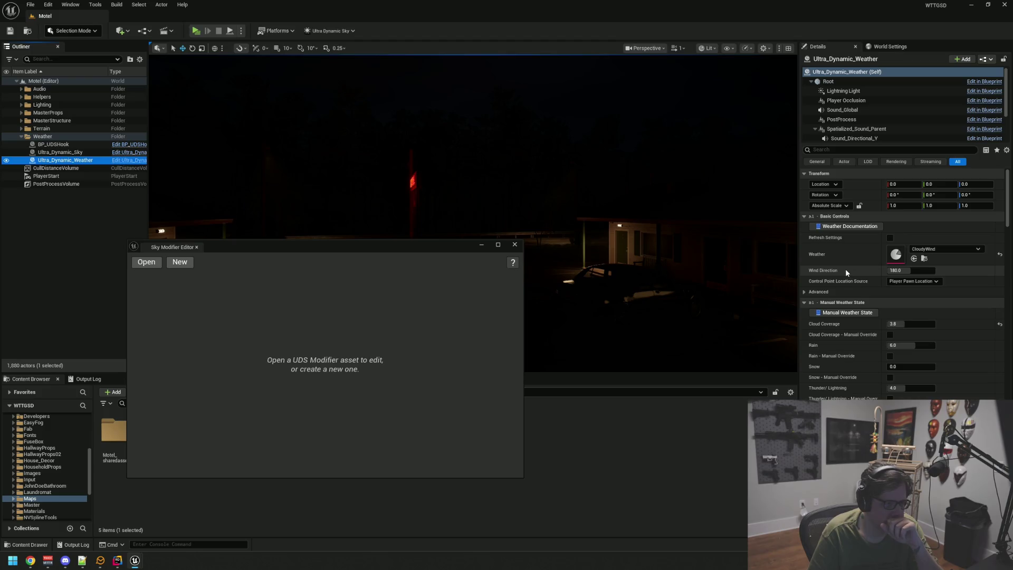
# Refresh the weather settings and load CloudyWindy into the Sky Modifier Editor.
pyautogui.click(889, 238)
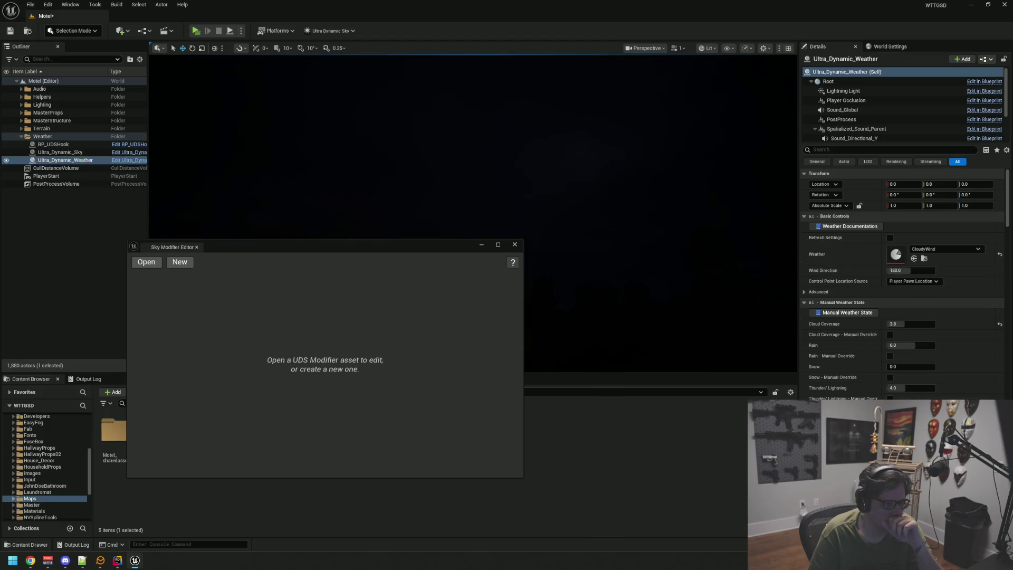
pyautogui.moveTo(315, 244); pyautogui.dragTo(559, 289)
pyautogui.click(405, 308)
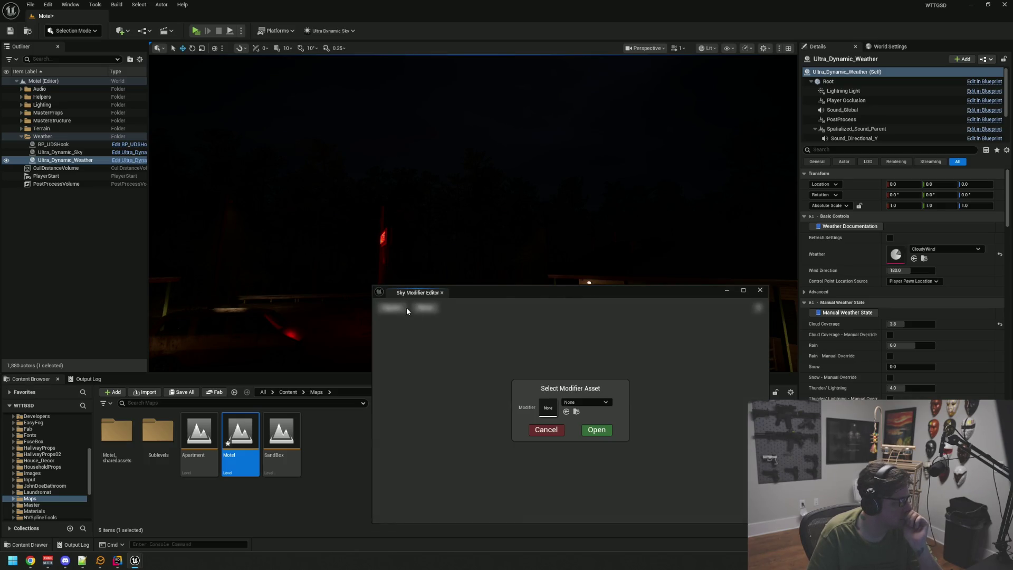
pyautogui.click(546, 430)
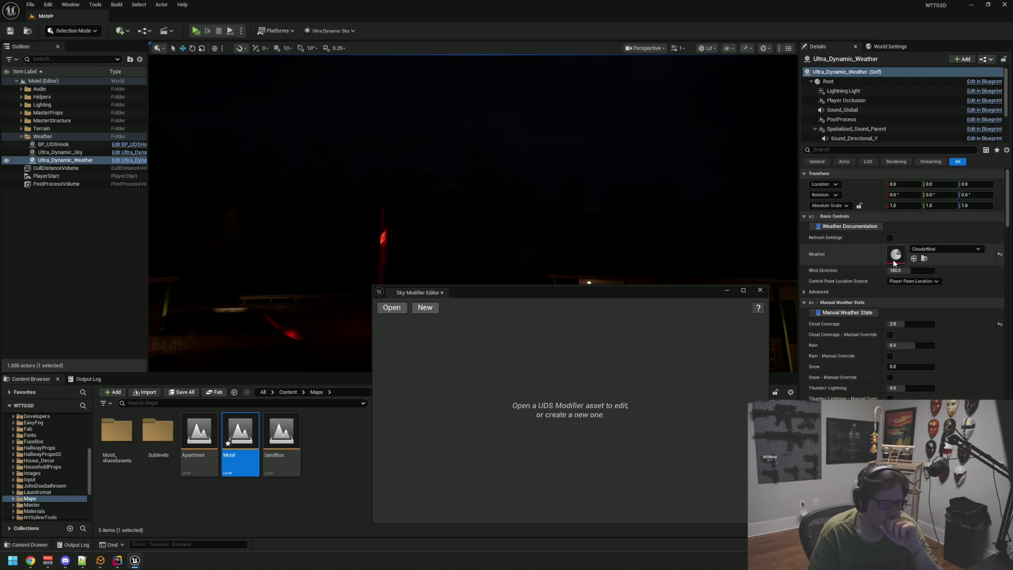
pyautogui.moveTo(445, 267)
pyautogui.mouseDown()
pyautogui.moveTo(401, 274)
pyautogui.moveTo(446, 267)
pyautogui.mouseUp()
pyautogui.click(393, 308)
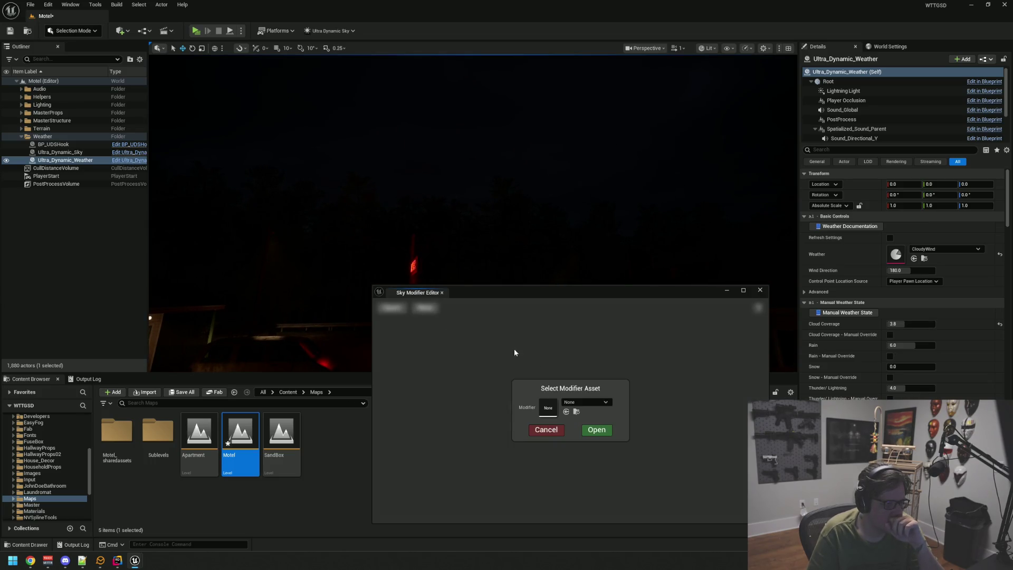
pyautogui.click(585, 403)
pyautogui.click(607, 304)
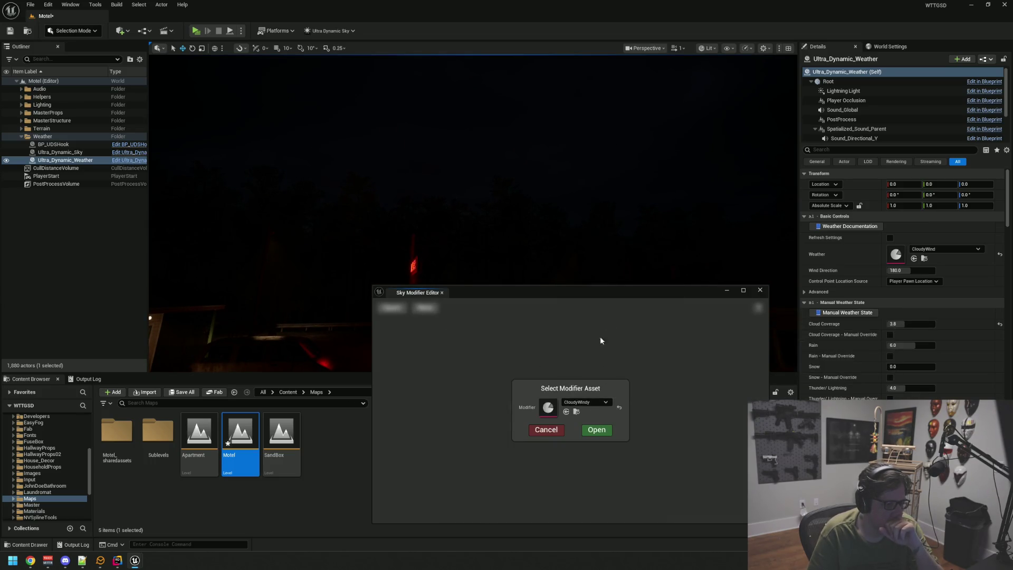
pyautogui.click(597, 430)
pyautogui.moveTo(522, 294); pyautogui.dragTo(416, 317)
# Set Extra Night Brightness When Cloudy to 5.0 and Night Brightness to 10.0, then close the editor.
pyautogui.moveTo(464, 178); pyautogui.dragTo(464, 179)
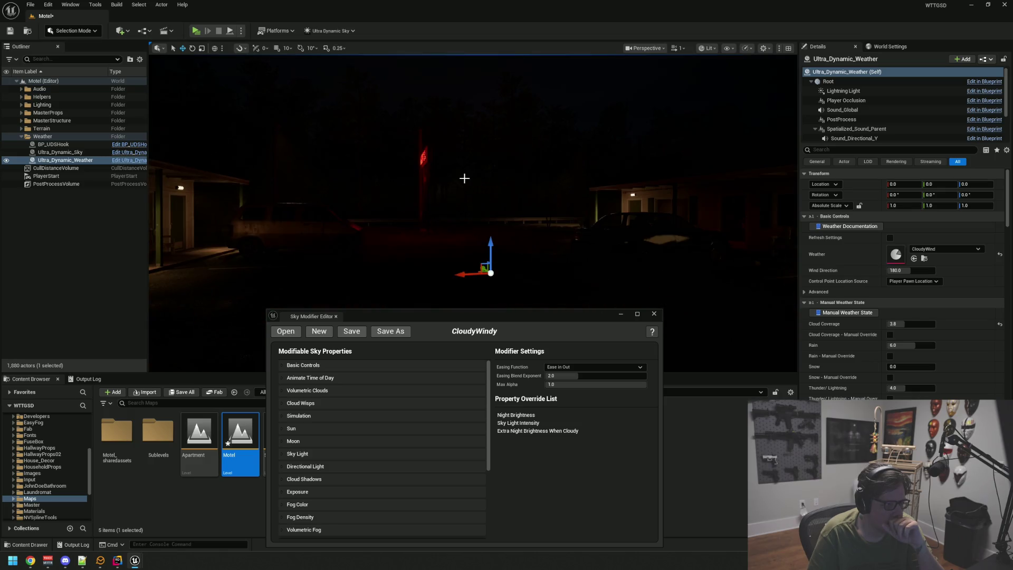
pyautogui.click(354, 365)
pyautogui.click(440, 410)
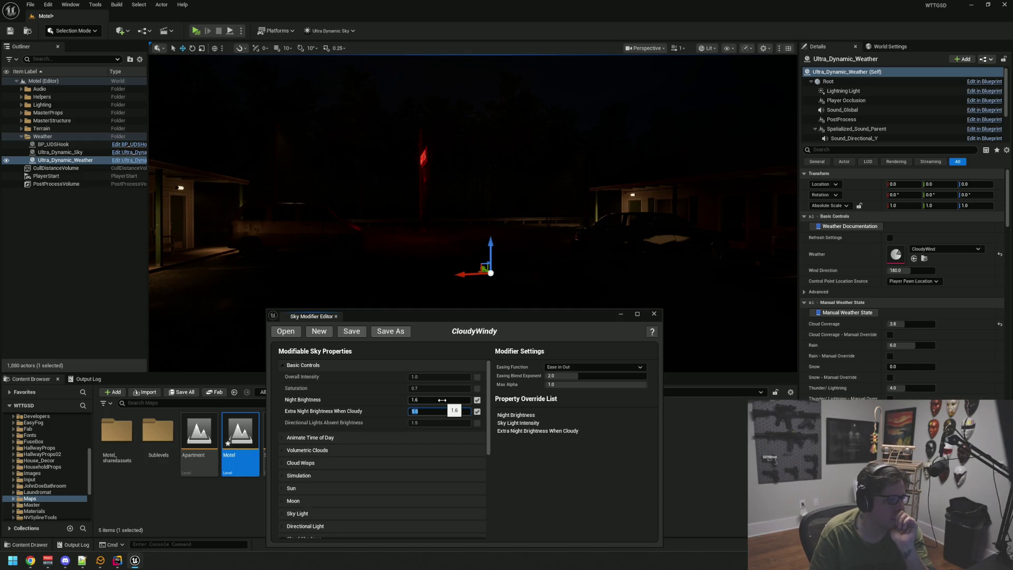
pyautogui.press('Return')
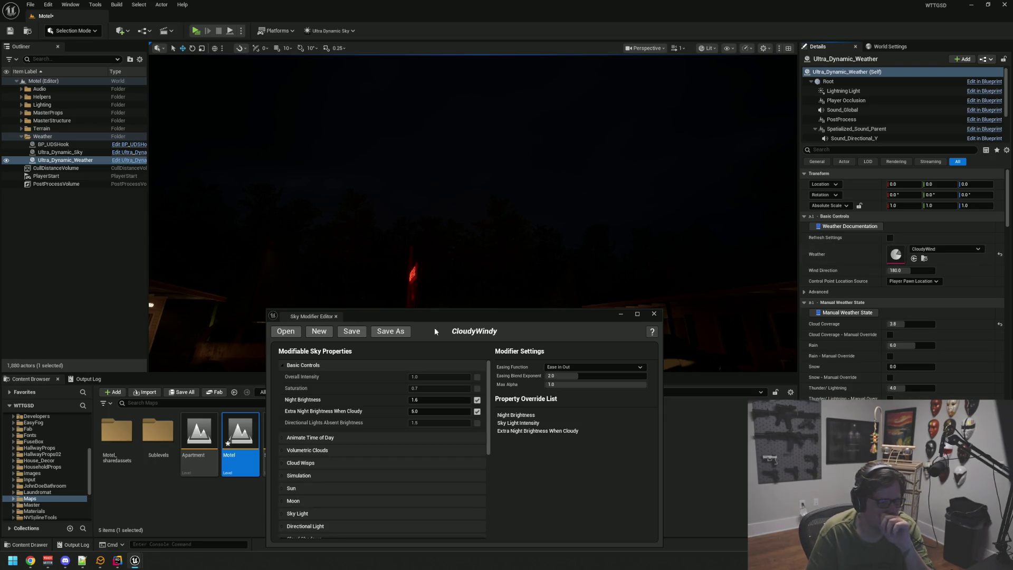
pyautogui.write('10')
pyautogui.press('Return')
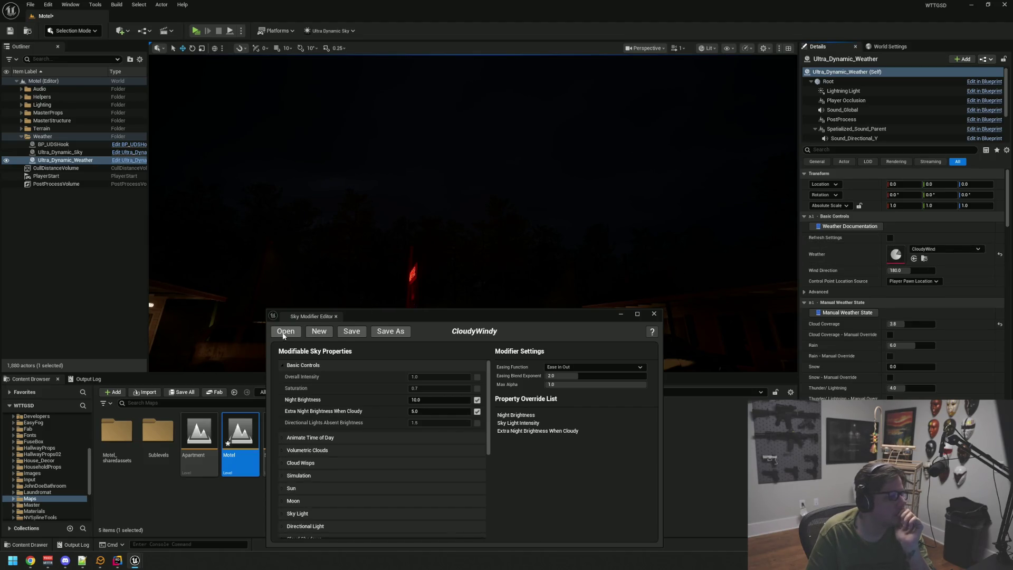
pyautogui.middleClick(316, 316)
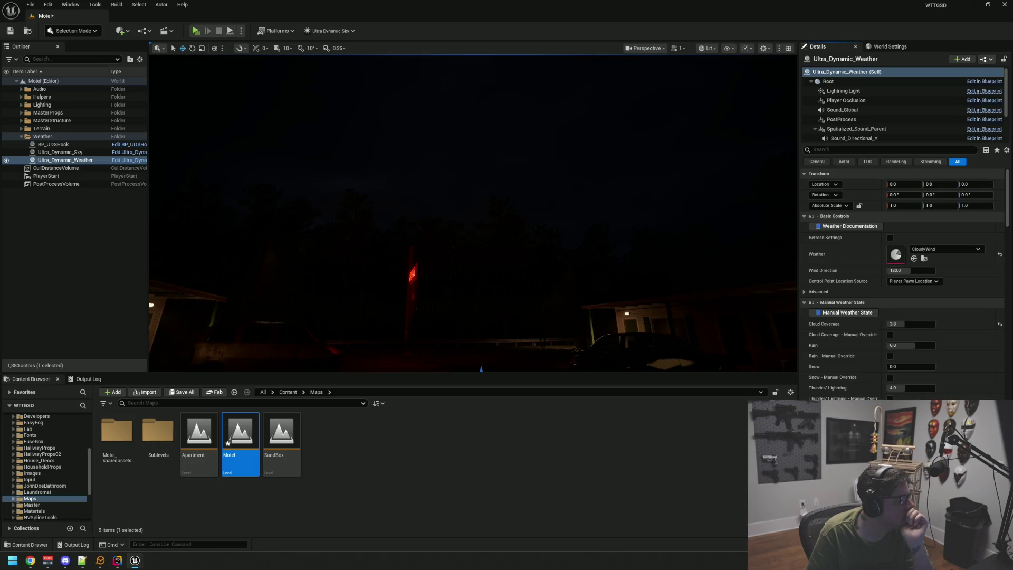
# Close Unreal Editor, choosing Save Selected to save the Motel map.
pyautogui.click(74, 232)
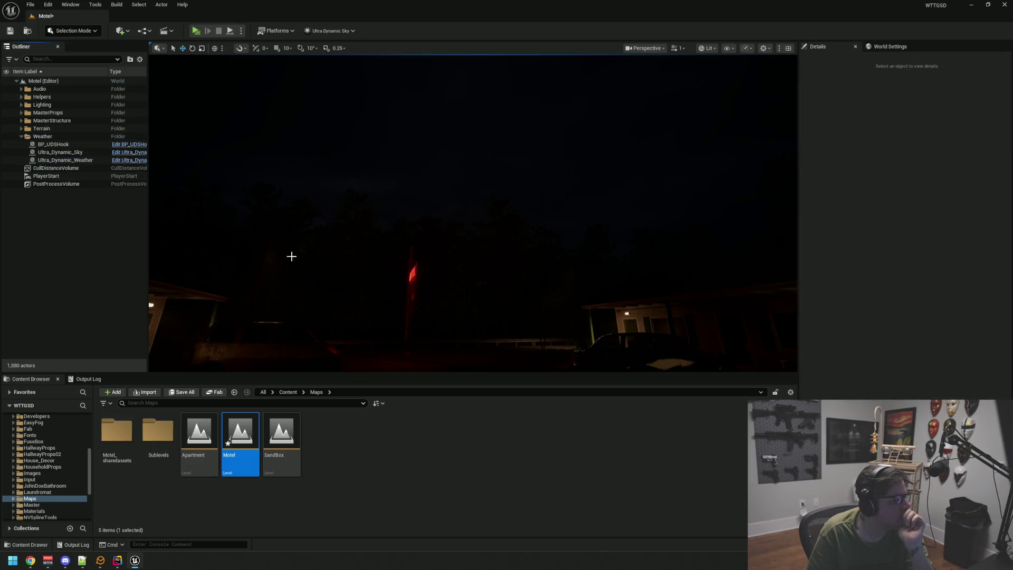
pyautogui.moveTo(290, 255); pyautogui.dragTo(439, 245)
pyautogui.click(1005, 4)
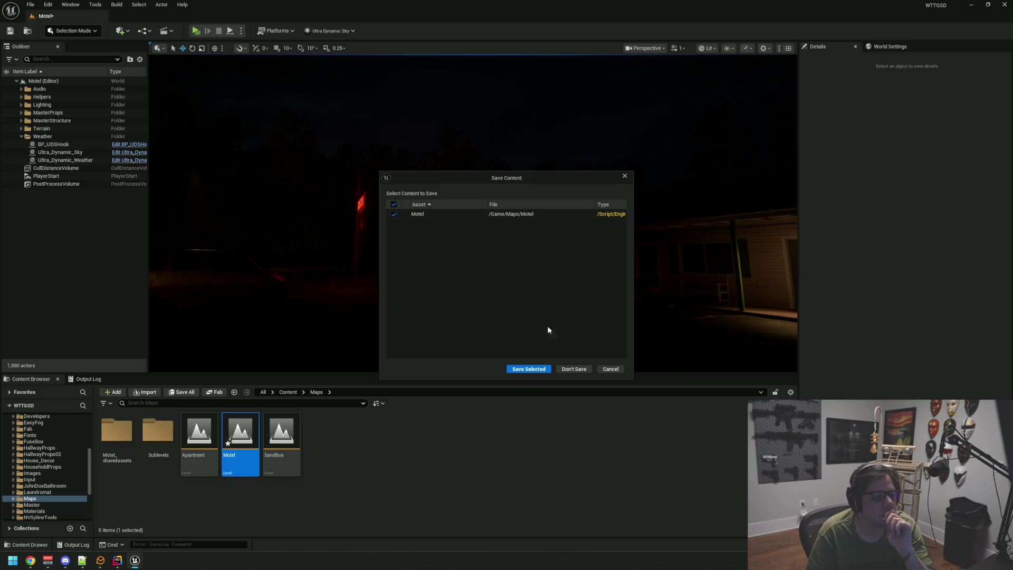
pyautogui.click(530, 369)
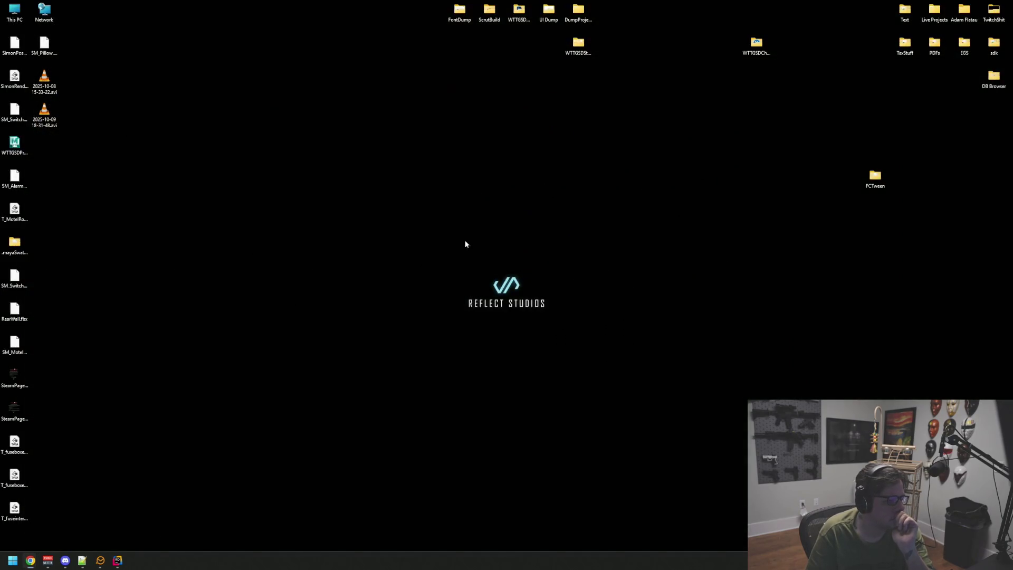
pyautogui.click(117, 561)
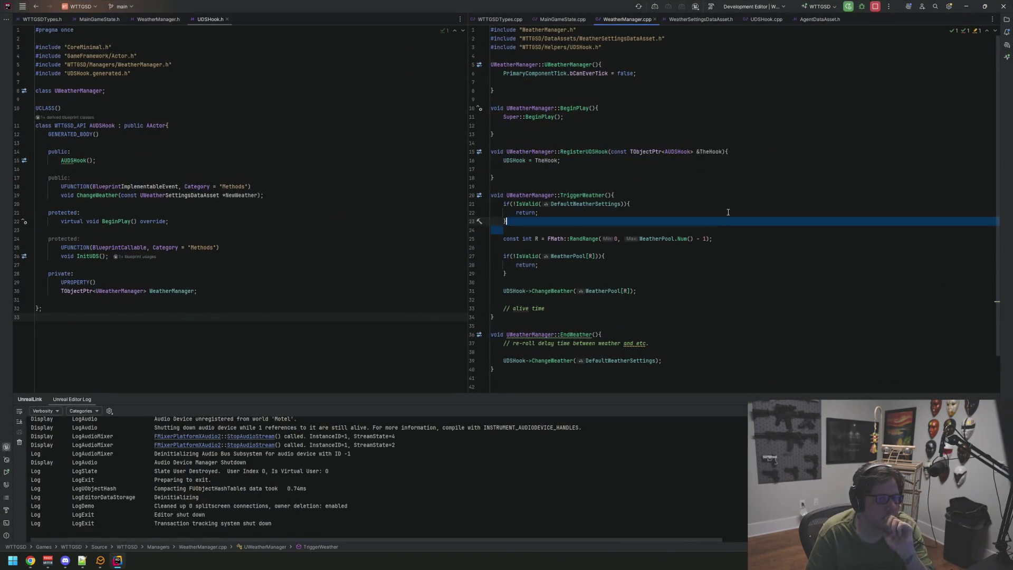
# Build the game project in Rider until Build succeeded, then reopen Unreal Editor.
pyautogui.click(766, 196)
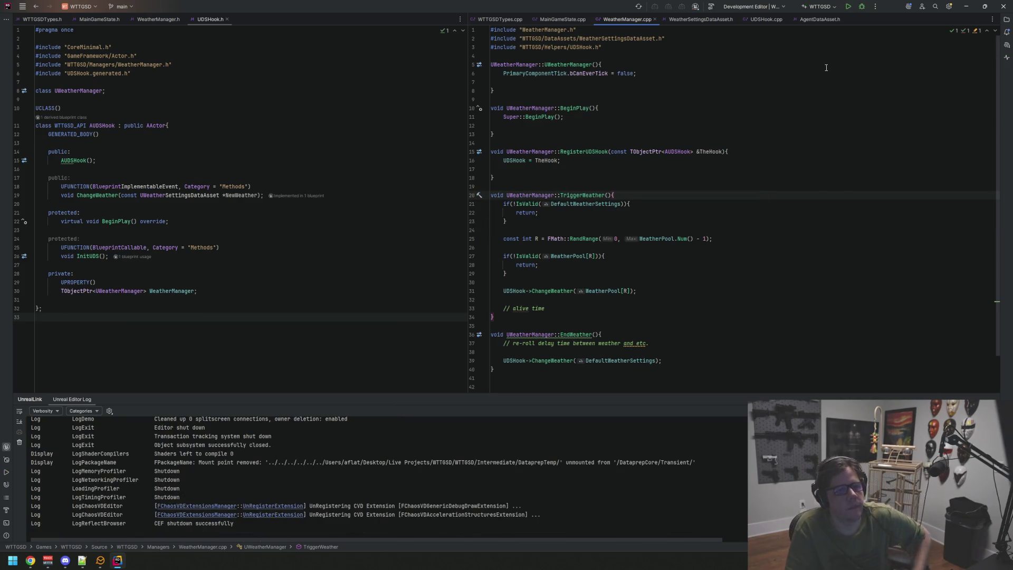
pyautogui.click(849, 7)
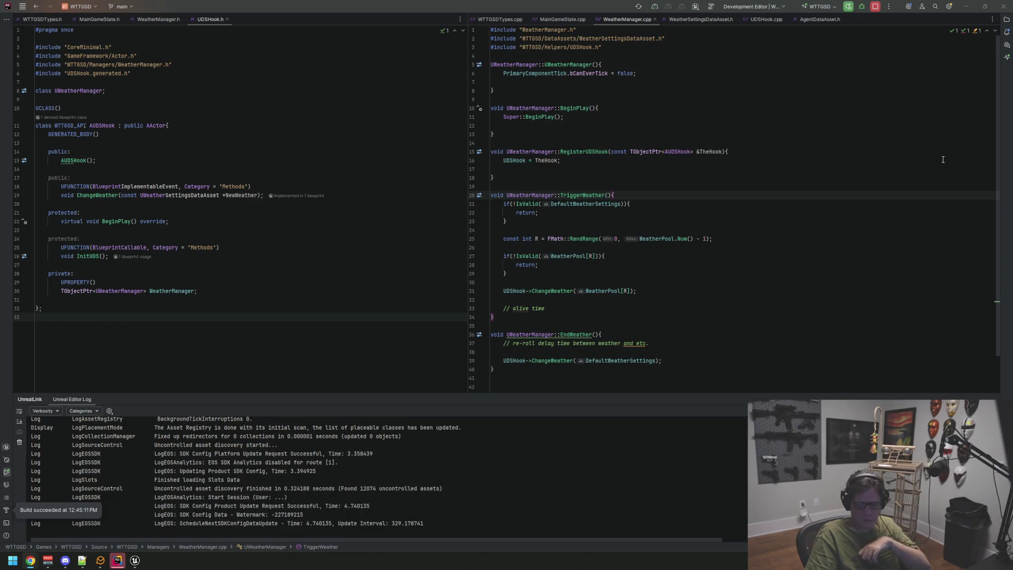
pyautogui.click(135, 560)
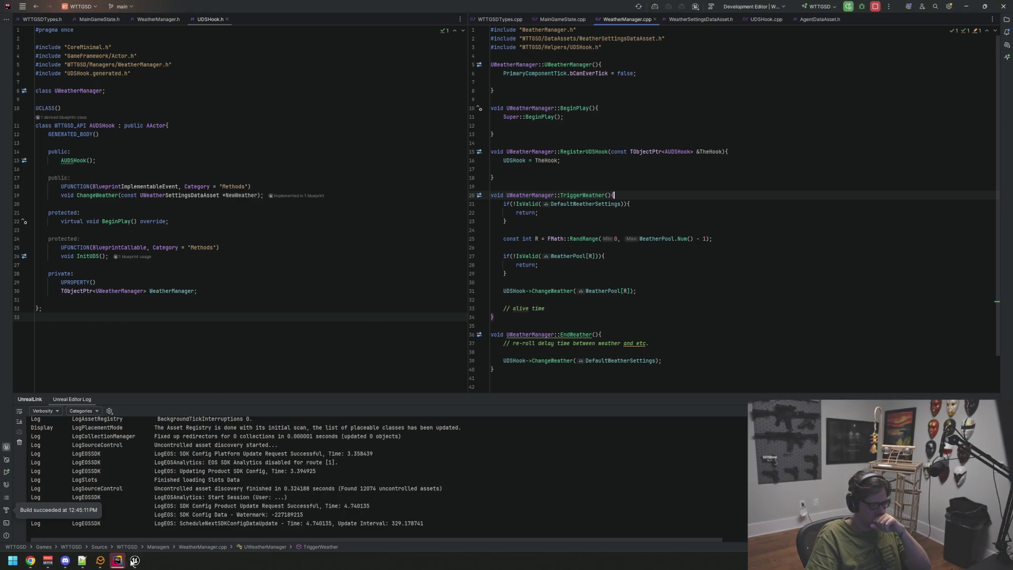
pyautogui.doubleClick(240, 442)
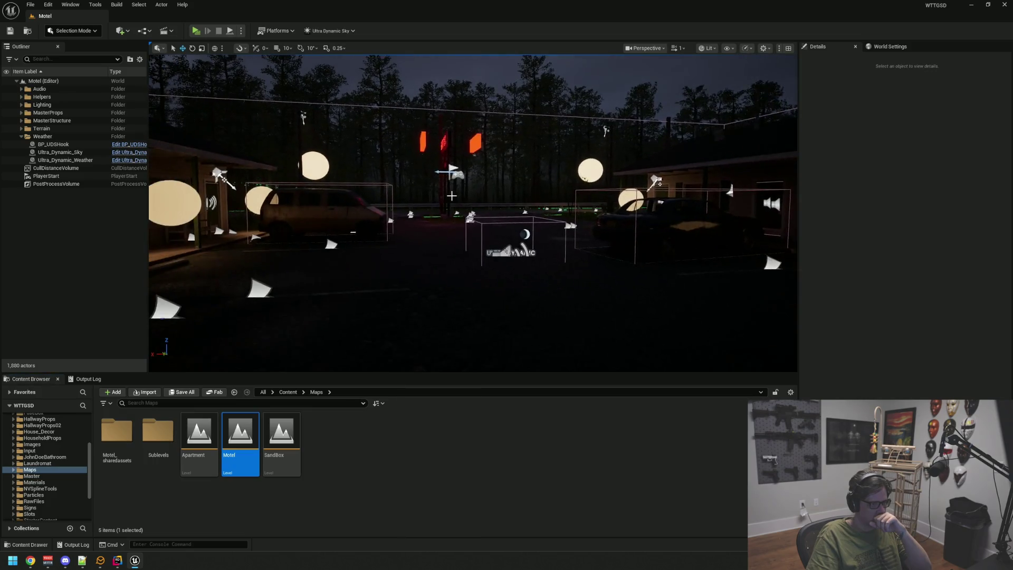
# In game view, refresh Ultra_Dynamic_Weather's settings and deselect it to see the brighter night.
pyautogui.moveTo(451, 196); pyautogui.dragTo(433, 210)
pyautogui.press('g')
pyautogui.click(119, 161)
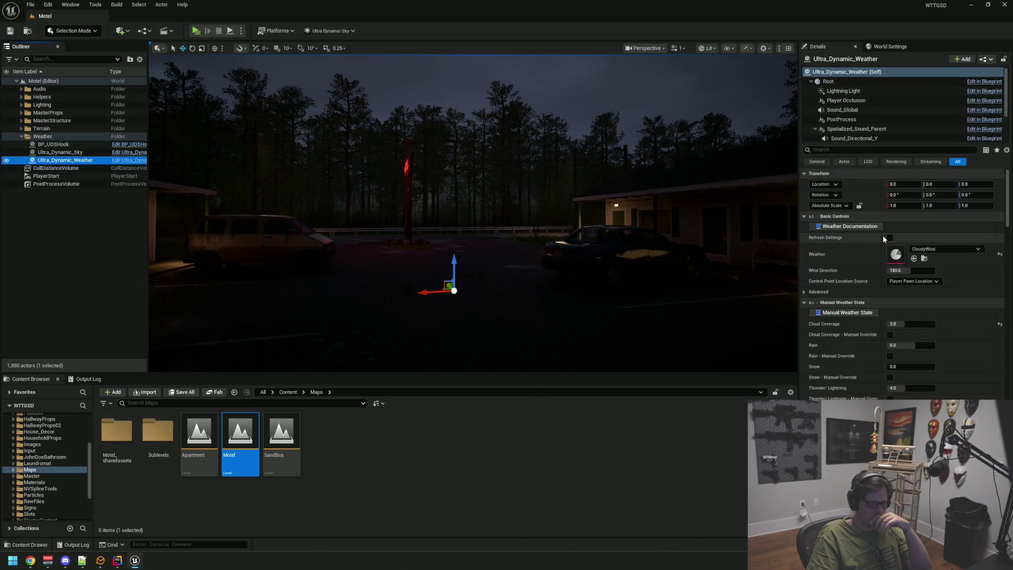
pyautogui.click(890, 238)
pyautogui.moveTo(475, 227); pyautogui.dragTo(475, 203)
pyautogui.click(73, 222)
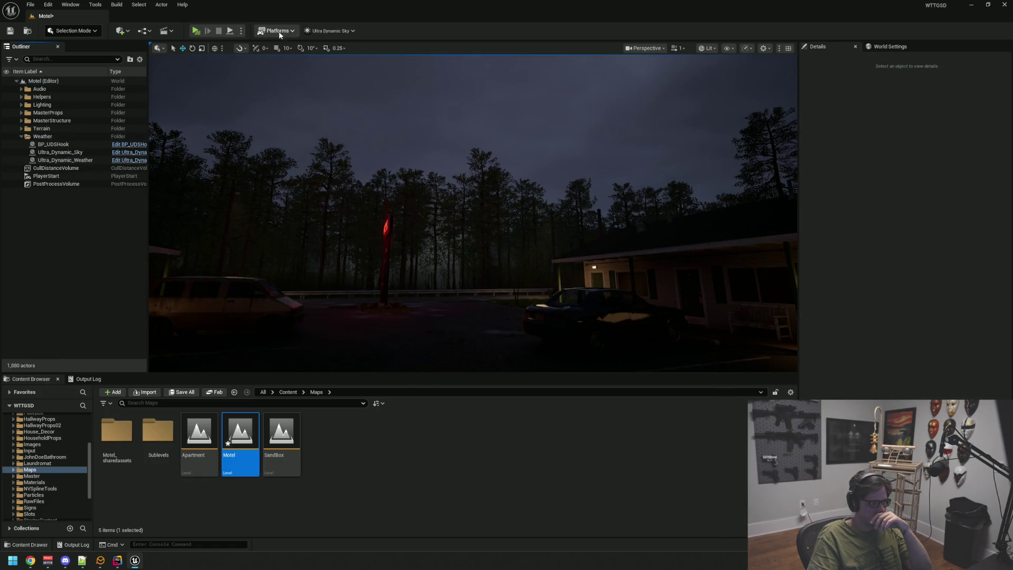
pyautogui.click(316, 33)
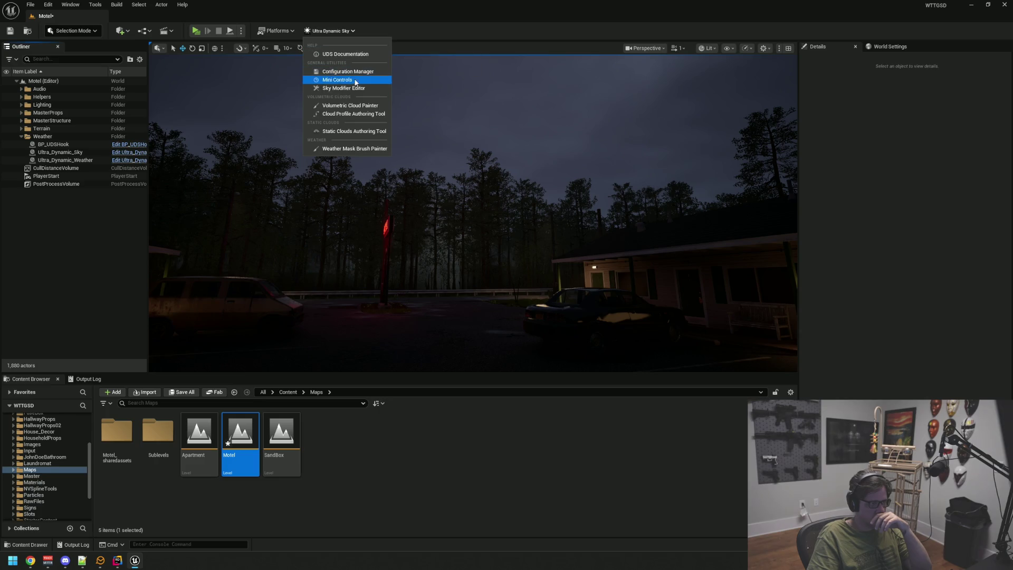
# Load the existing CloudyWindy modifier into the Sky Modifier Editor.
pyautogui.click(353, 88)
pyautogui.click(289, 331)
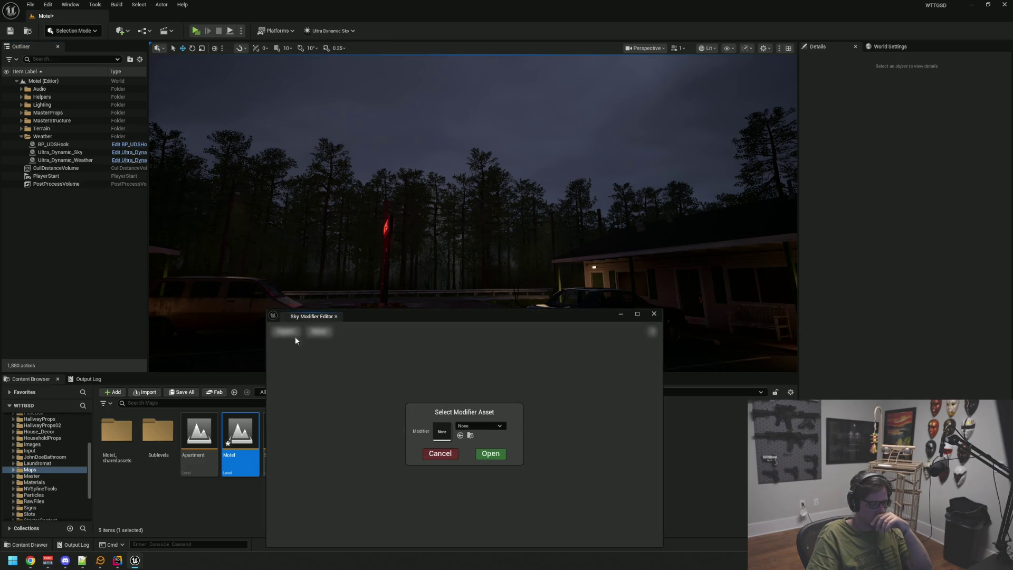
pyautogui.click(476, 426)
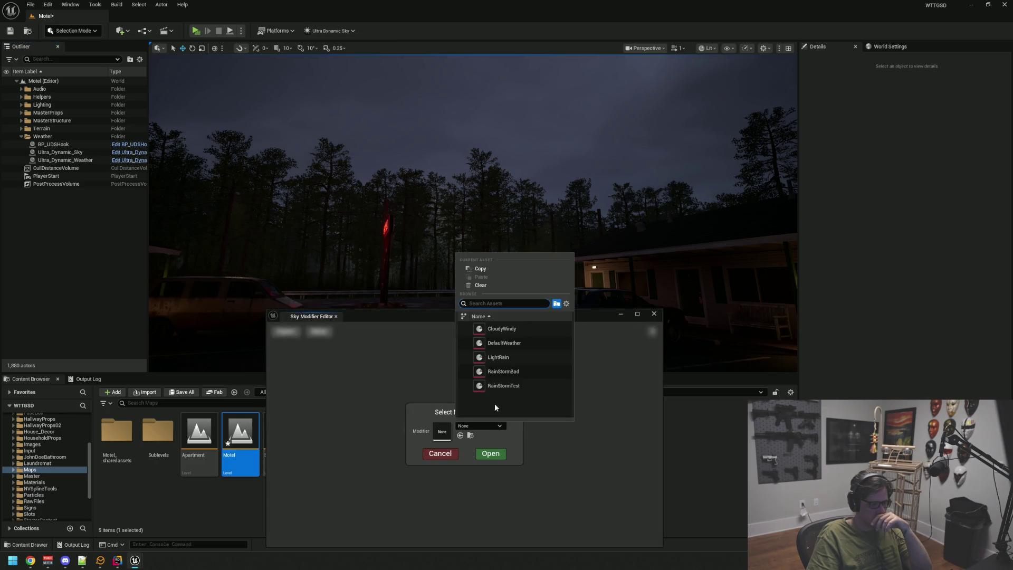
pyautogui.click(523, 331)
pyautogui.click(491, 454)
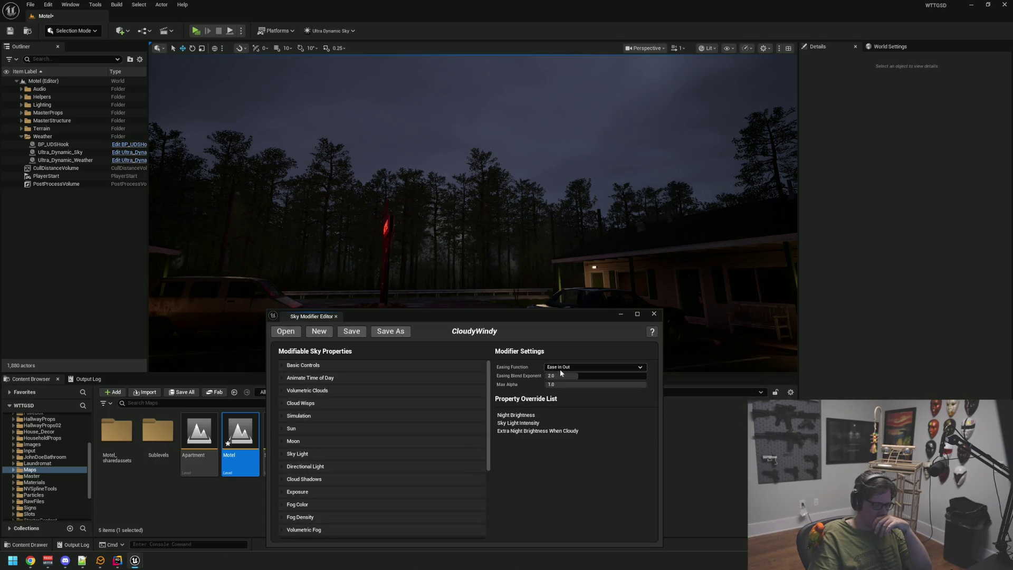
# Under Basic Controls, set Night Brightness to 1.75 and Extra Night Brightness When Cloudy to 1.5.
pyautogui.click(311, 366)
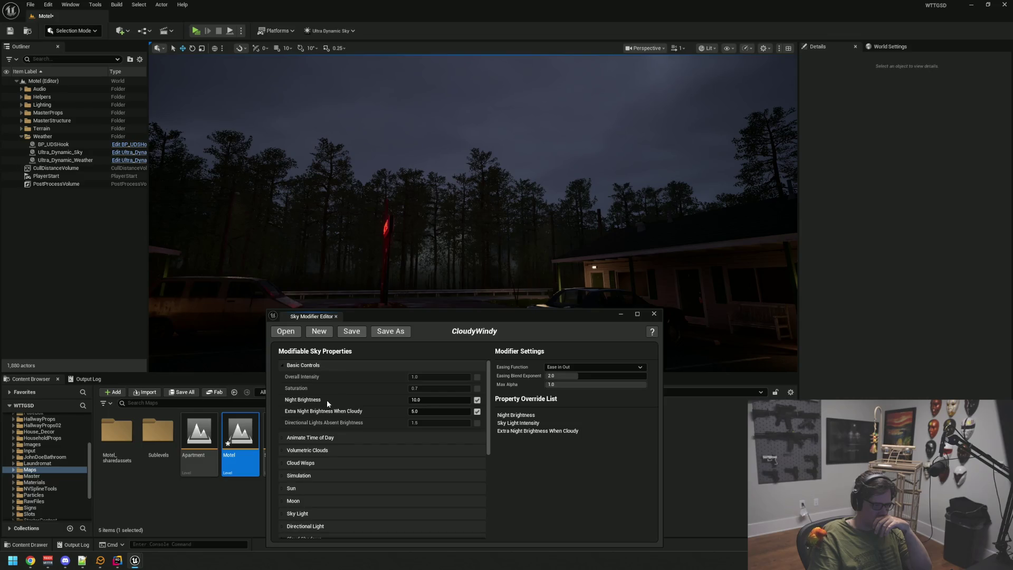
pyautogui.click(442, 400)
pyautogui.write('1.1')
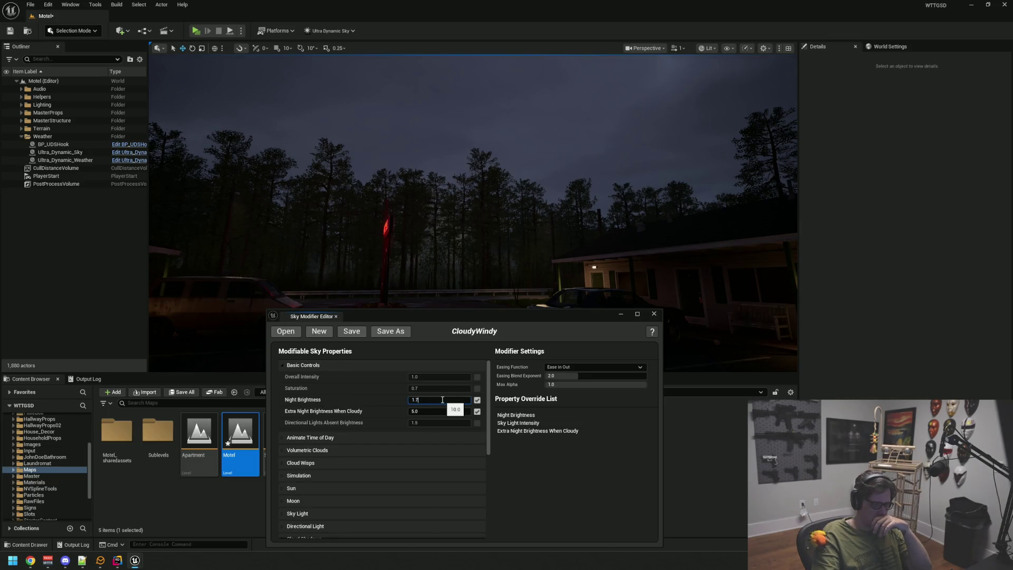
pyautogui.click(439, 411)
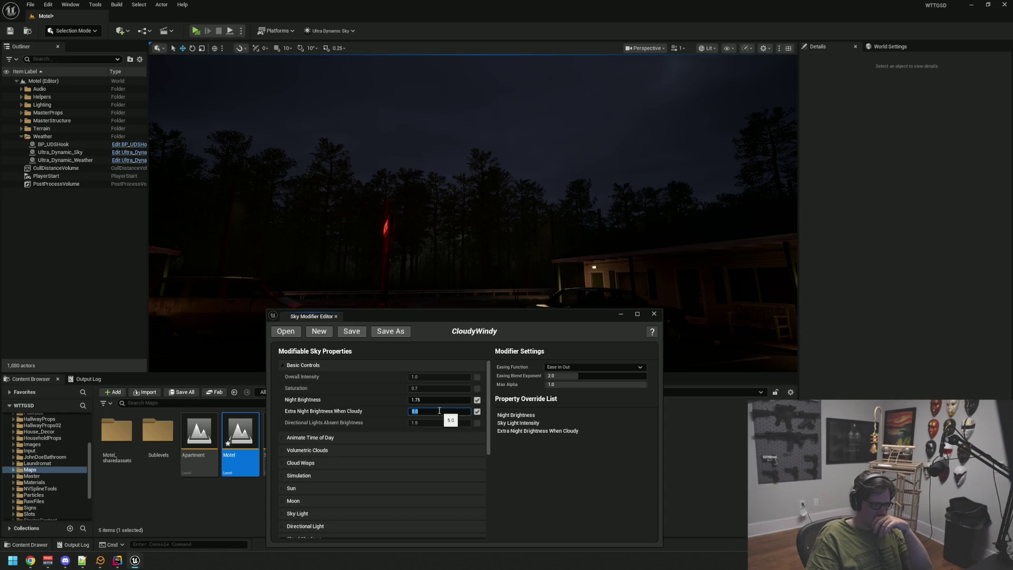
pyautogui.write('1.5')
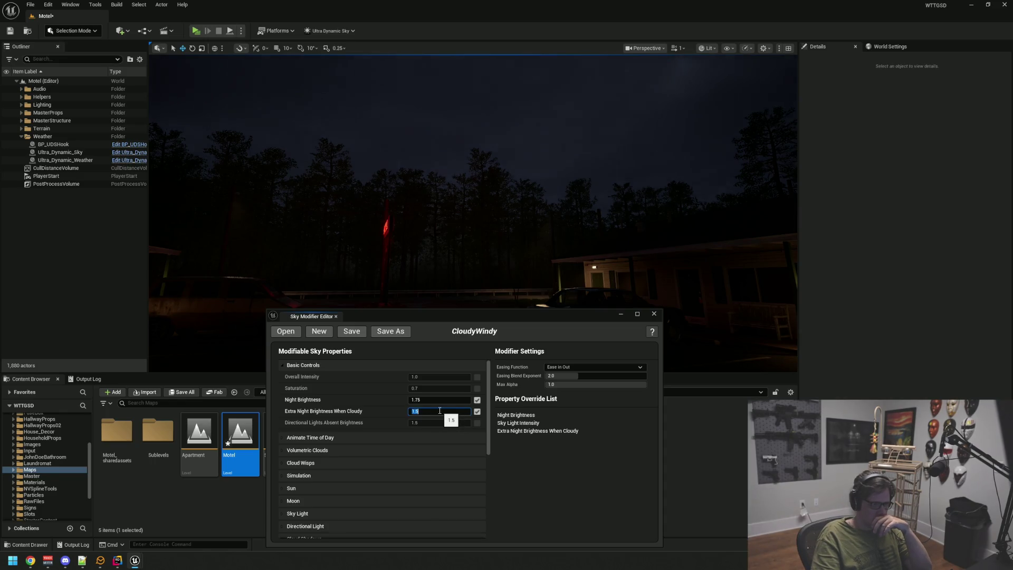
pyautogui.moveTo(452, 192)
pyautogui.mouseDown()
pyautogui.moveTo(463, 222)
pyautogui.moveTo(459, 195)
pyautogui.moveTo(468, 191)
pyautogui.moveTo(451, 199)
pyautogui.mouseUp()
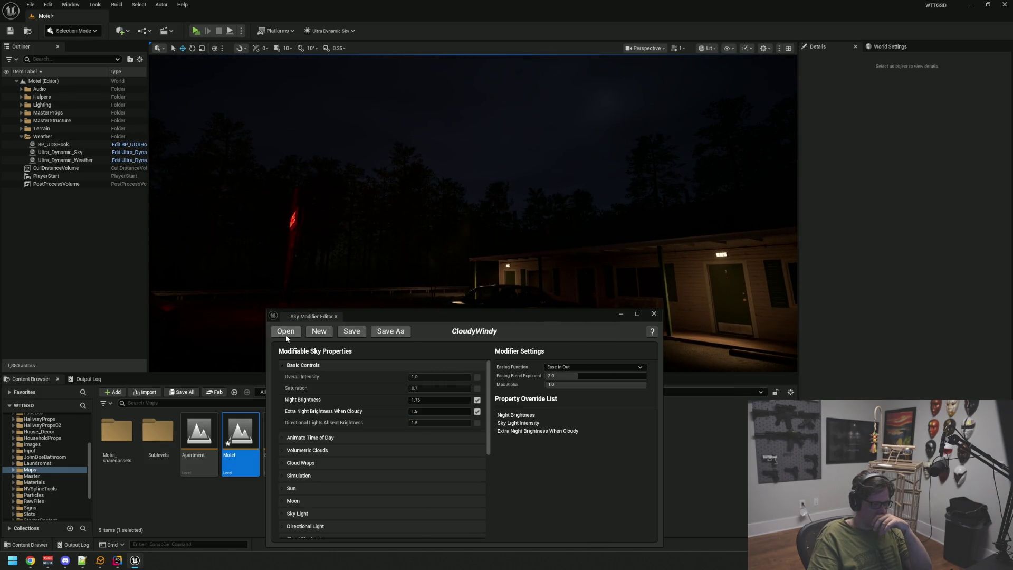
pyautogui.scroll(-2, 343, 461)
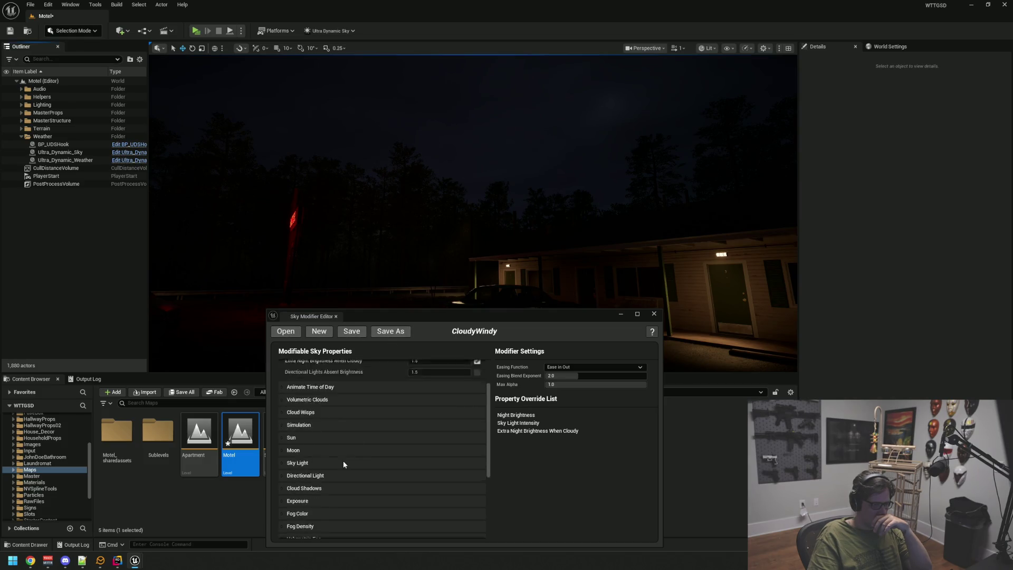
# Set Sky Light Intensity to 2, check the lit motel, and close the Sky Modifier Editor.
pyautogui.click(344, 462)
pyautogui.scroll(-1, 345, 463)
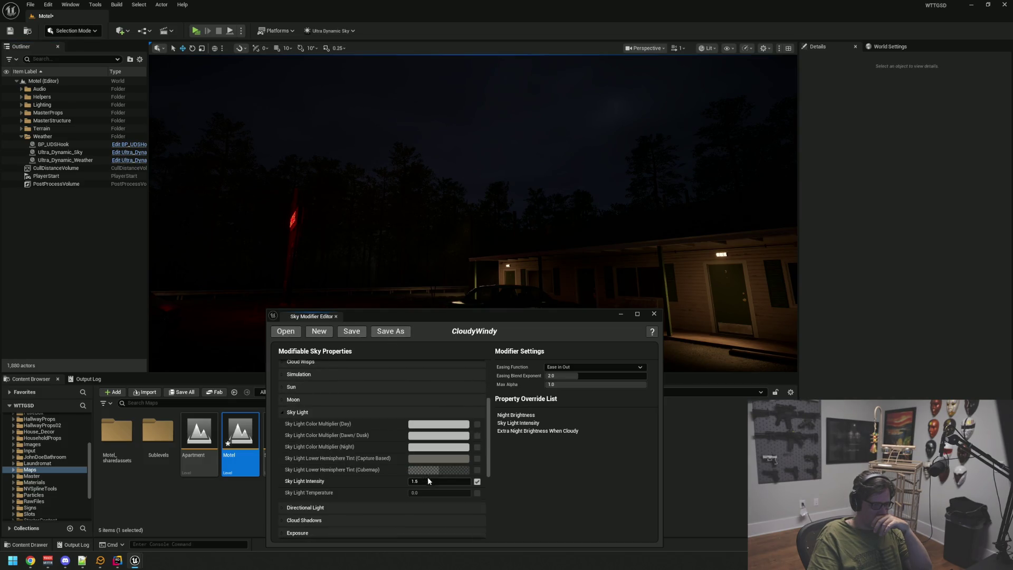
pyautogui.write('2')
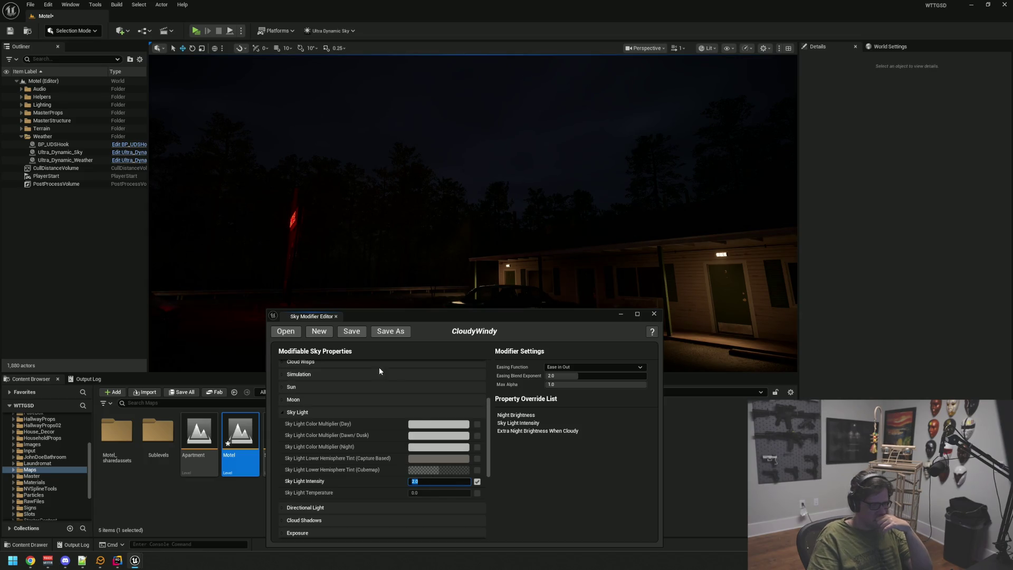
pyautogui.moveTo(366, 315); pyautogui.dragTo(351, 409)
pyautogui.moveTo(433, 305)
pyautogui.mouseDown()
pyautogui.moveTo(433, 285)
pyautogui.moveTo(370, 300)
pyautogui.moveTo(452, 287)
pyautogui.moveTo(504, 263)
pyautogui.mouseUp()
pyautogui.click(638, 408)
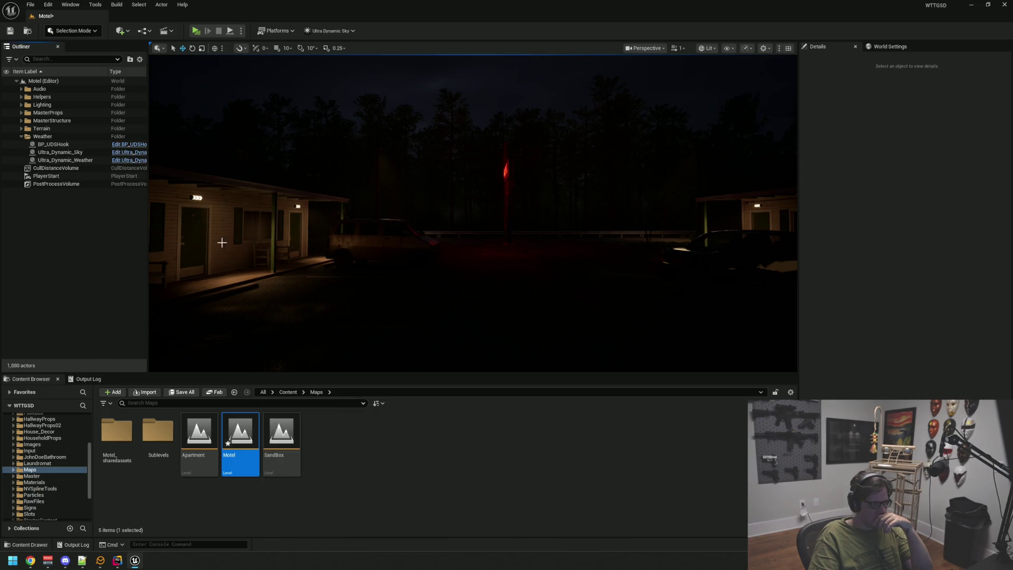
# Play the Motel level and walk into the office, through the Private, office and break room doors.
pyautogui.hotkey('alt', 'p')
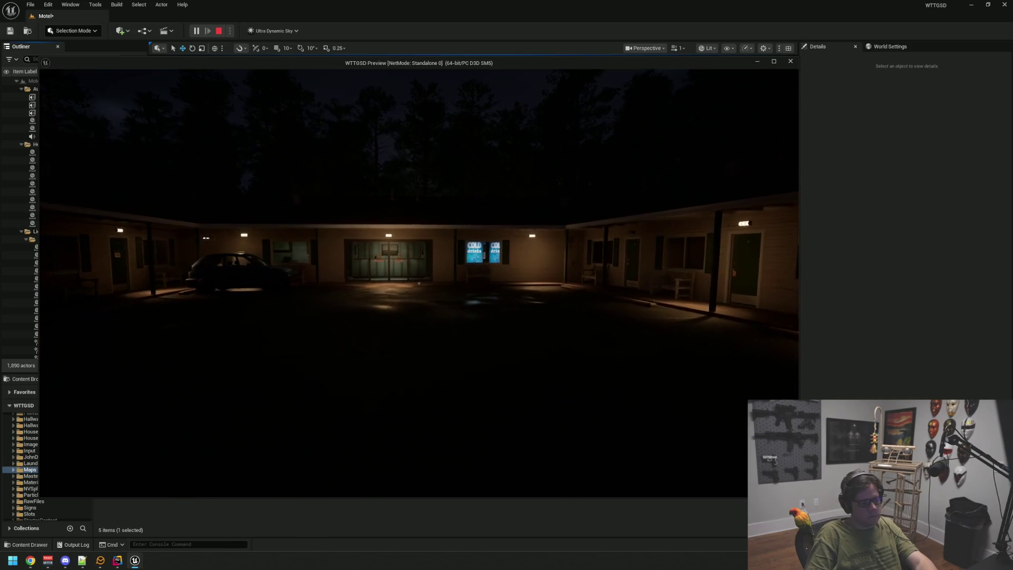
pyautogui.press('w')
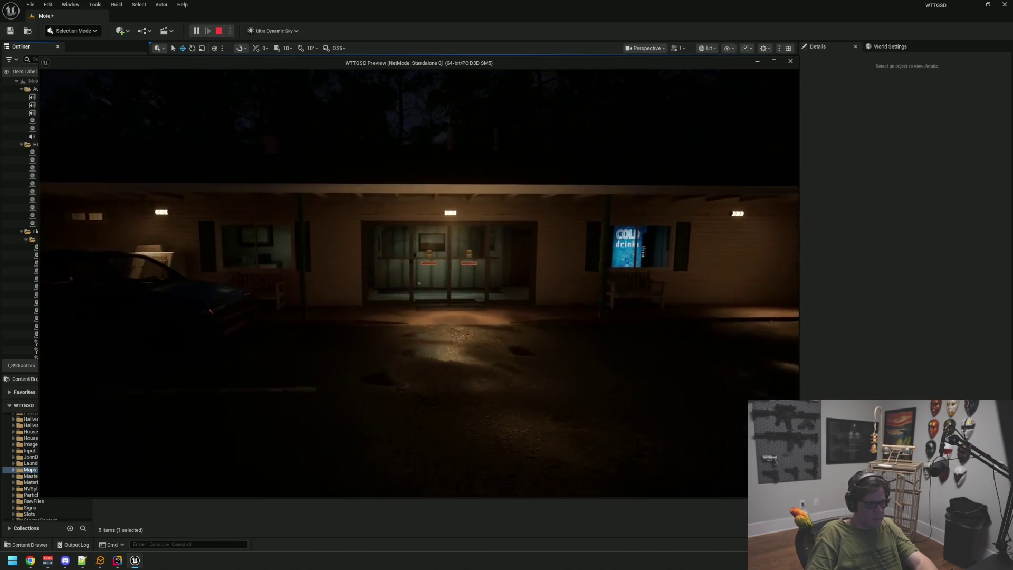
pyautogui.press('w')
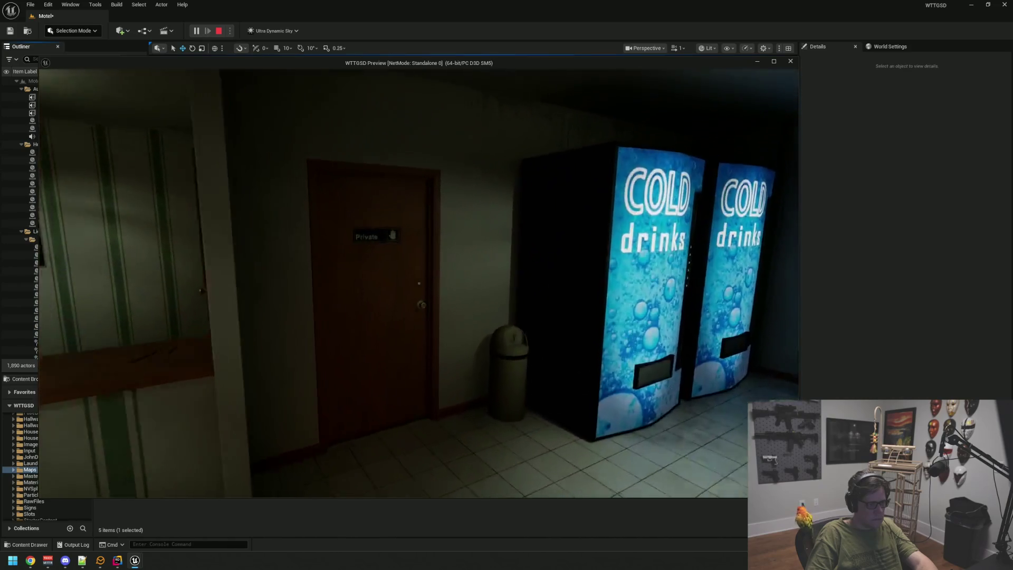
pyautogui.press('w')
pyautogui.click(419, 284)
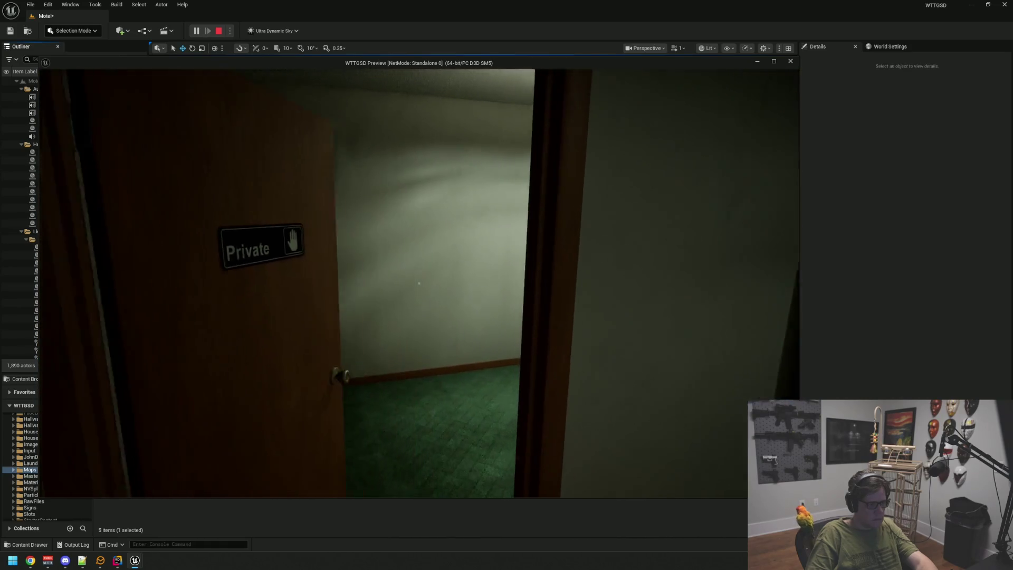
pyautogui.press('w')
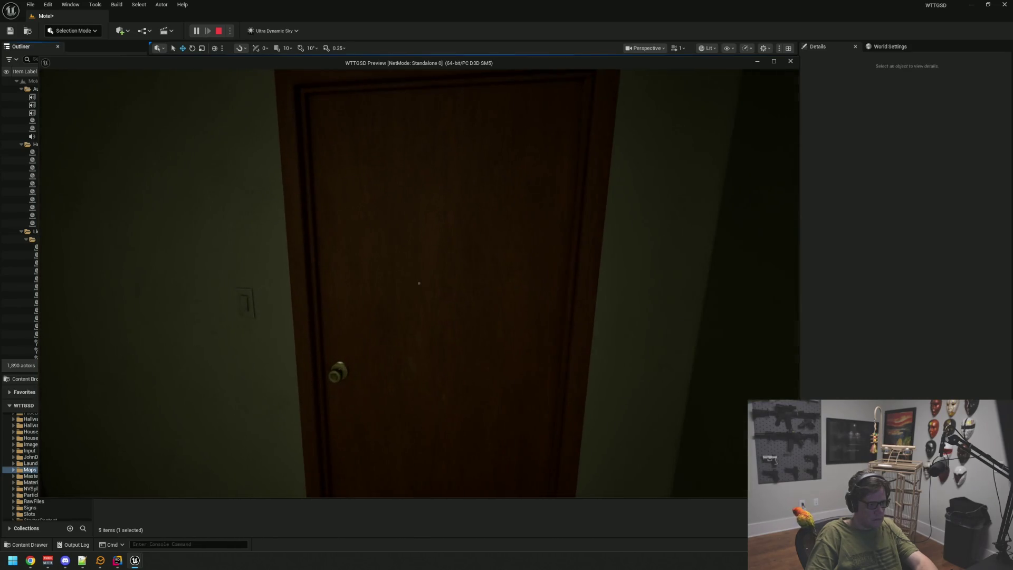
pyautogui.click(419, 284)
pyautogui.press('w')
pyautogui.click(419, 283)
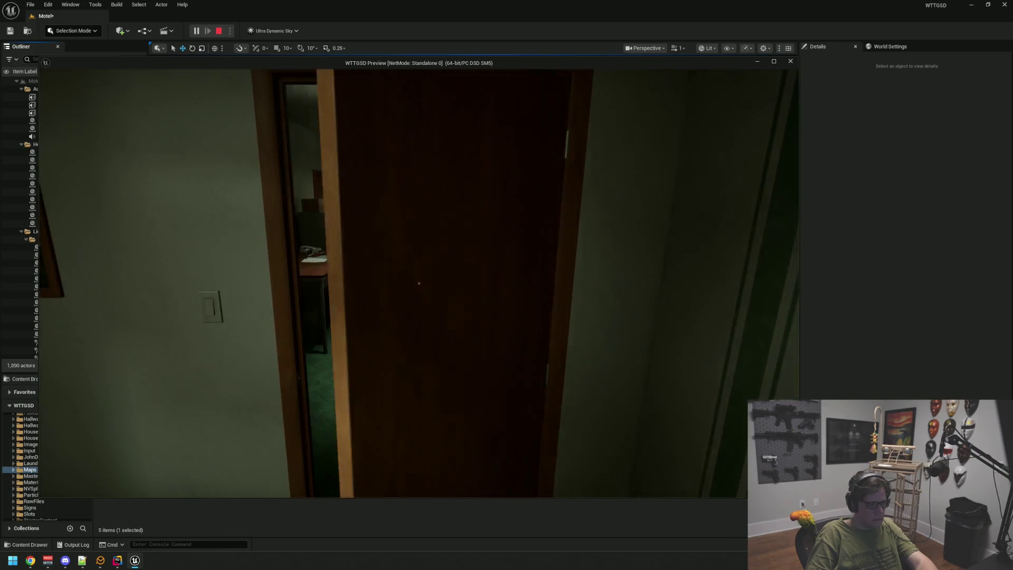
# Walk through the restroom and back rooms past the laundry cart, returning to the lobby.
pyautogui.press('w')
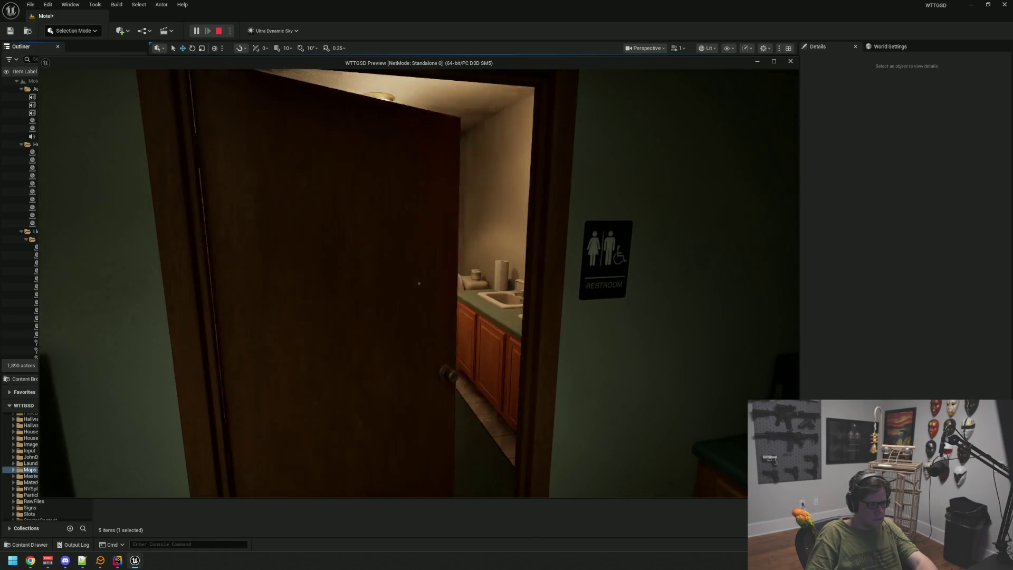
pyautogui.press('w')
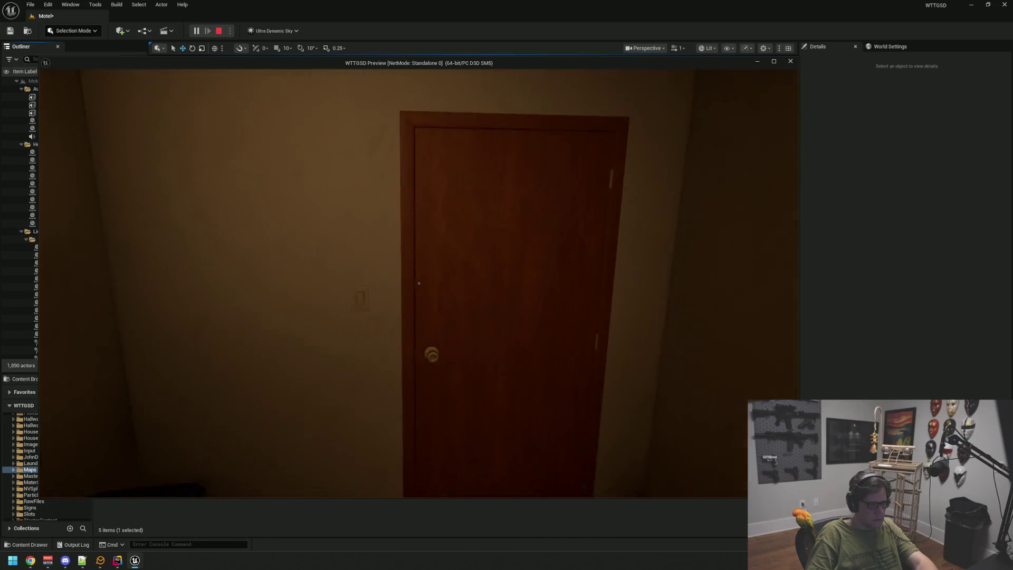
pyautogui.press('w')
pyautogui.press('w')
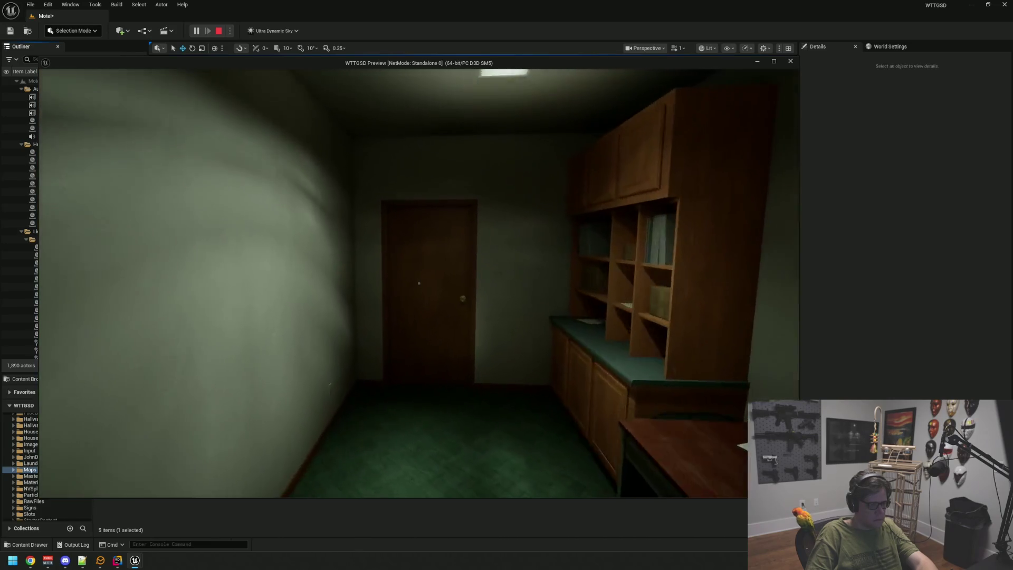
pyautogui.press('w')
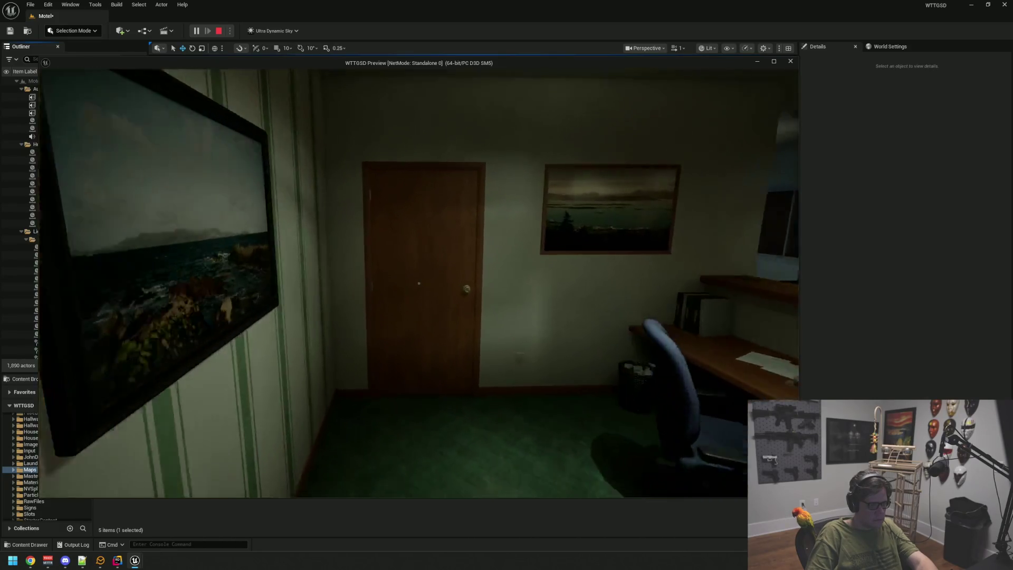
pyautogui.press('w')
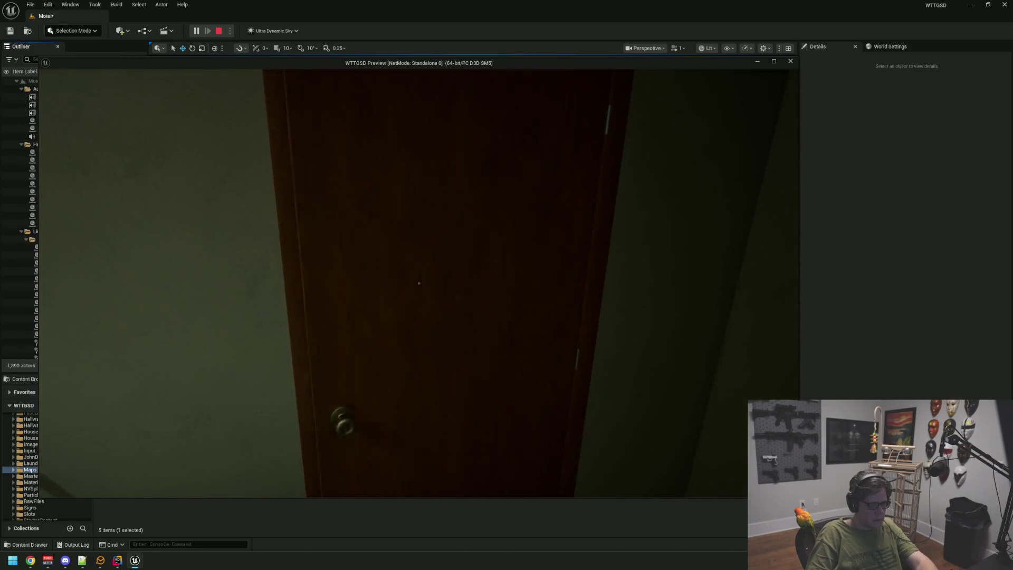
# Walk out past the red MOTEL sign to a lit room's porch, then end the play test.
pyautogui.press('w')
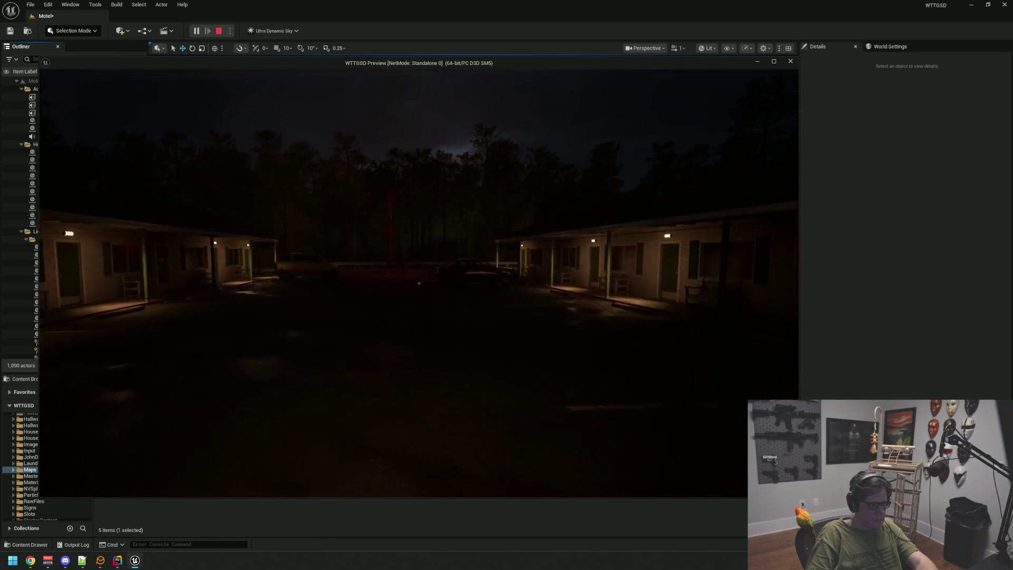
pyautogui.press('w')
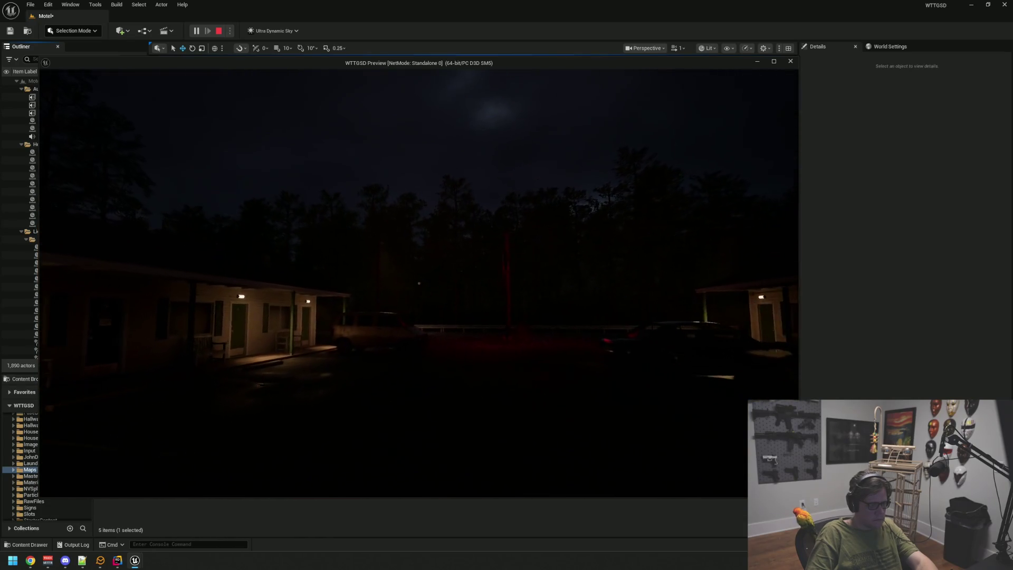
pyautogui.press('w')
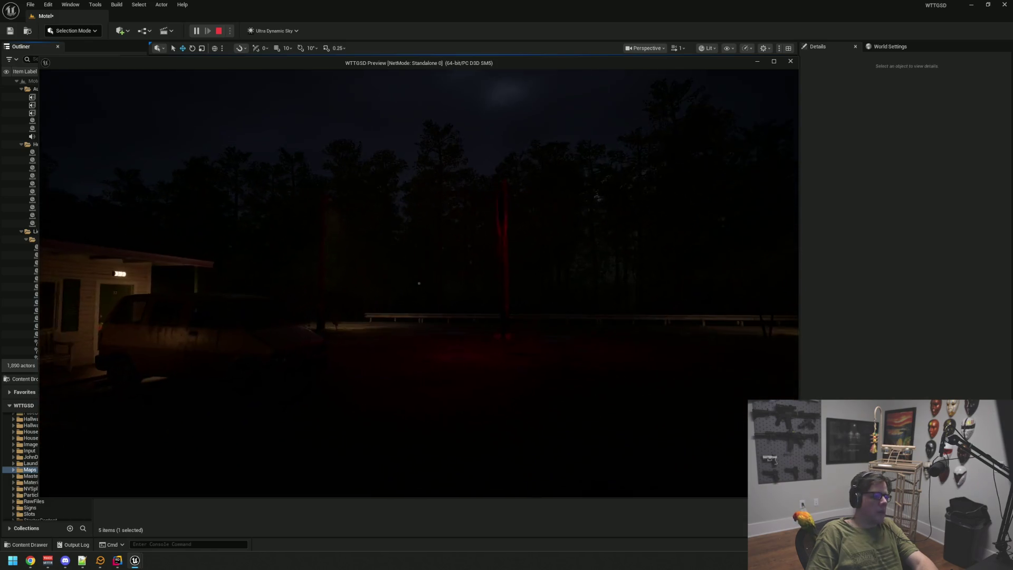
pyautogui.press('w')
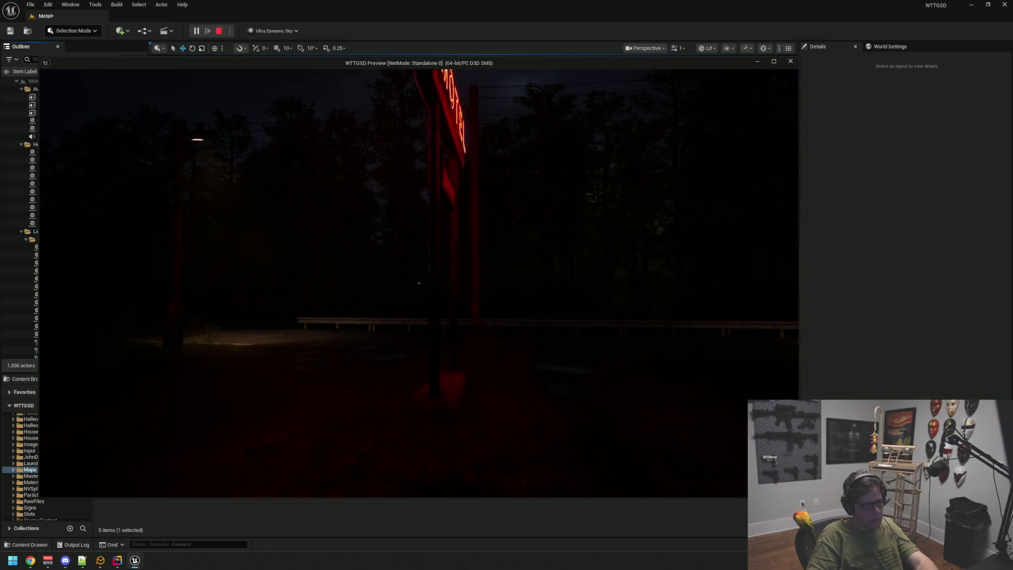
pyautogui.press('w')
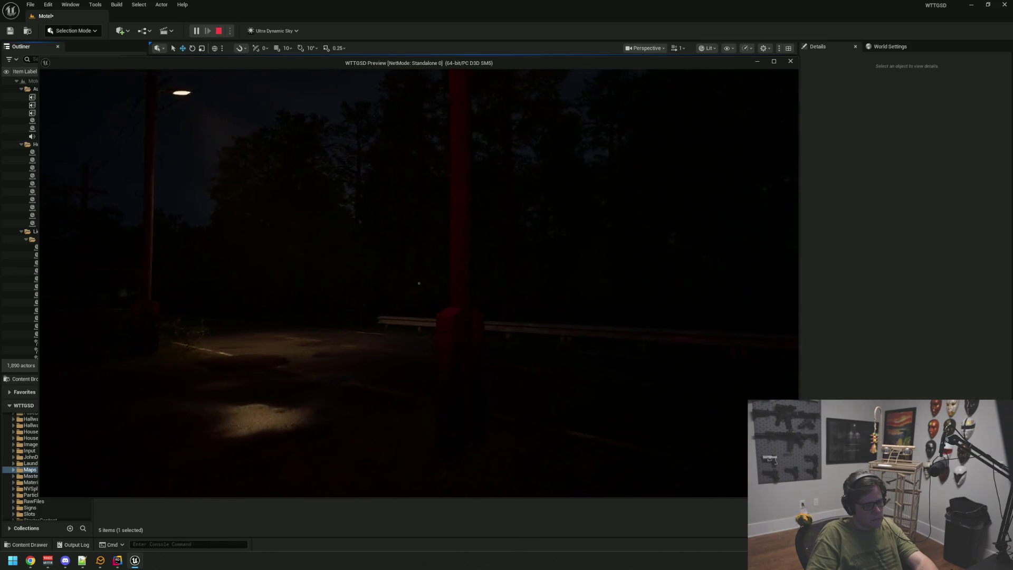
pyautogui.press('w')
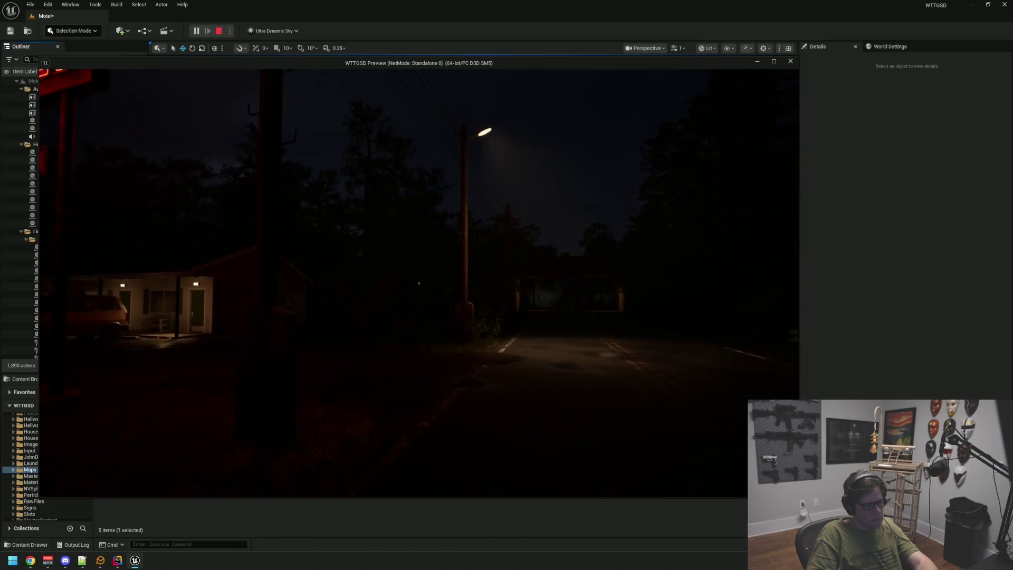
pyautogui.press('w')
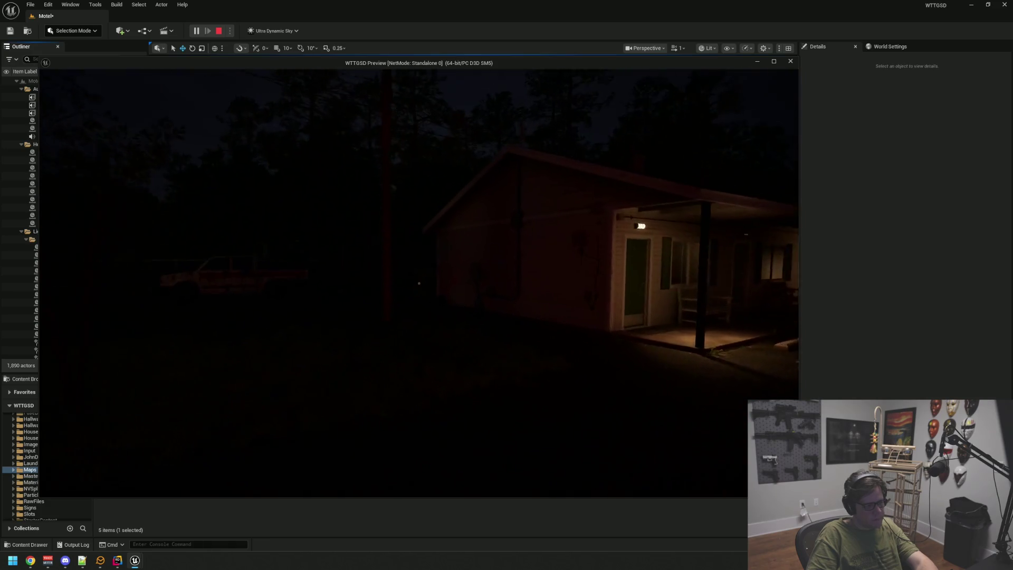
pyautogui.press('w')
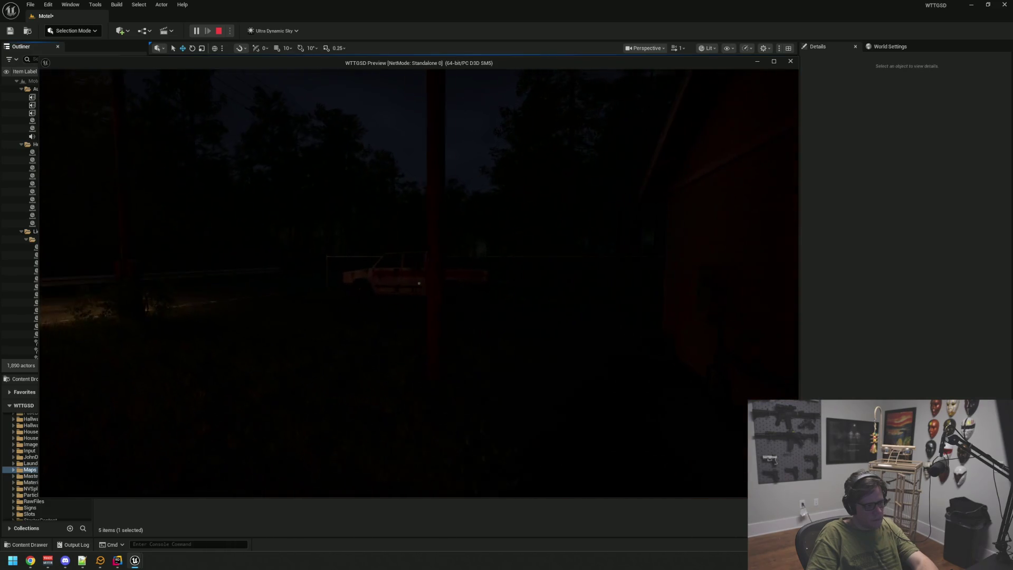
pyautogui.press('Escape')
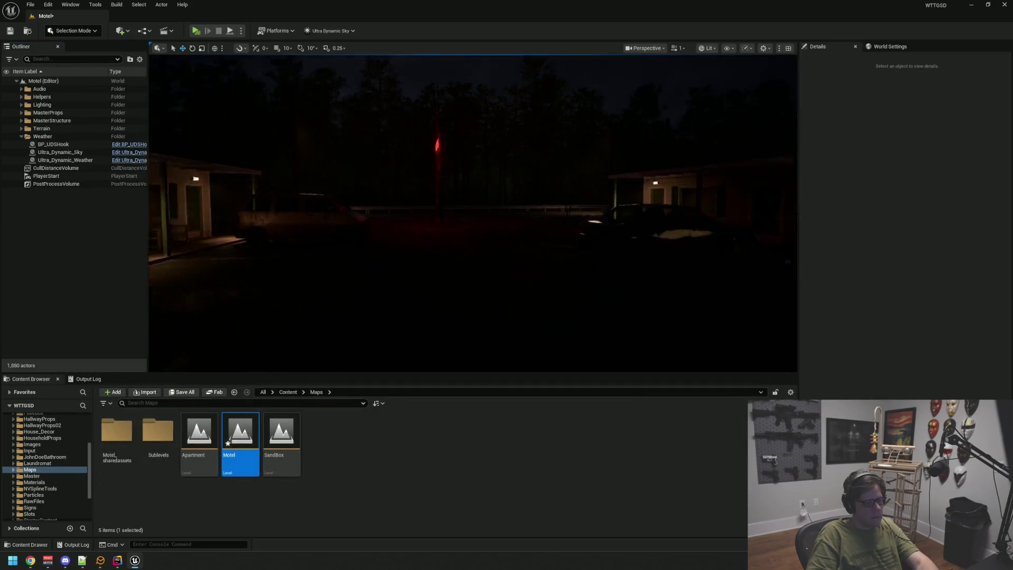
# Assign DefaultWeather to Ultra_Dynamic_Weather's Weather slot and save the Motel map.
pyautogui.click(79, 160)
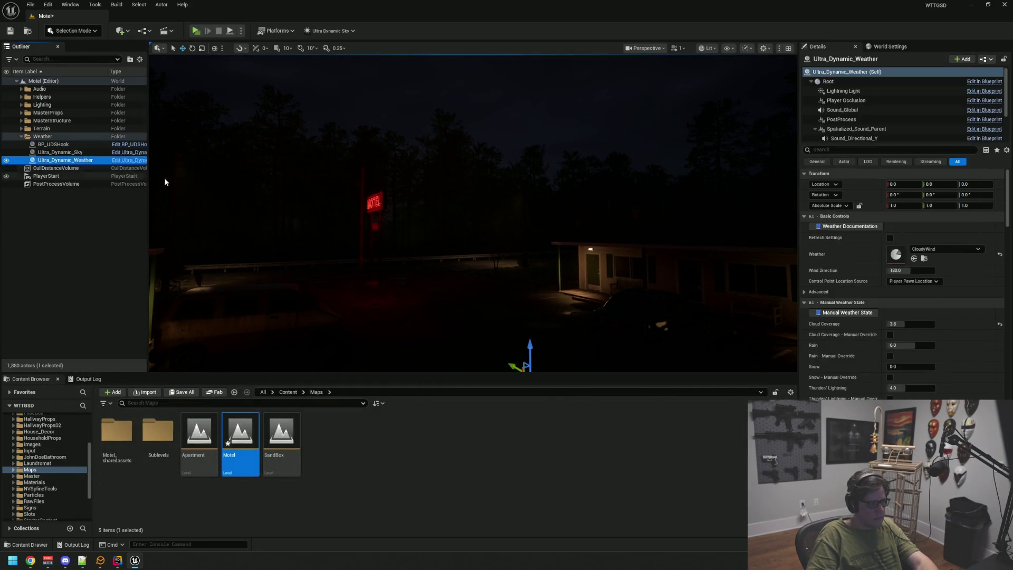
pyautogui.moveTo(441, 285); pyautogui.dragTo(410, 311)
pyautogui.hotkey('ctrl', 's')
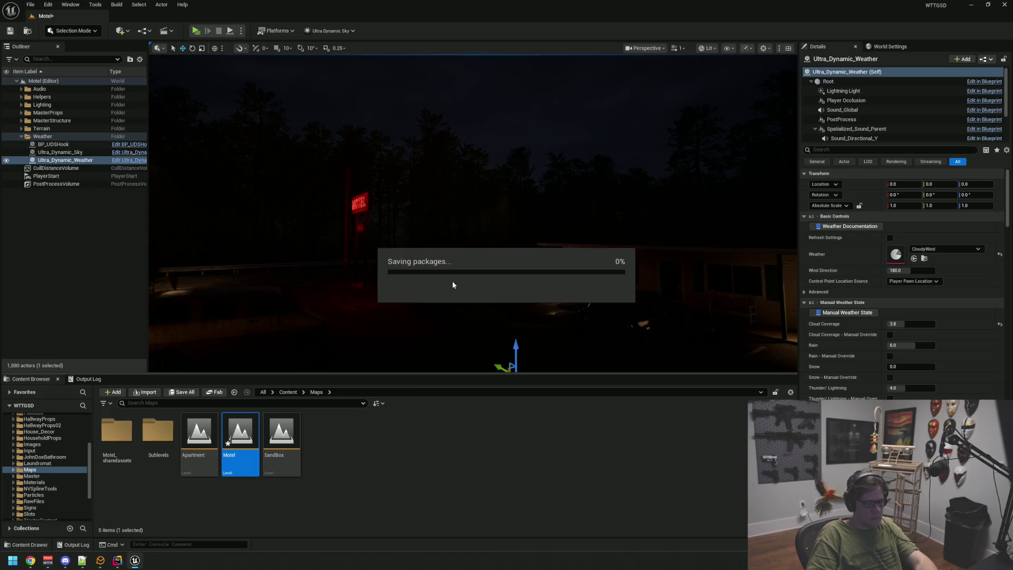
pyautogui.click(925, 258)
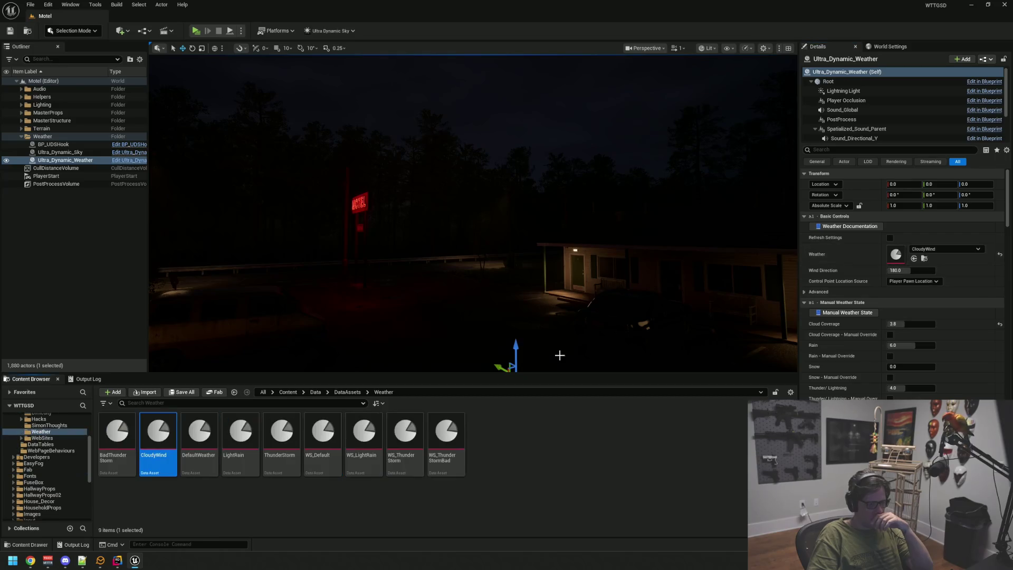
pyautogui.moveTo(195, 443); pyautogui.dragTo(893, 258)
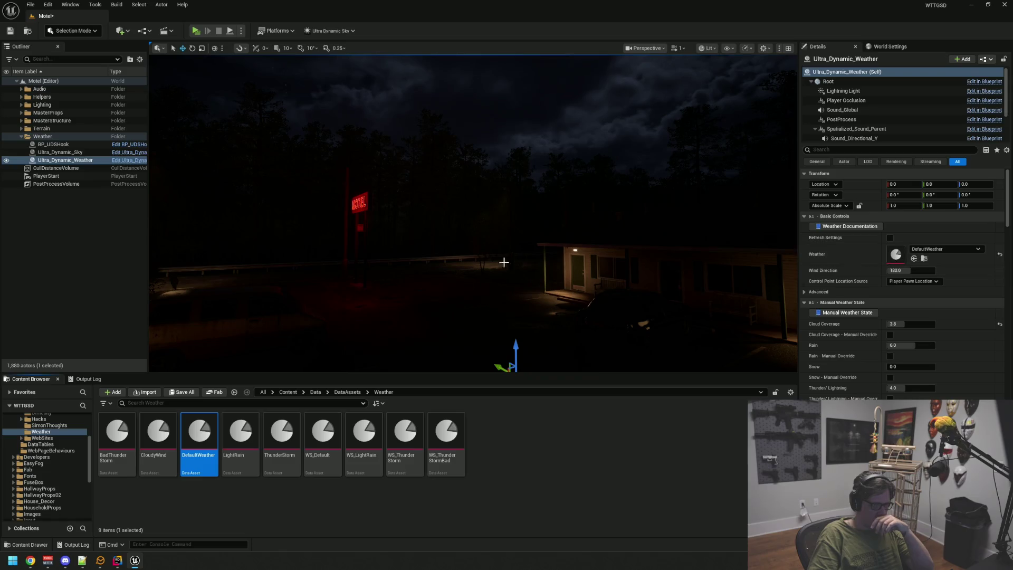
pyautogui.click(87, 266)
pyautogui.hotkey('ctrl', 's')
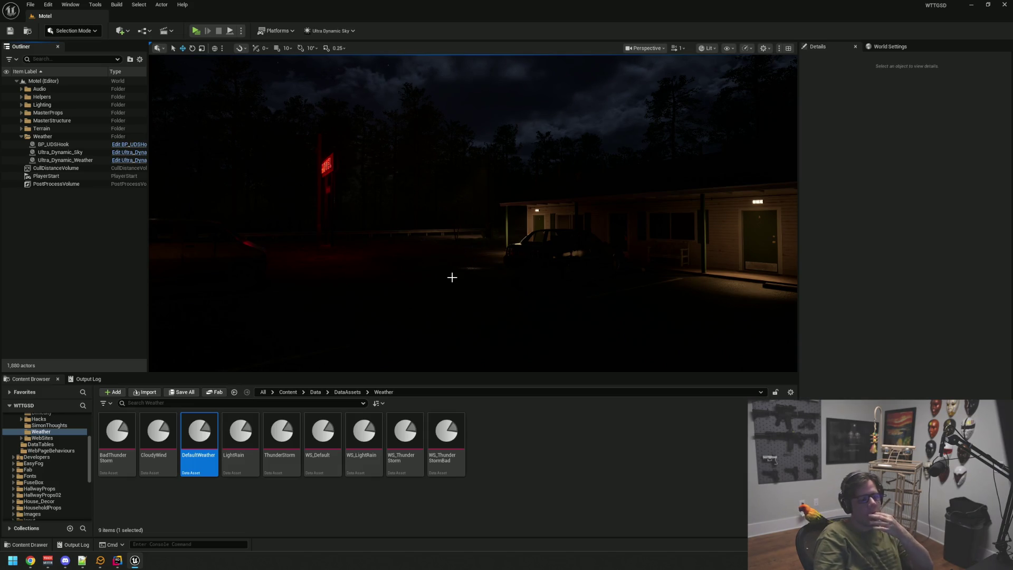
# Collapse the Weather folder in the Outliner and pull back to a wide view of the motel facade.
pyautogui.moveTo(467, 269)
pyautogui.mouseDown()
pyautogui.moveTo(559, 257)
pyautogui.moveTo(728, 261)
pyautogui.moveTo(664, 259)
pyautogui.moveTo(660, 233)
pyautogui.moveTo(654, 263)
pyautogui.moveTo(633, 259)
pyautogui.mouseUp()
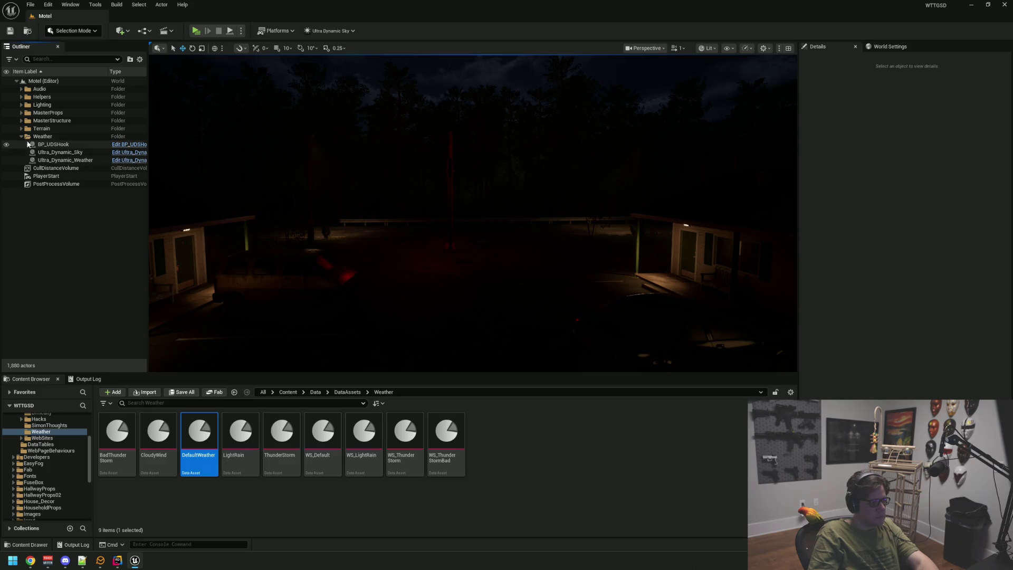
pyautogui.click(22, 137)
pyautogui.moveTo(473, 211); pyautogui.dragTo(466, 211)
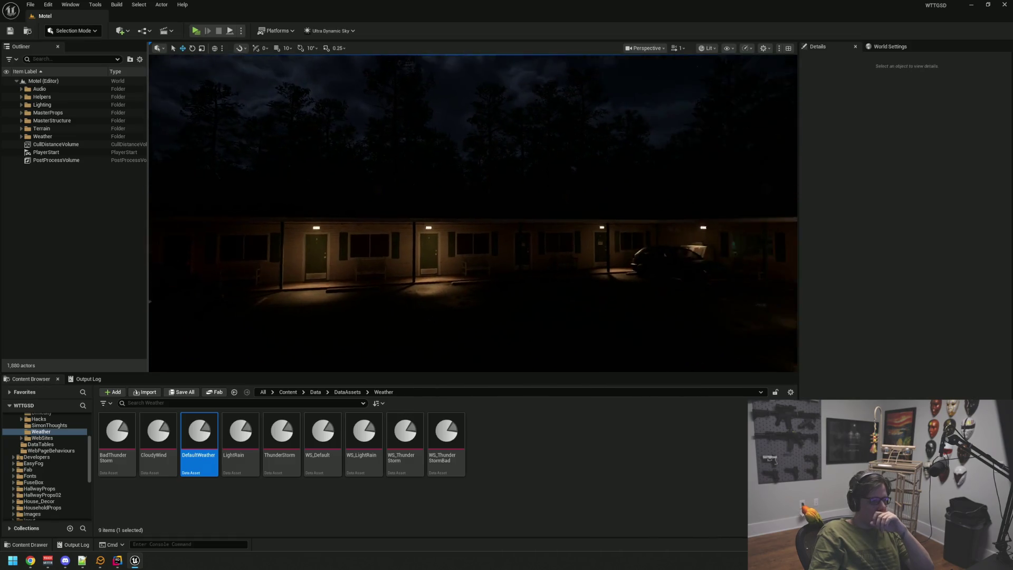
# Duplicate WS_ThunderStormBad and name the copy WS_CloudyRainy.
pyautogui.click(446, 438)
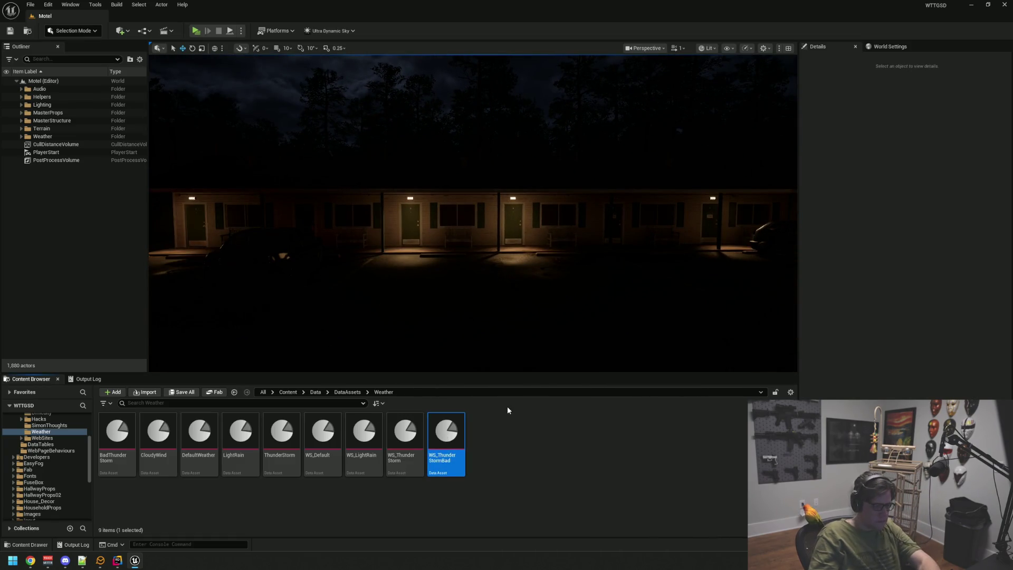
pyautogui.hotkey('ctrl', 'd')
pyautogui.hotkey('ctrl', 'a')
pyautogui.write('WS_Thund')
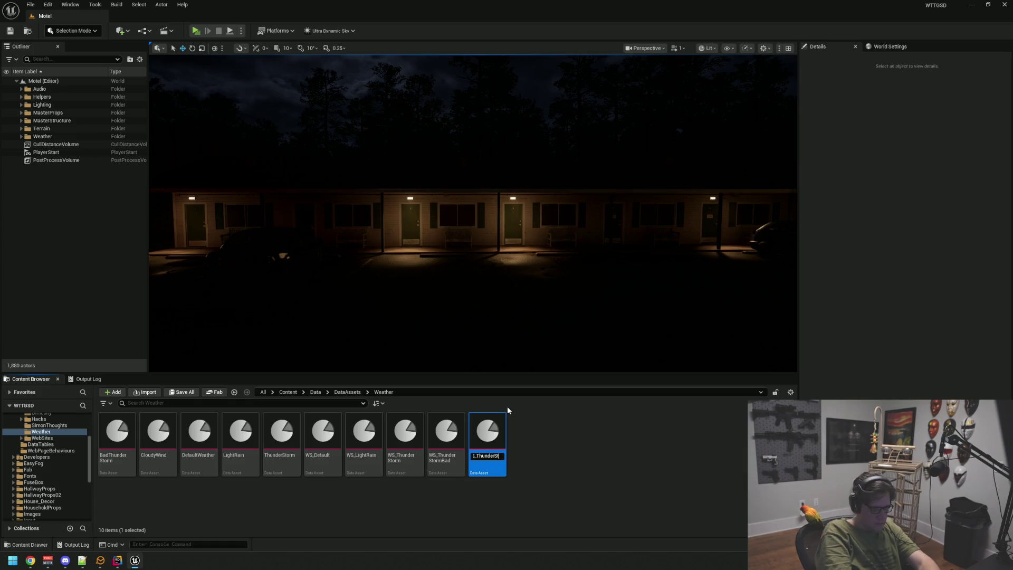
pyautogui.write('CloudyRainy')
pyautogui.press('Return')
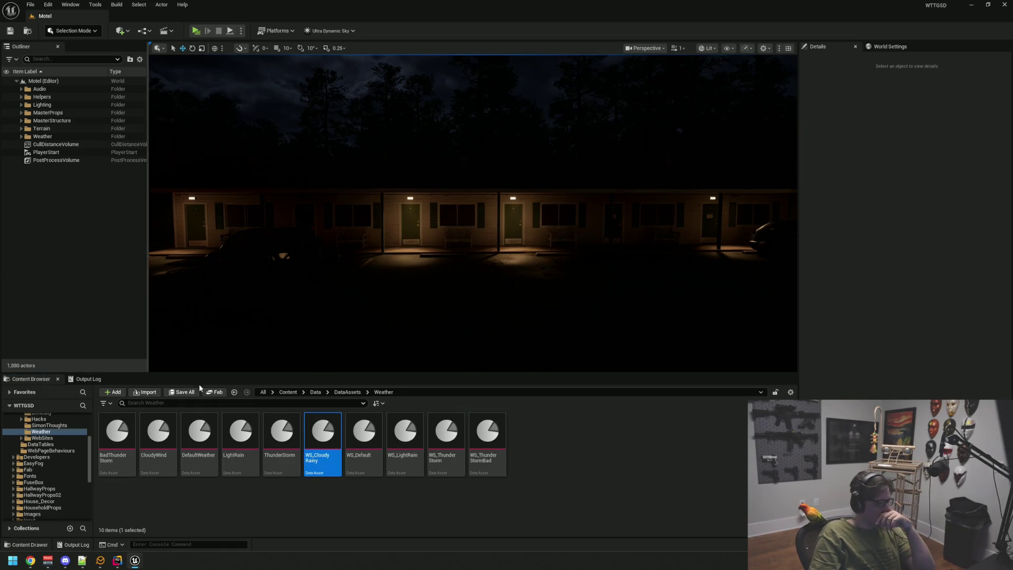
pyautogui.click(287, 483)
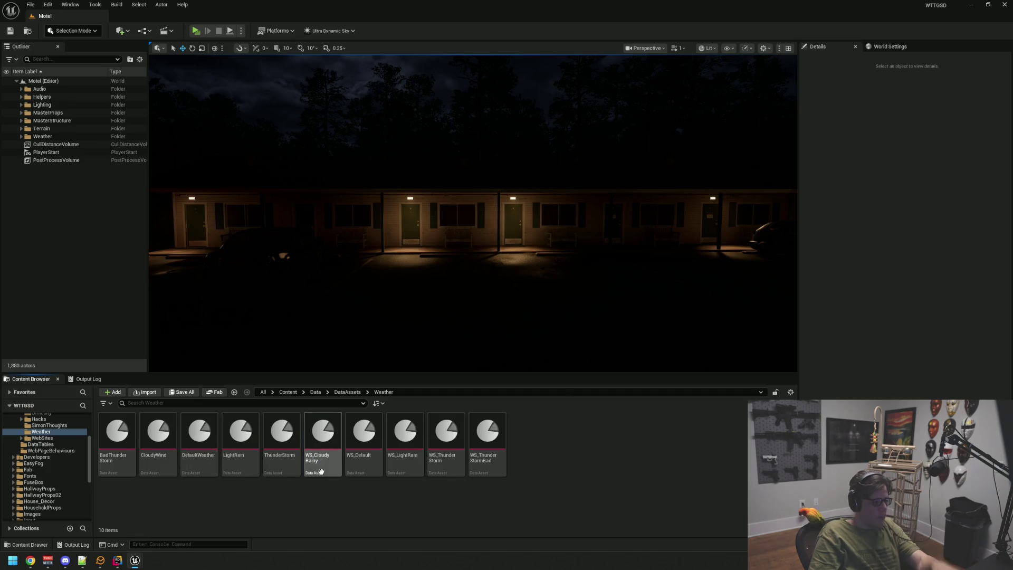
# Correct the copy's name to WS_CloudyWindy, then select the CloudyWind weather asset.
pyautogui.click(322, 469)
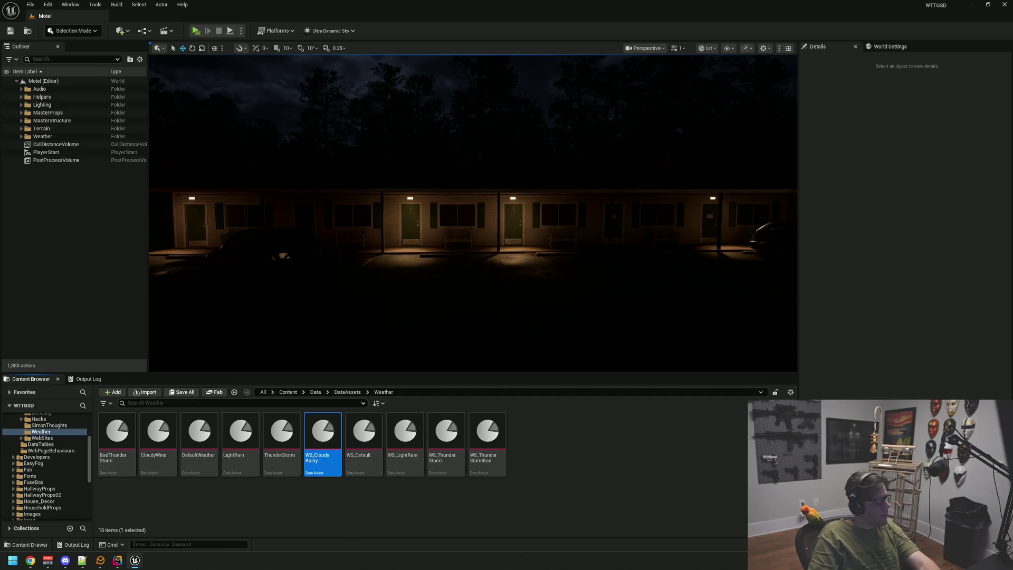
pyautogui.press('F2')
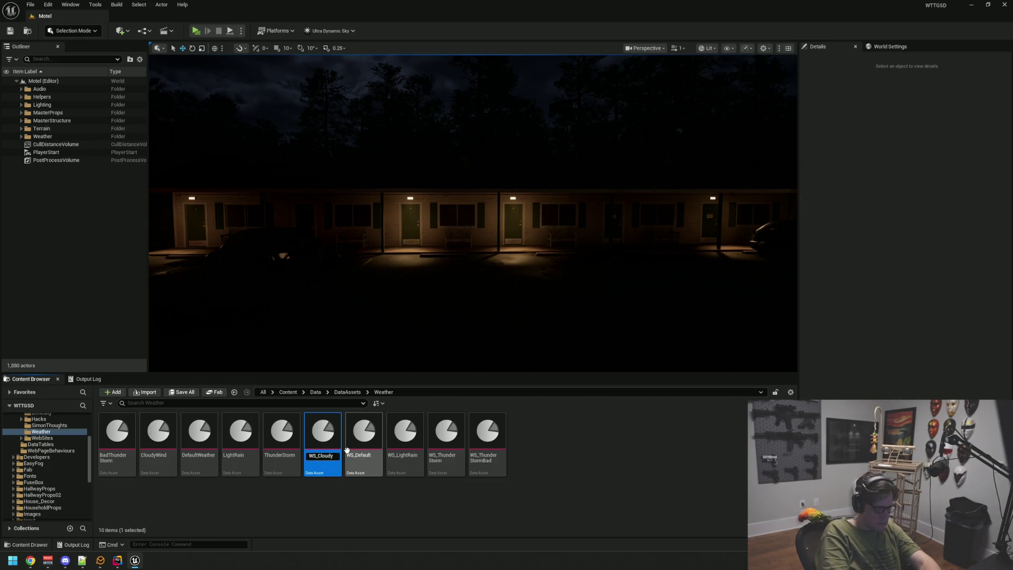
pyautogui.write('Windy')
pyautogui.press('Return')
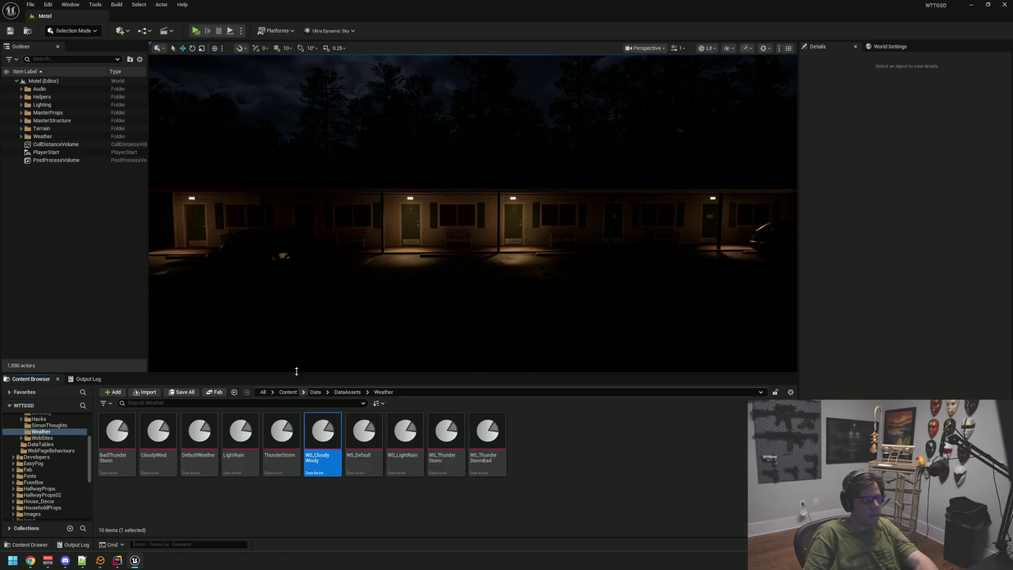
pyautogui.click(380, 488)
pyautogui.moveTo(309, 323)
pyautogui.mouseDown()
pyautogui.moveTo(342, 269)
pyautogui.moveTo(327, 269)
pyautogui.moveTo(348, 275)
pyautogui.mouseUp()
pyautogui.click(168, 438)
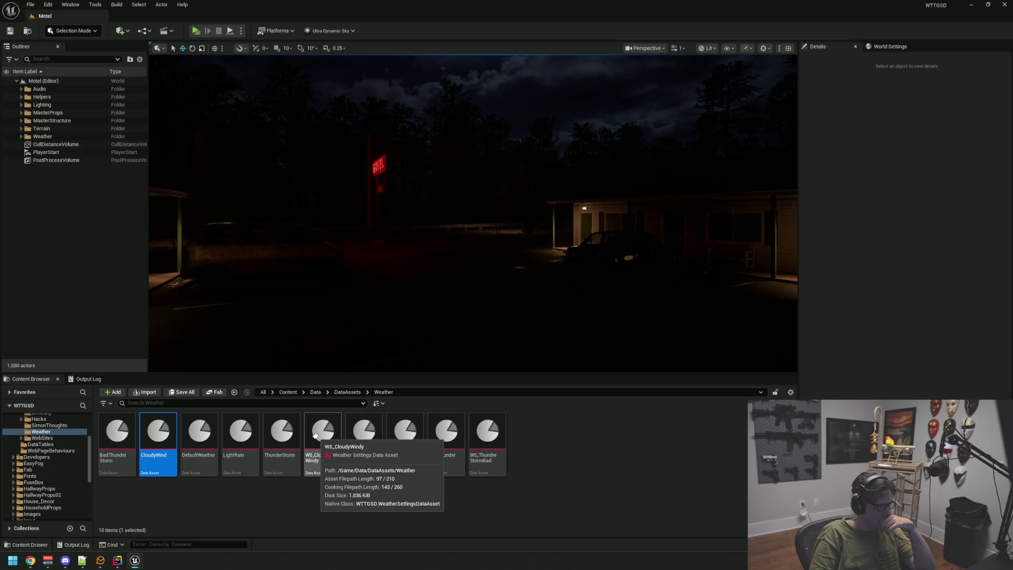
pyautogui.click(327, 435)
pyautogui.click(157, 438)
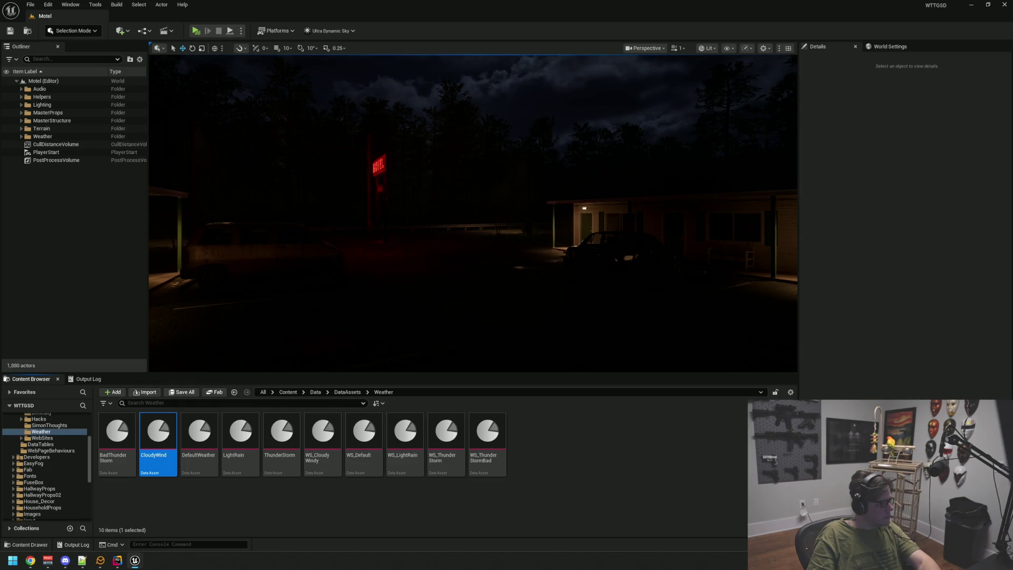
pyautogui.moveTo(475, 211); pyautogui.dragTo(391, 211)
pyautogui.moveTo(440, 239)
pyautogui.mouseDown()
pyautogui.moveTo(440, 227)
pyautogui.moveTo(440, 240)
pyautogui.mouseUp()
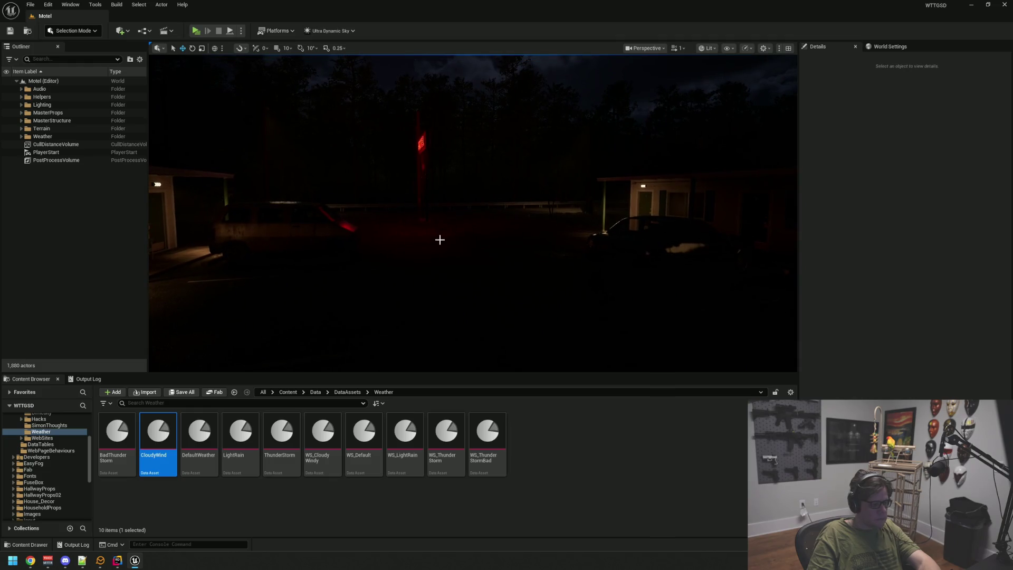
pyautogui.click(628, 460)
pyautogui.moveTo(465, 285)
pyautogui.mouseDown()
pyautogui.moveTo(438, 287)
pyautogui.moveTo(475, 280)
pyautogui.moveTo(158, 242)
pyautogui.mouseUp()
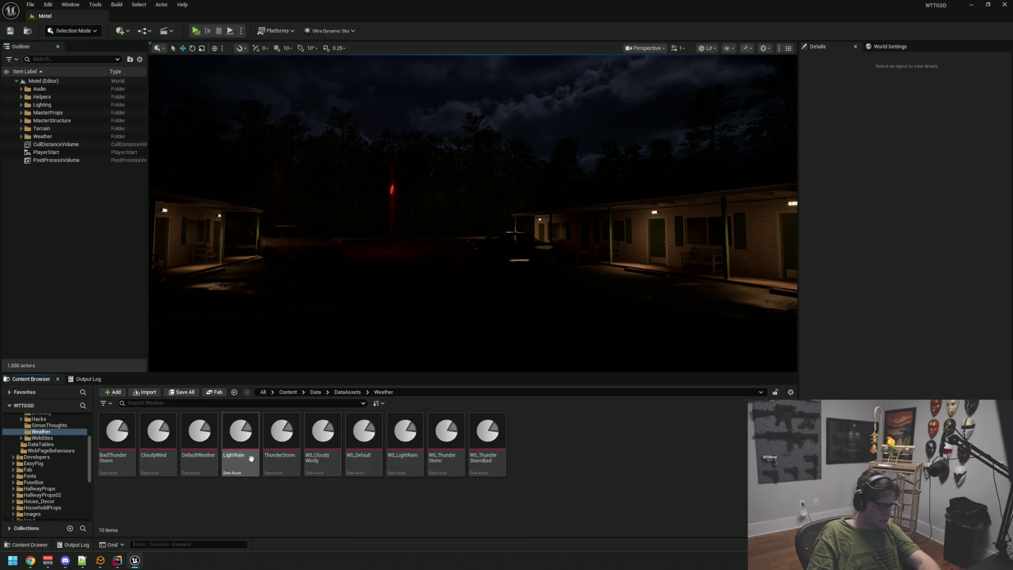
pyautogui.click(199, 433)
# Duplicate DefaultWeather and name the copy LightSnow.
pyautogui.hotkey('ctrl', 'd')
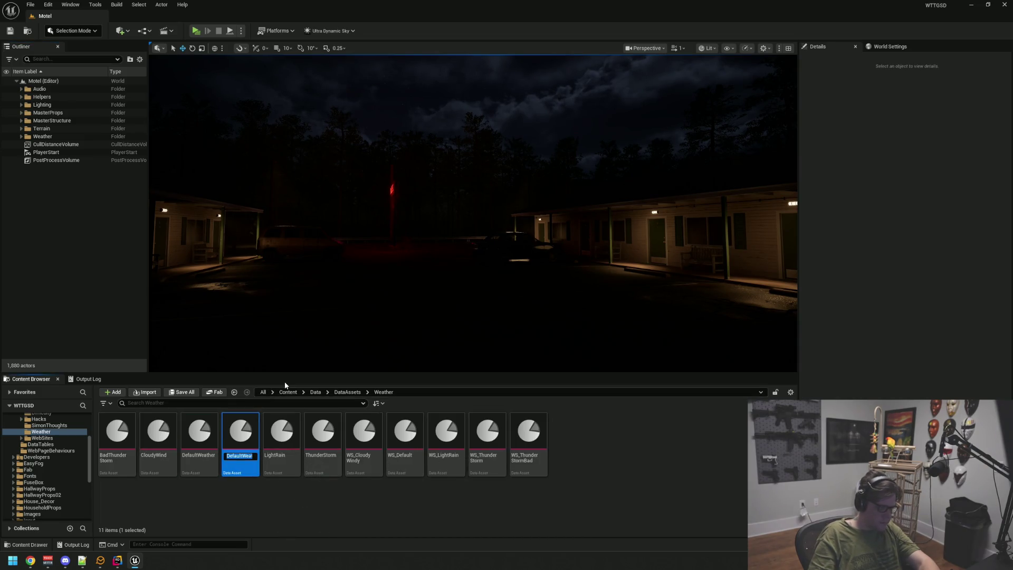
pyautogui.write('LightSnow')
pyautogui.press('Return')
# Expand the Weather folder in the Outliner and select and focus the Ultra_Dynamic_Weather actor.
pyautogui.moveTo(334, 233); pyautogui.dragTo(370, 233)
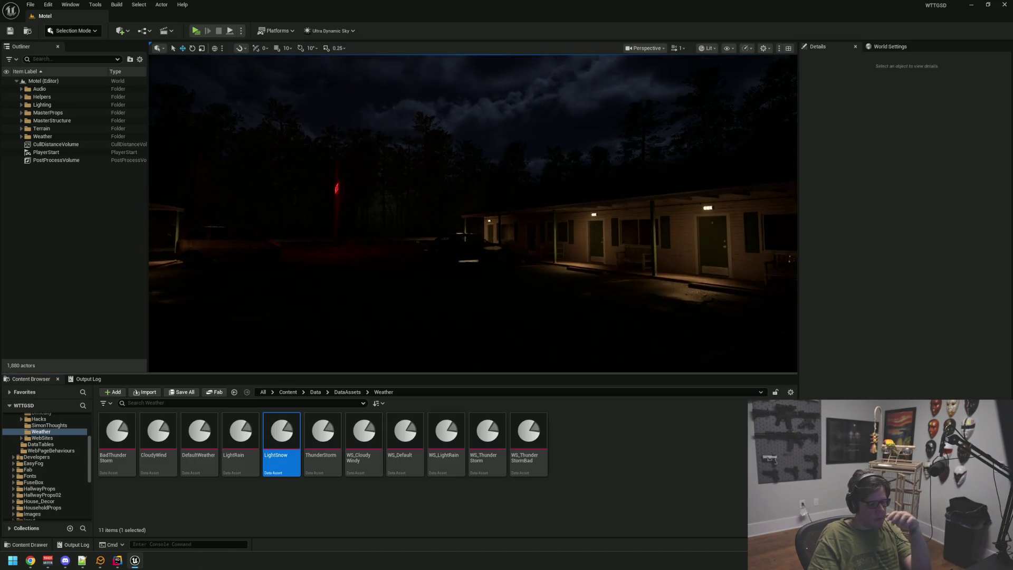
pyautogui.click(75, 161)
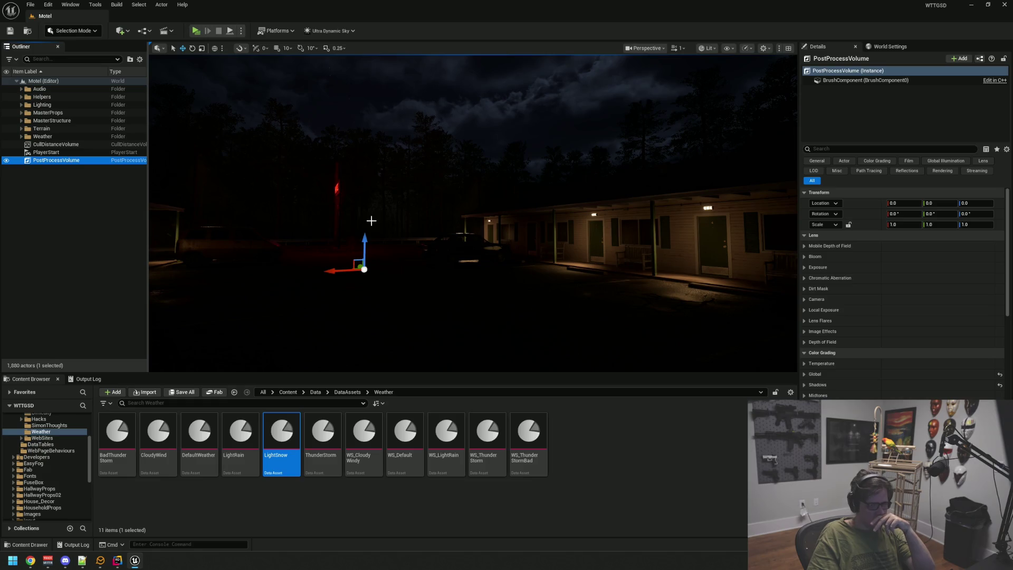
pyautogui.doubleClick(79, 159)
pyautogui.click(90, 143)
pyautogui.click(86, 152)
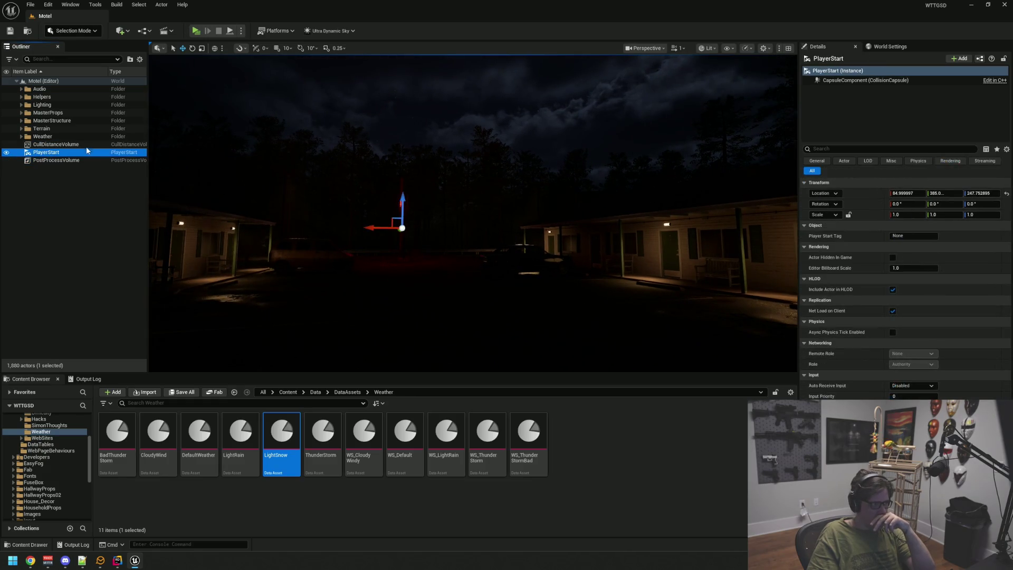
pyautogui.click(87, 145)
pyautogui.click(80, 136)
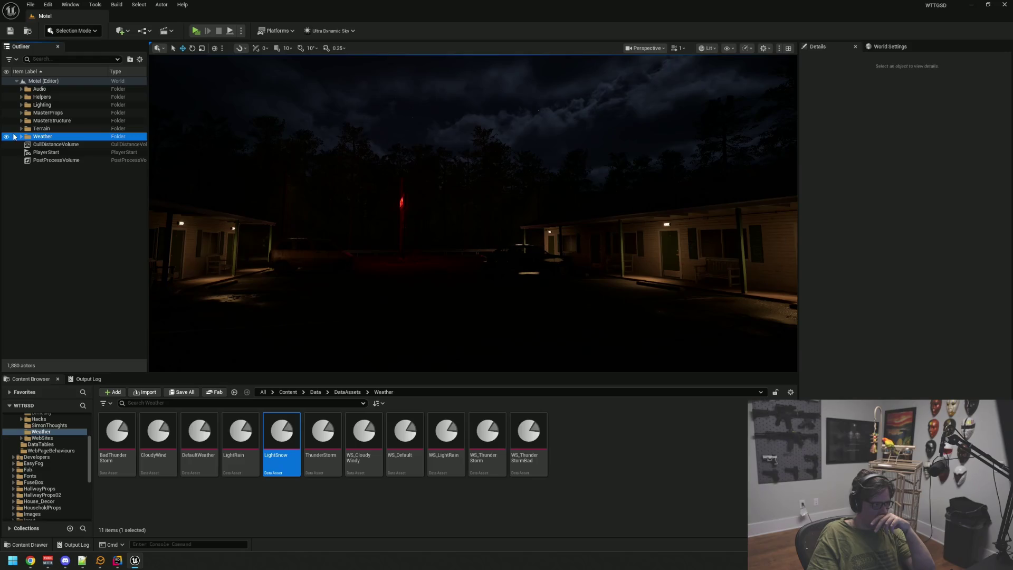
pyautogui.click(21, 136)
pyautogui.click(81, 159)
pyautogui.press('f')
# Assign LightSnow as the actor's weather, save the level, and refresh settings so snow appears.
pyautogui.moveTo(282, 437); pyautogui.dragTo(907, 253)
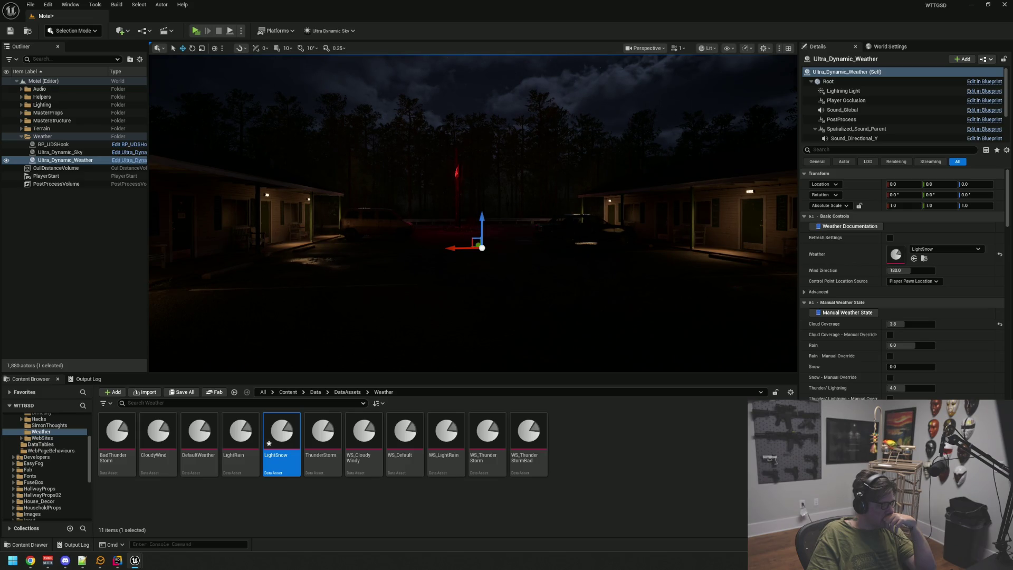
pyautogui.moveTo(359, 205)
pyautogui.mouseDown()
pyautogui.moveTo(369, 174)
pyautogui.moveTo(358, 205)
pyautogui.mouseUp()
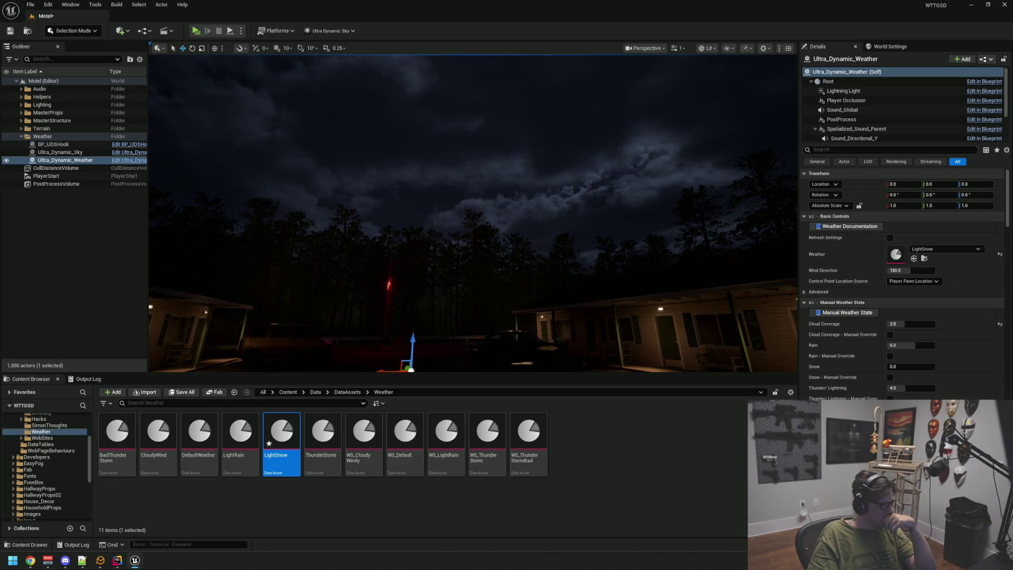
pyautogui.click(10, 30)
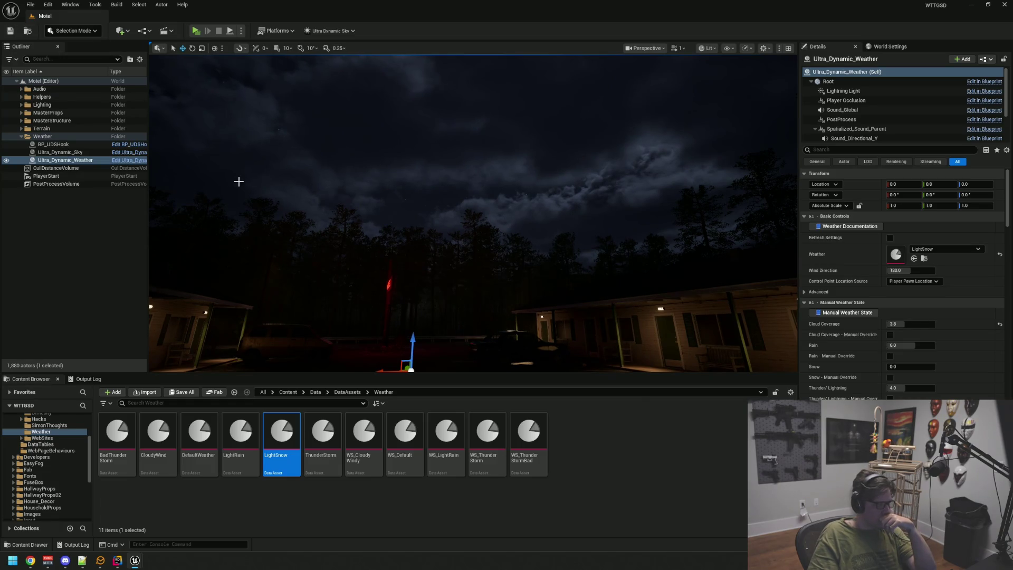
pyautogui.click(890, 238)
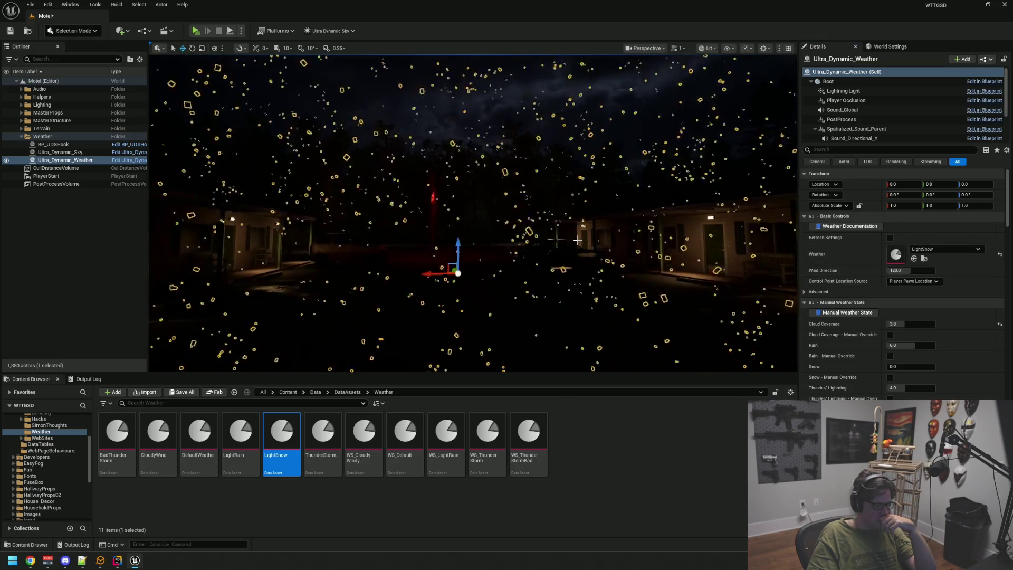
pyautogui.click(115, 254)
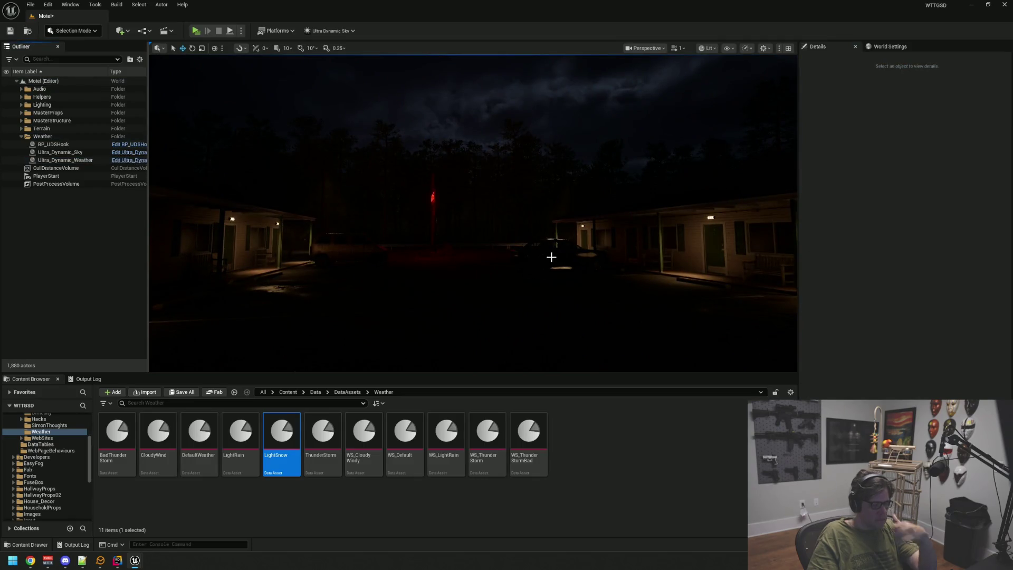
# Fly the view forward onto the motel porch and look along it.
pyautogui.moveTo(549, 258); pyautogui.dragTo(580, 253)
pyautogui.press('w')
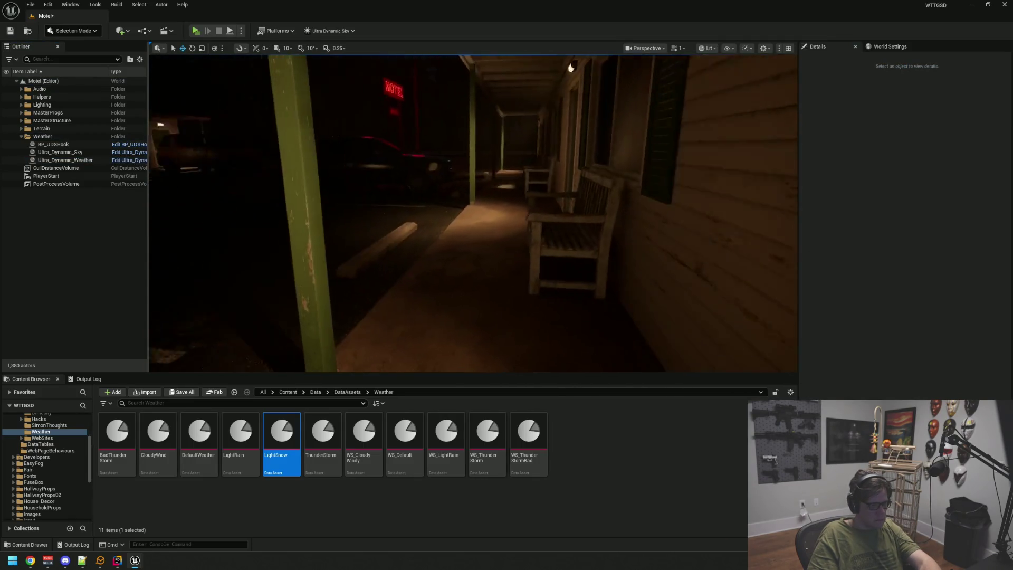
pyautogui.moveTo(473, 213)
pyautogui.mouseDown()
pyautogui.moveTo(425, 213)
pyautogui.moveTo(480, 209)
pyautogui.moveTo(486, 227)
pyautogui.moveTo(443, 228)
pyautogui.moveTo(488, 228)
pyautogui.moveTo(480, 232)
pyautogui.mouseUp()
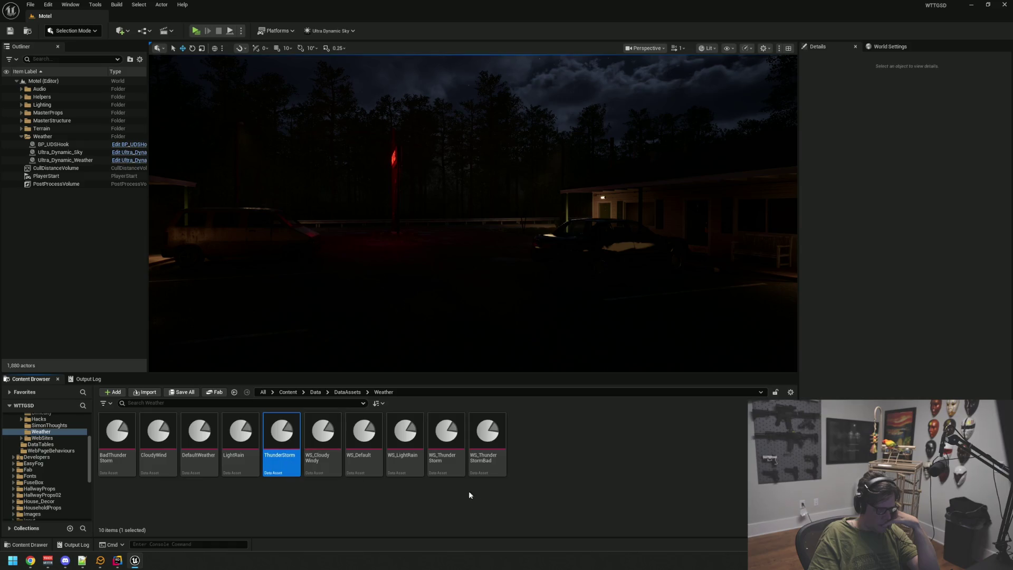
# Open WS_LightRain from the Content Browser in the asset editor and move its window up.
pyautogui.click(430, 506)
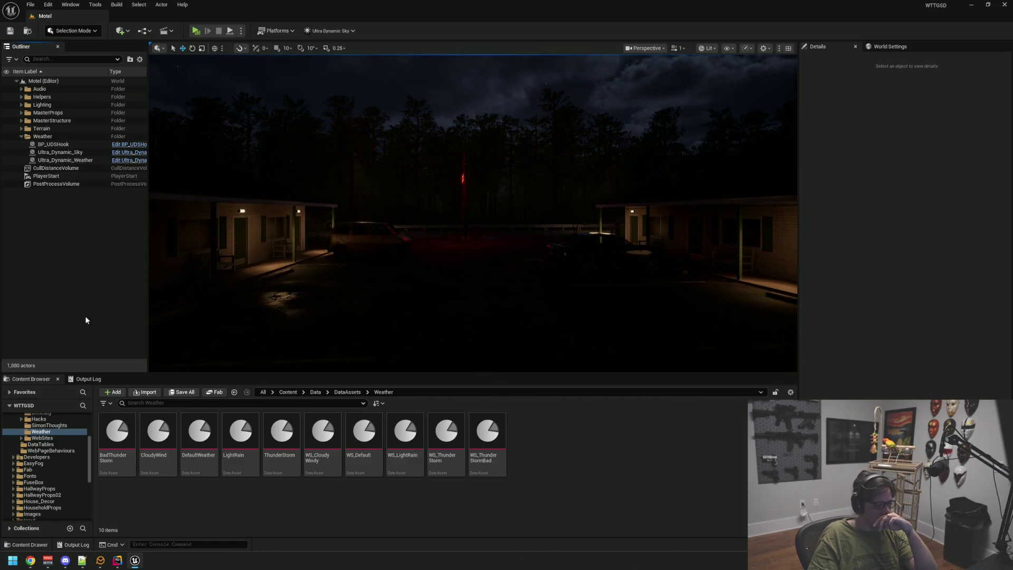
pyautogui.scroll(5, 47, 464)
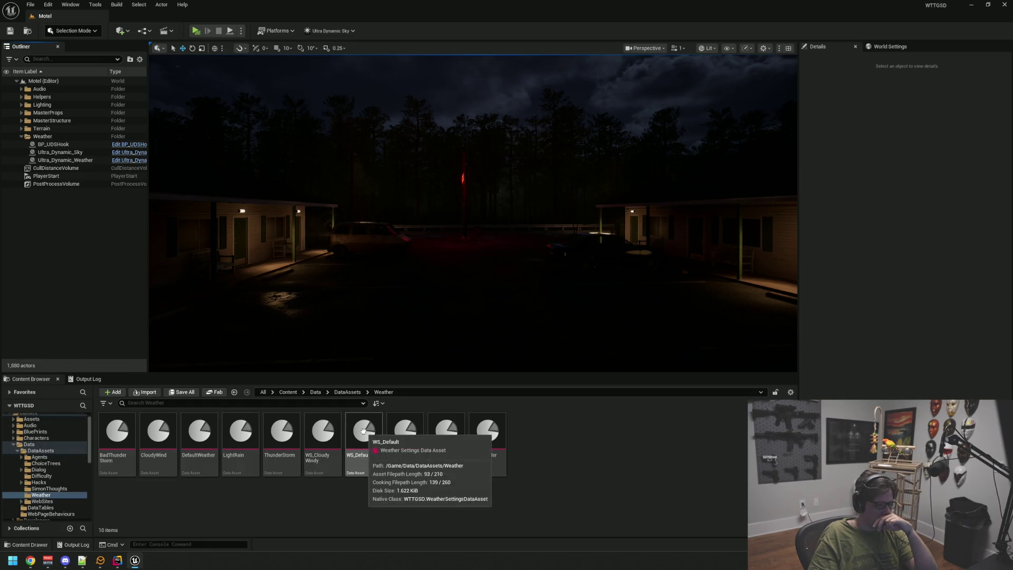
pyautogui.click(410, 434)
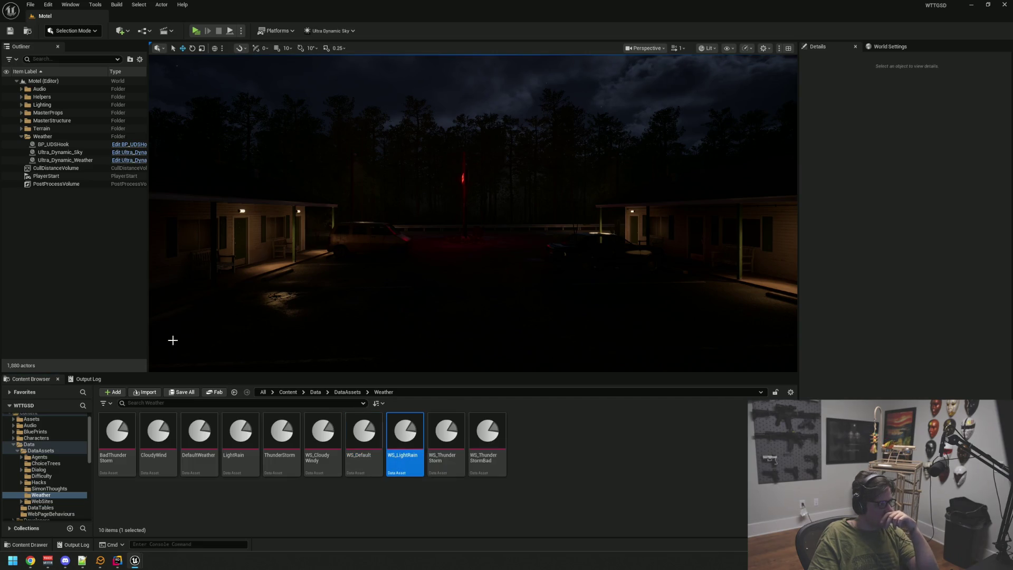
pyautogui.press('Return')
pyautogui.moveTo(439, 62); pyautogui.dragTo(432, 21)
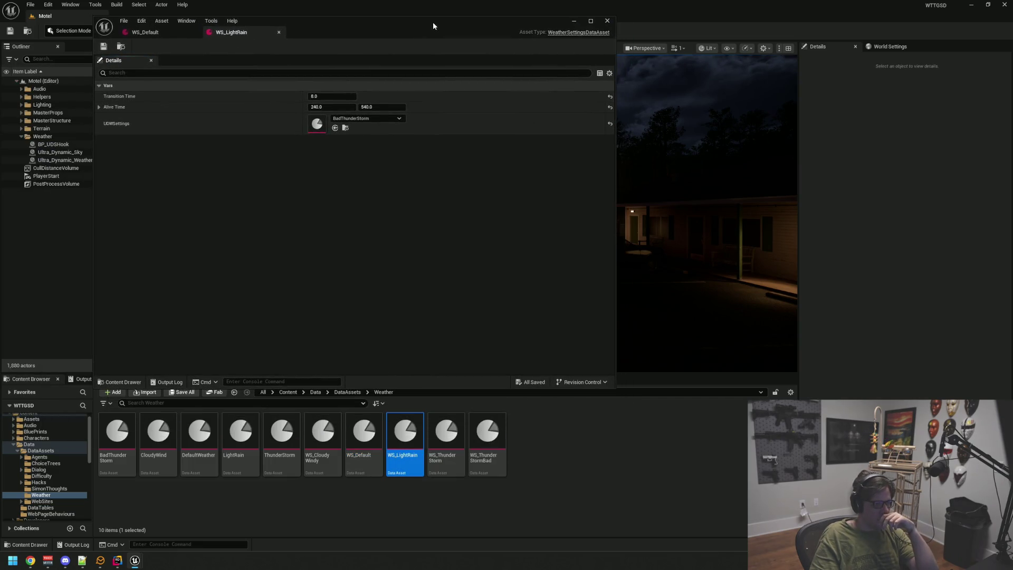
# Open WS_ThunderStorm and WS_ThunderStormBad, then set WS_LightRain's Alive Time to 300–480 and save.
pyautogui.doubleClick(446, 432)
pyautogui.doubleClick(488, 432)
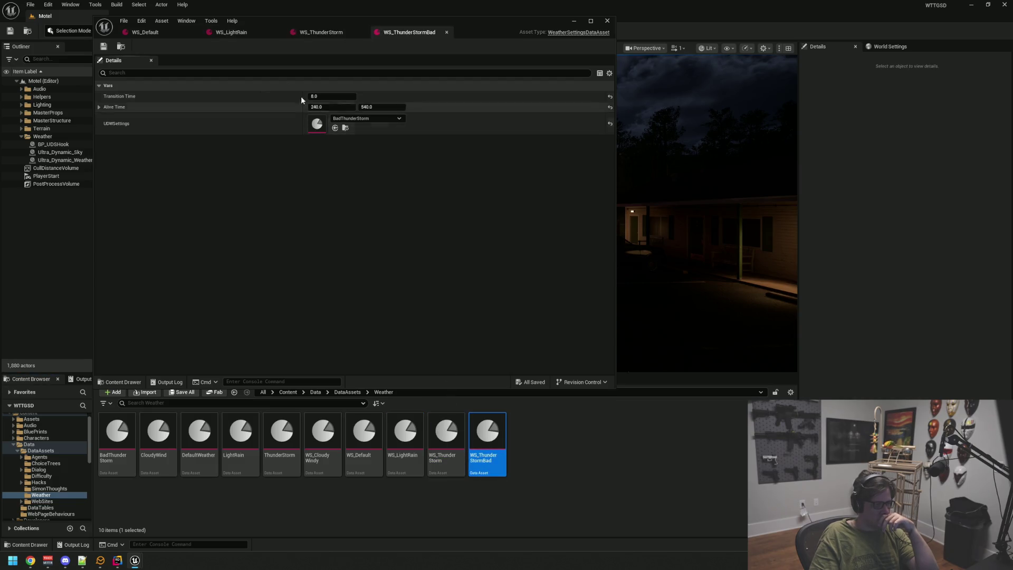
pyautogui.click(248, 32)
pyautogui.click(349, 107)
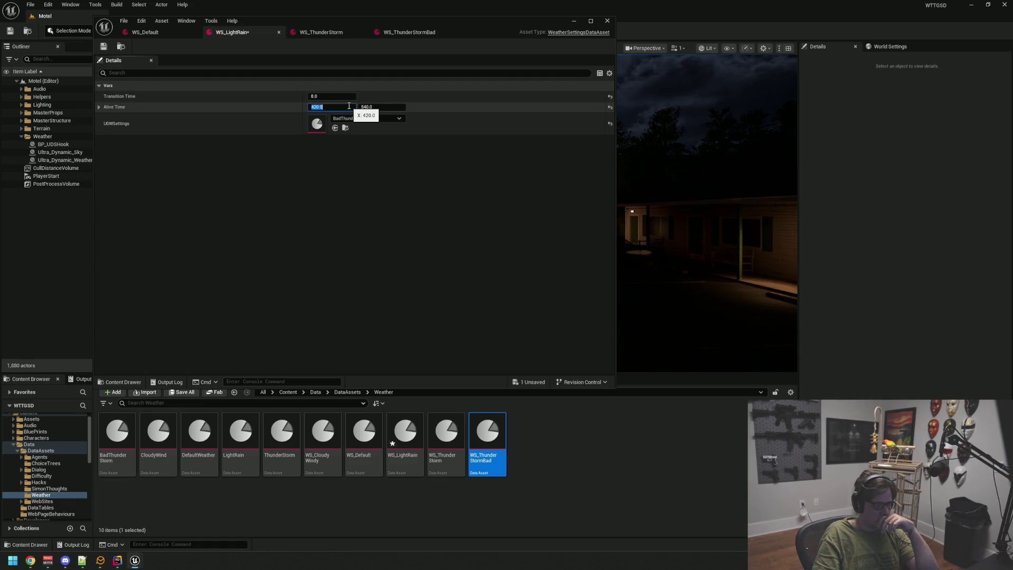
pyautogui.click(397, 107)
pyautogui.write('14')
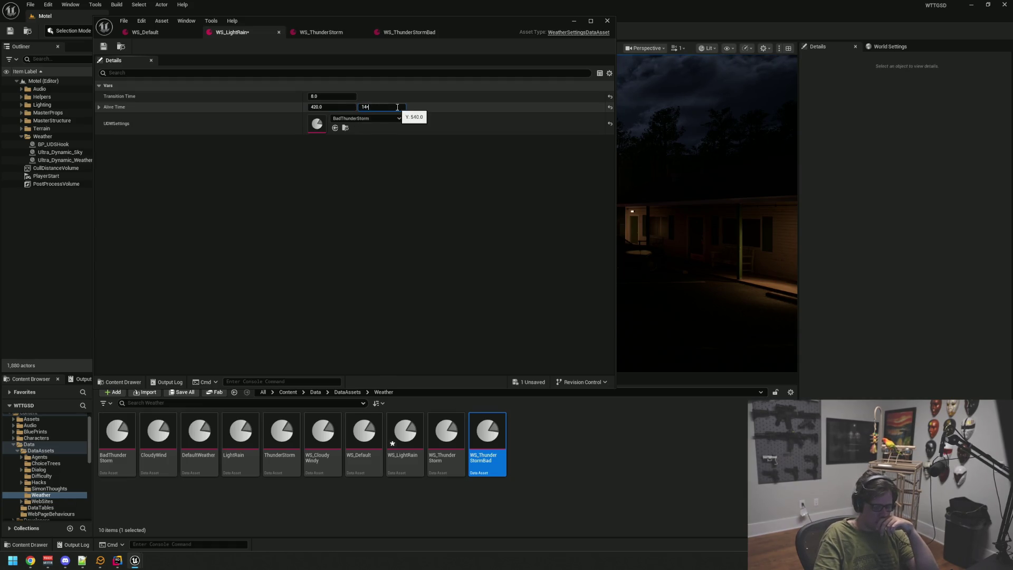
pyautogui.press('Return')
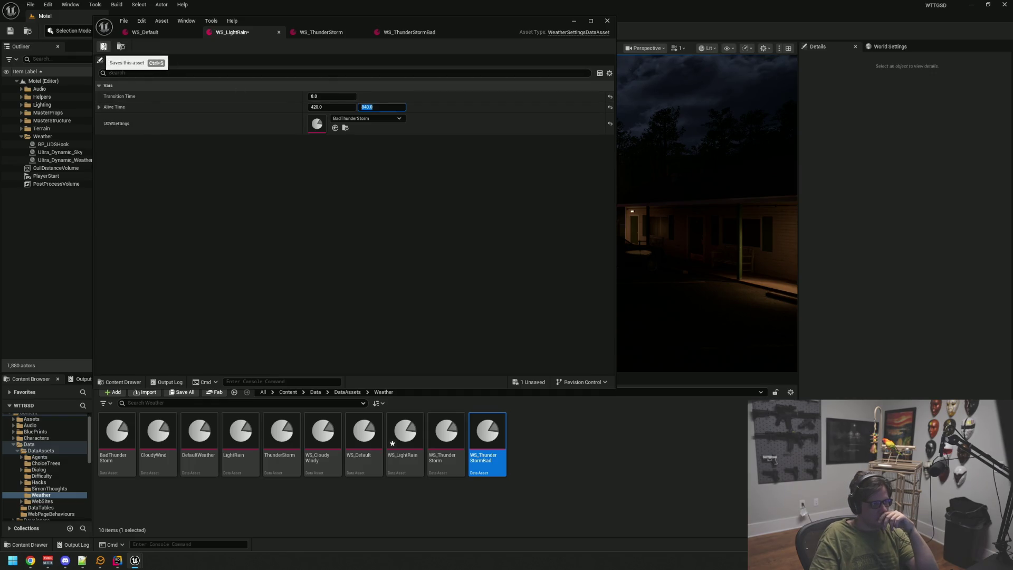
pyautogui.click(105, 49)
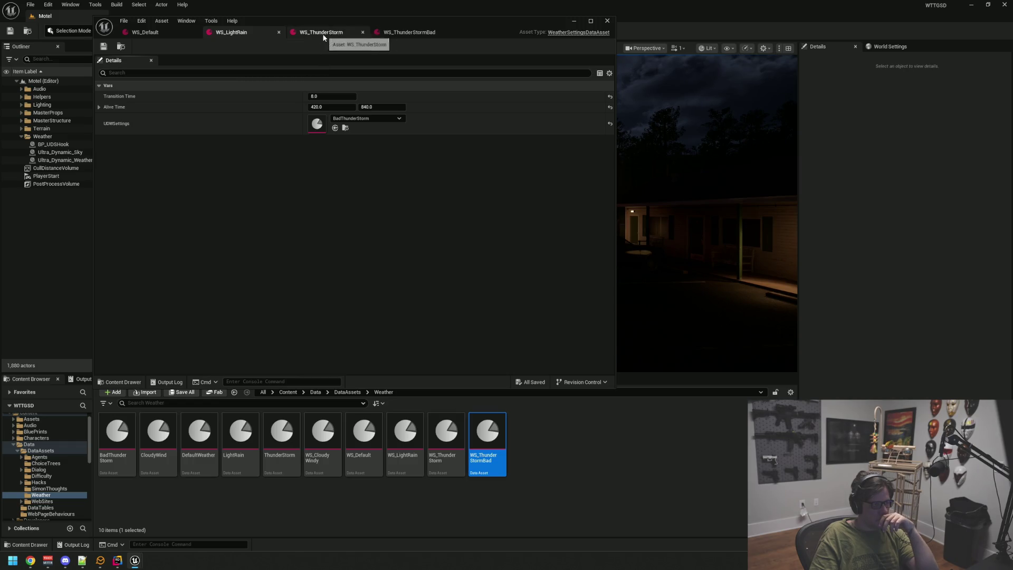
pyautogui.click(333, 107)
pyautogui.write('500')
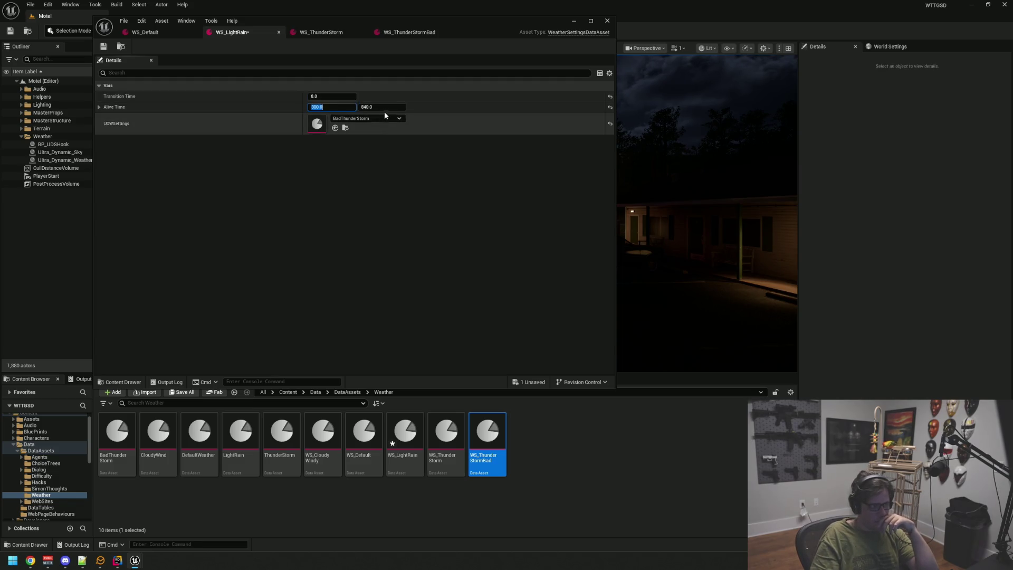
pyautogui.write('300')
pyautogui.click(388, 107)
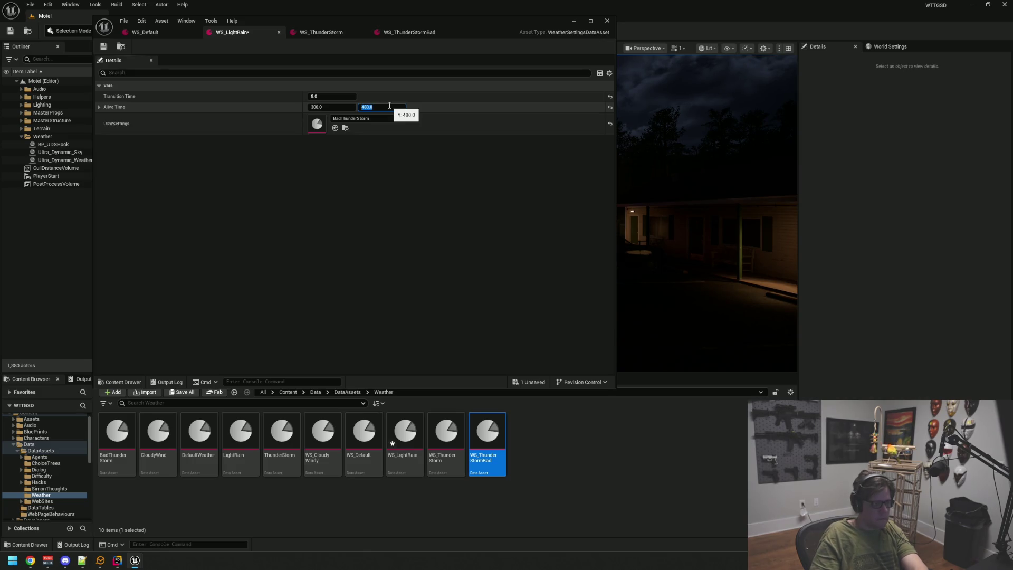
pyautogui.click(103, 46)
# Set WS_ThunderStorm's Alive Time to 420–990 and save it.
pyautogui.click(317, 33)
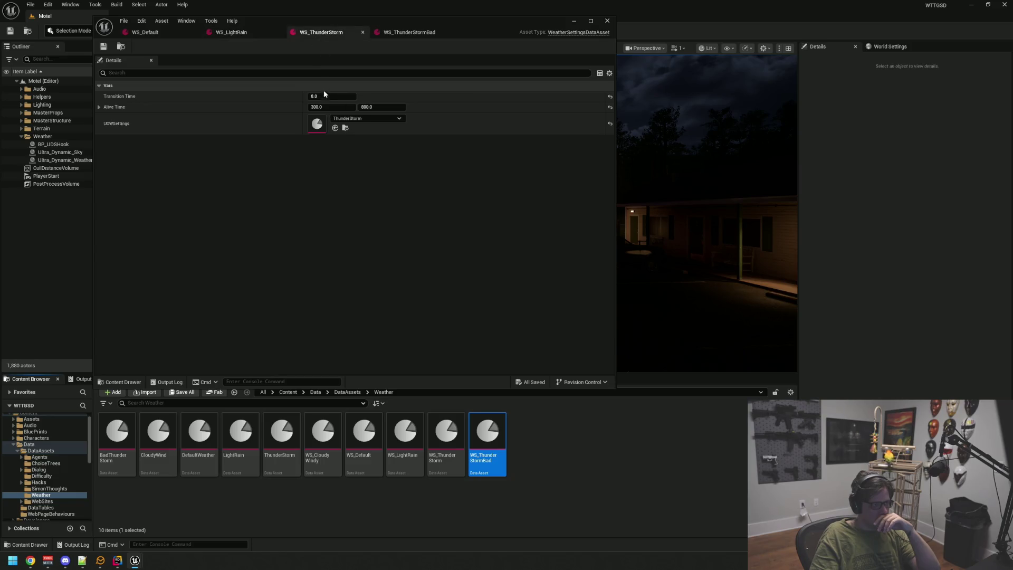
pyautogui.click(327, 106)
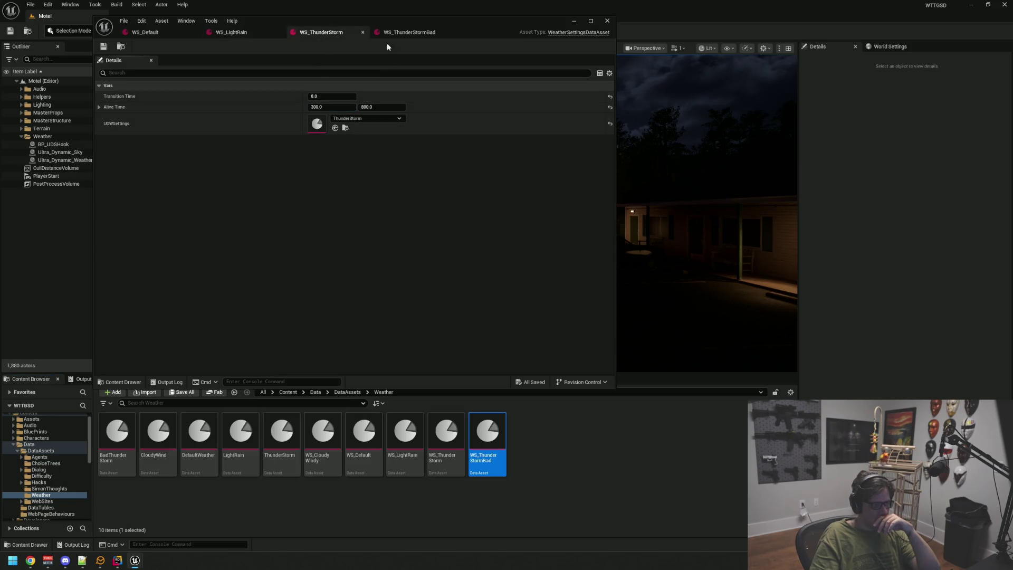
pyautogui.click(343, 107)
pyautogui.write('420')
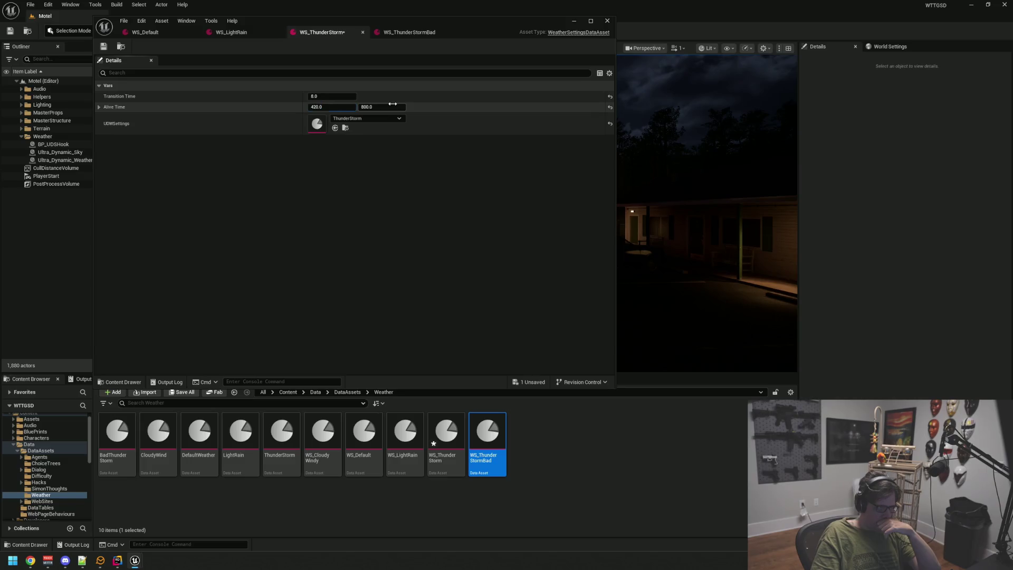
pyautogui.click(393, 106)
pyautogui.write('-3')
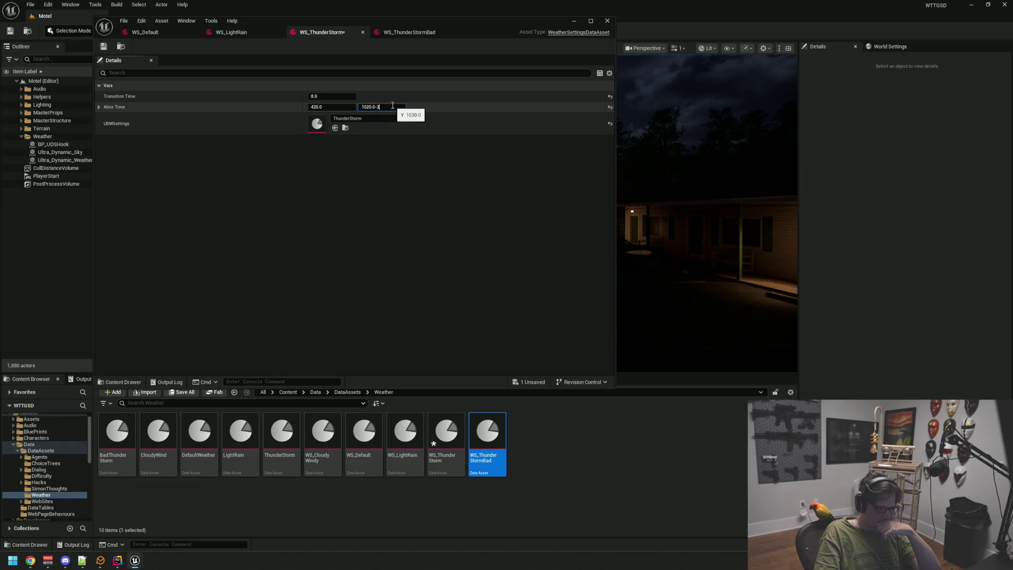
pyautogui.write('0')
pyautogui.press('Return')
pyautogui.hotkey('ctrl', 's')
# Review the WS_ThunderStorm, WS_ThunderStormBad, WS_LightRain and WS_Default tabs, then open WS_CloudyWindy.
pyautogui.click(400, 34)
pyautogui.click(319, 36)
pyautogui.click(250, 32)
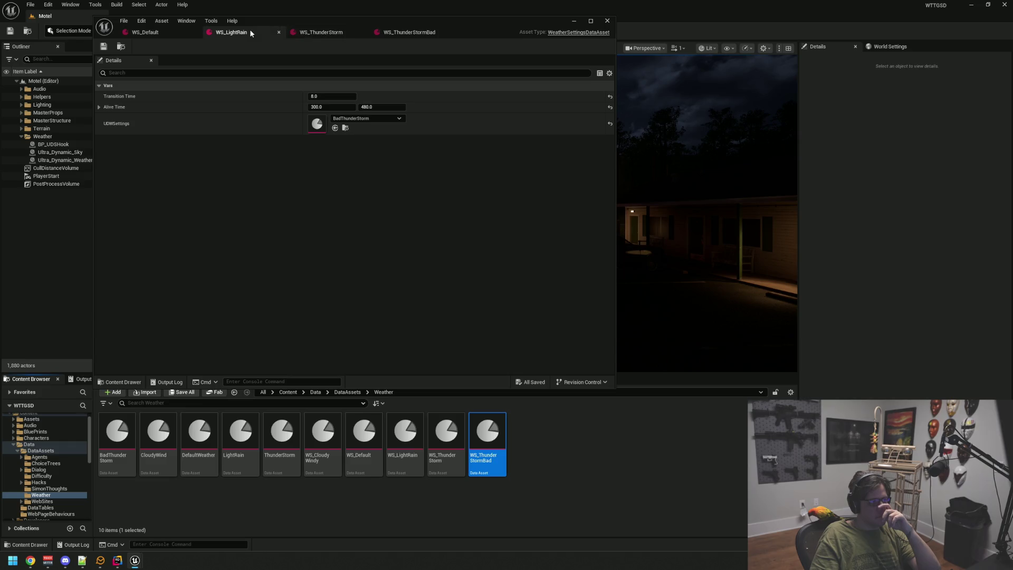
pyautogui.click(149, 33)
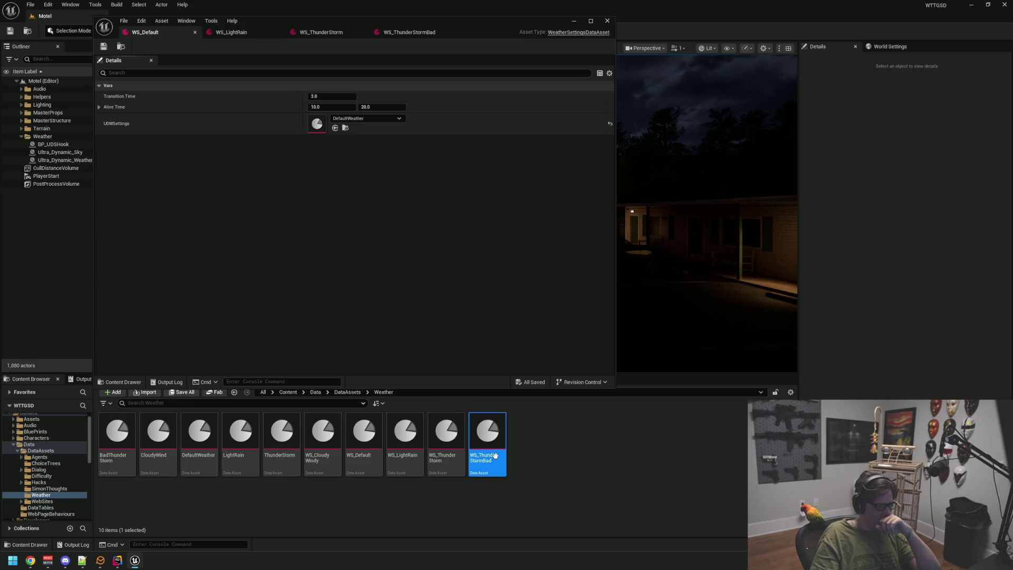
pyautogui.doubleClick(487, 437)
pyautogui.doubleClick(444, 472)
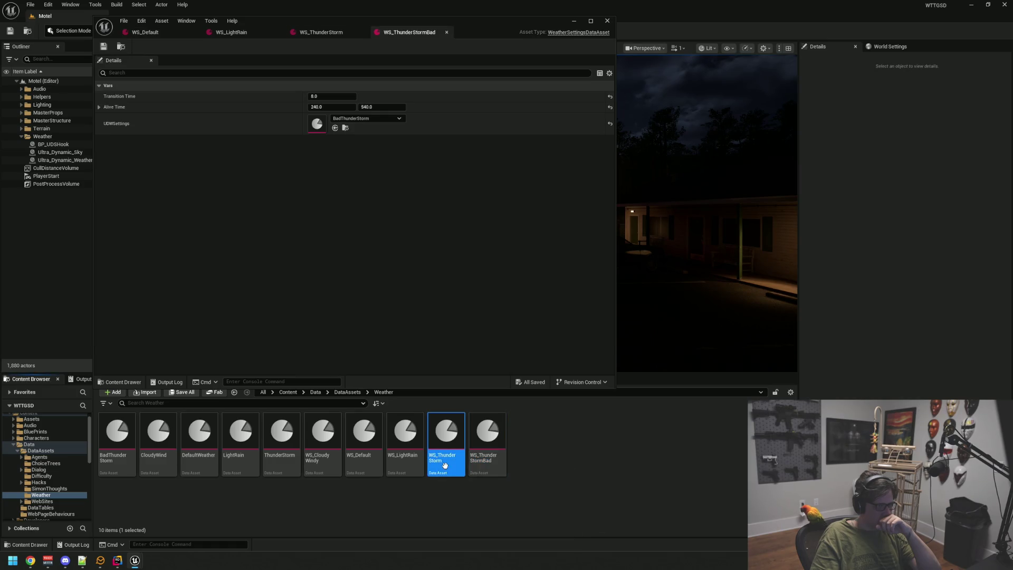
pyautogui.doubleClick(401, 464)
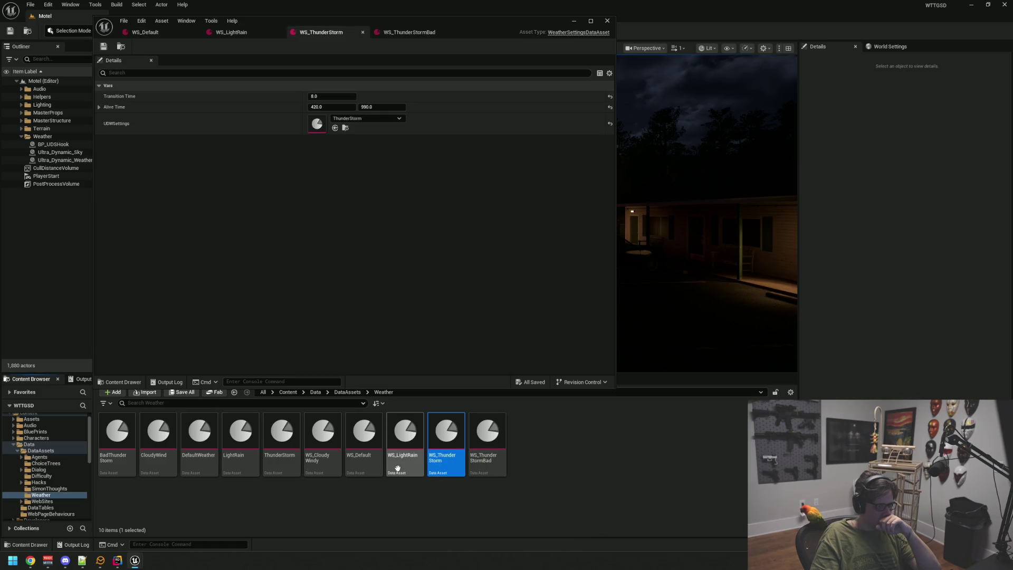
pyautogui.doubleClick(321, 460)
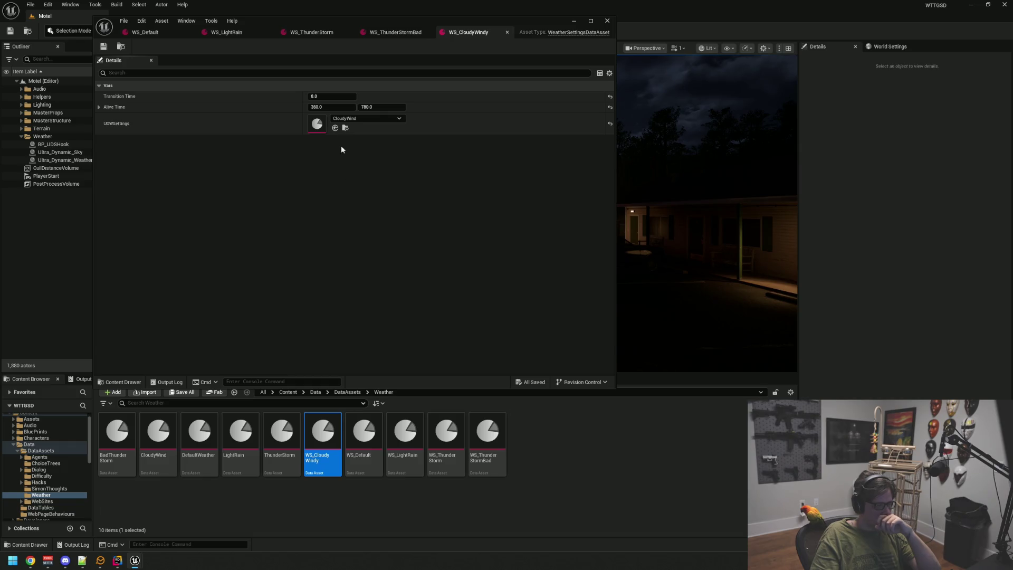
# Set WS_CloudyWindy's Alive Time to 240–975 (4*60 and 1020-45) and save it.
pyautogui.click(351, 106)
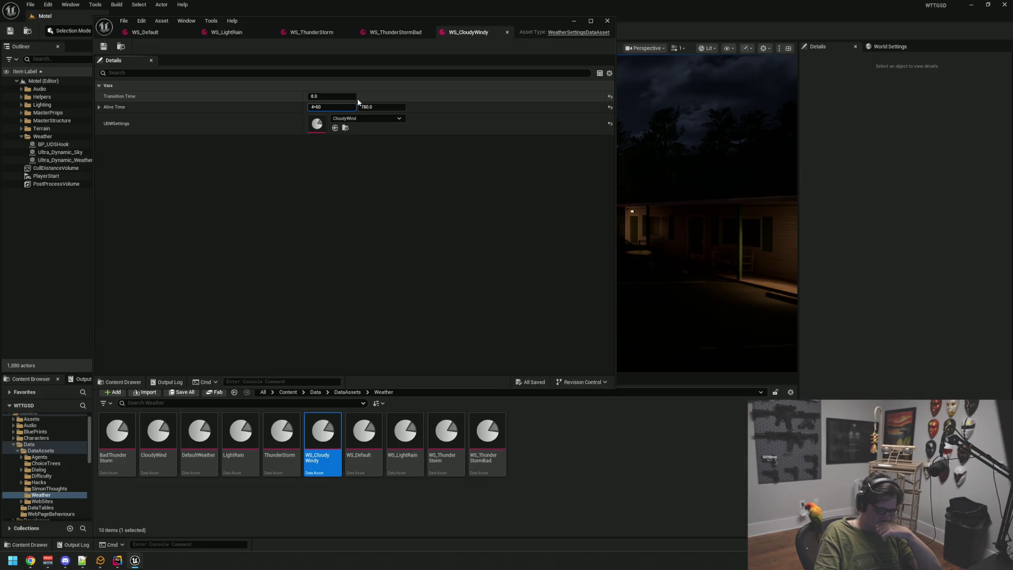
pyautogui.click(397, 107)
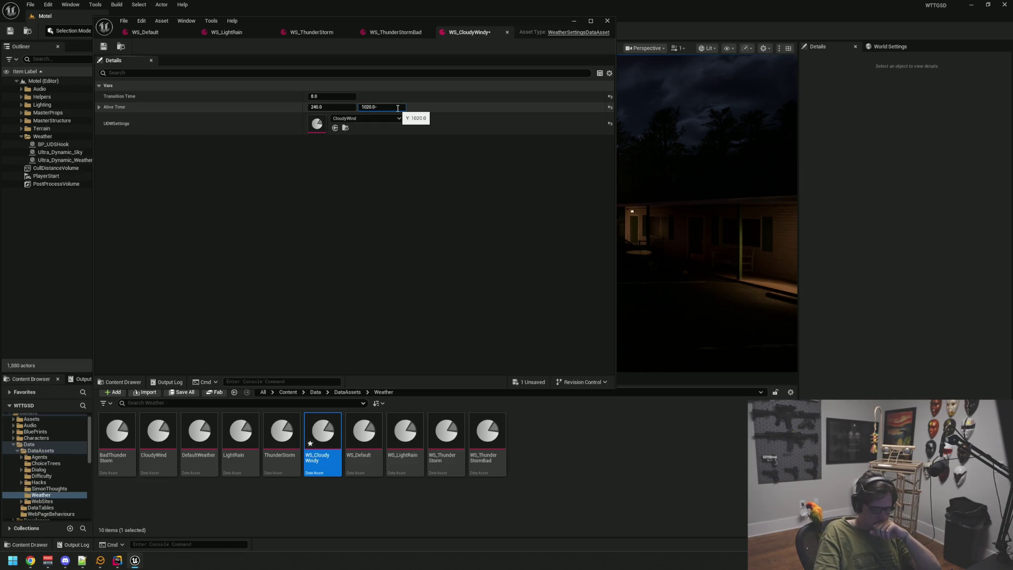
pyautogui.write('975')
pyautogui.press('Return')
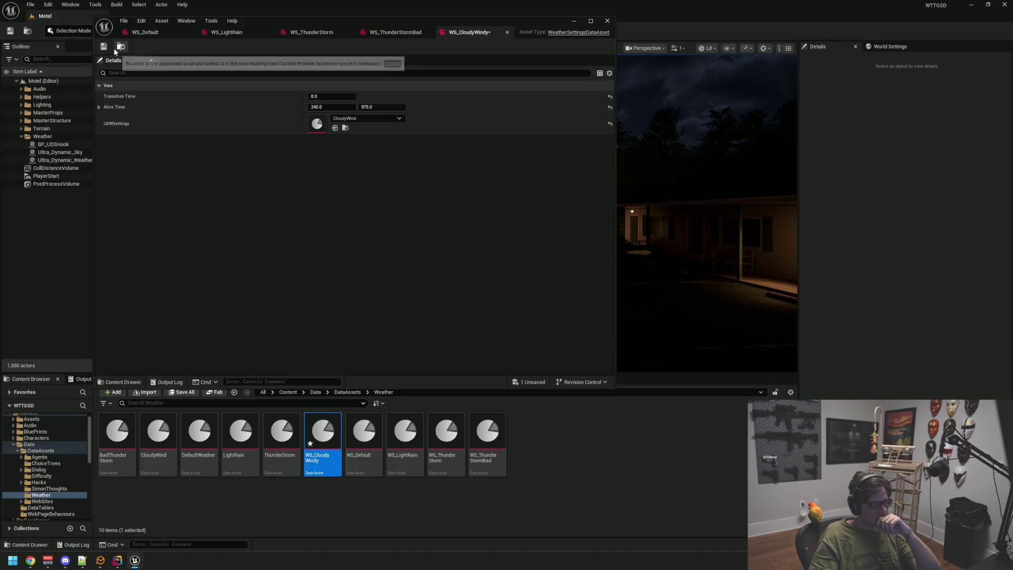
pyautogui.click(104, 46)
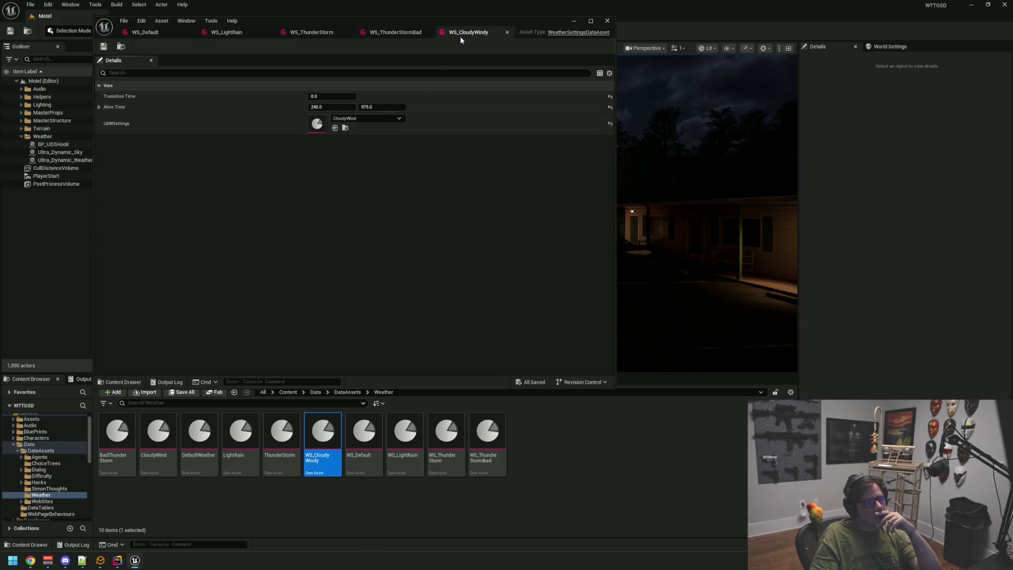
# Widen the asset editor, look through each weather asset tab, and close all the editors.
pyautogui.moveTo(621, 373); pyautogui.dragTo(679, 361)
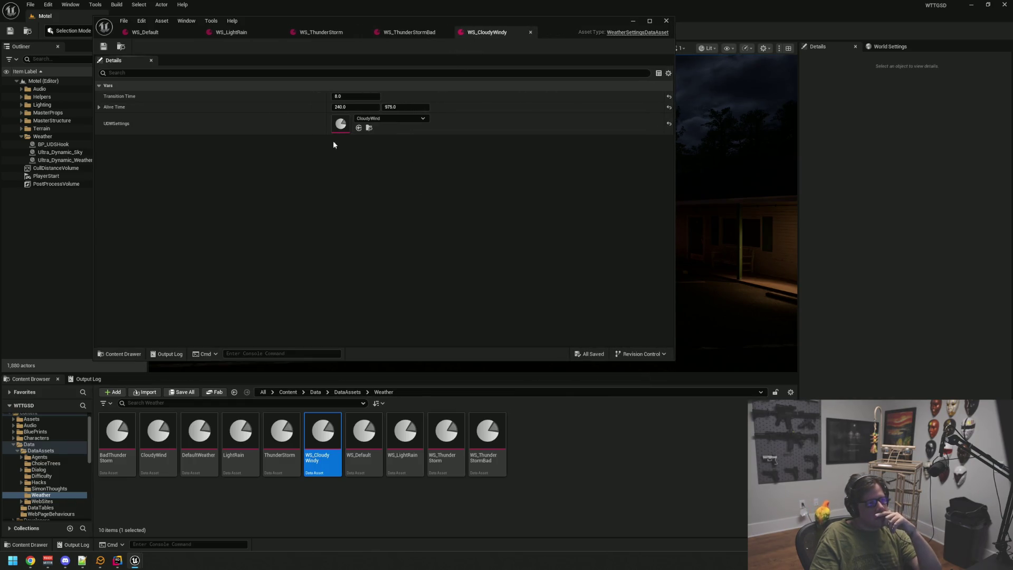
pyautogui.click(163, 31)
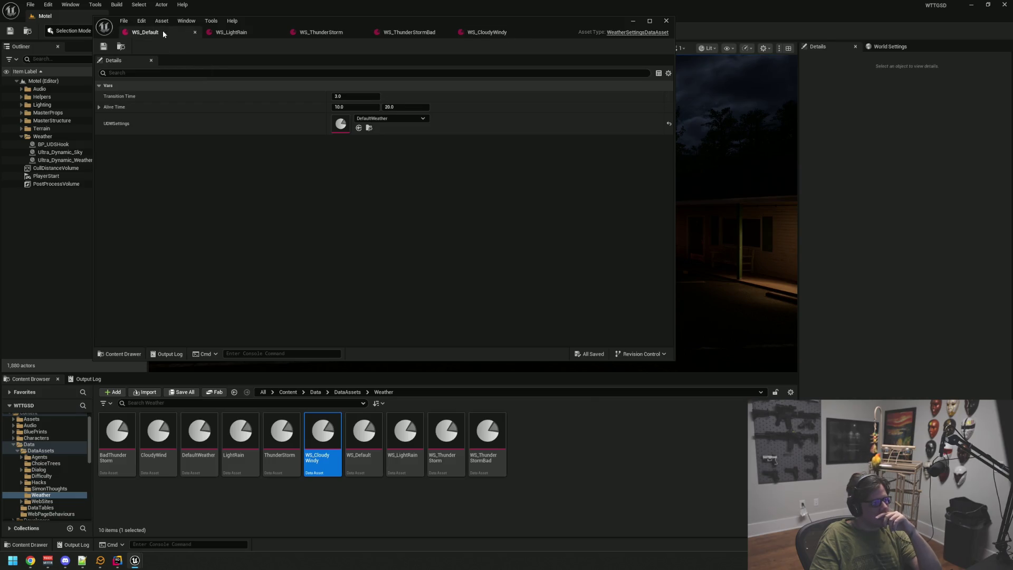
pyautogui.click(261, 33)
pyautogui.click(319, 33)
pyautogui.click(412, 33)
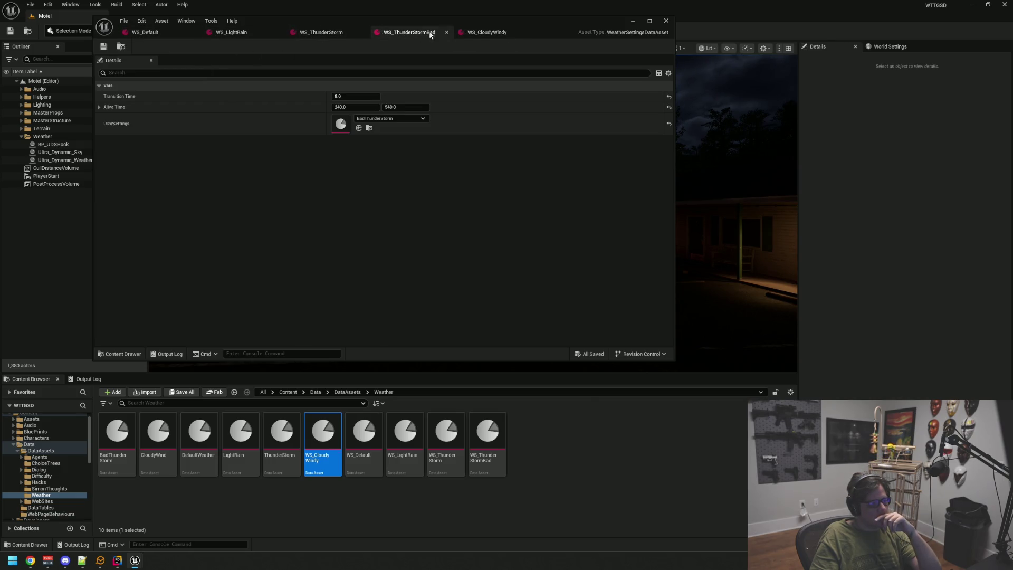
pyautogui.click(502, 33)
pyautogui.click(432, 33)
pyautogui.middleClick(146, 31)
pyautogui.middleClick(147, 32)
pyautogui.middleClick(146, 32)
pyautogui.middleClick(146, 31)
pyautogui.middleClick(146, 32)
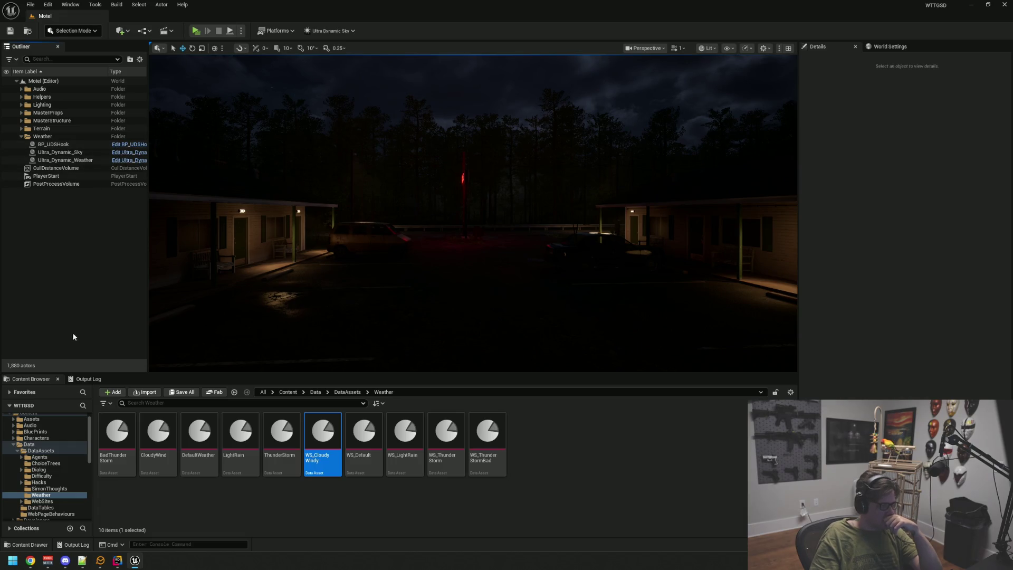
# Collapse the Data folder and open BP_MainGameState from BluePrints/GameStates.
pyautogui.scroll(1, 32, 460)
pyautogui.doubleClick(29, 454)
pyautogui.click(36, 442)
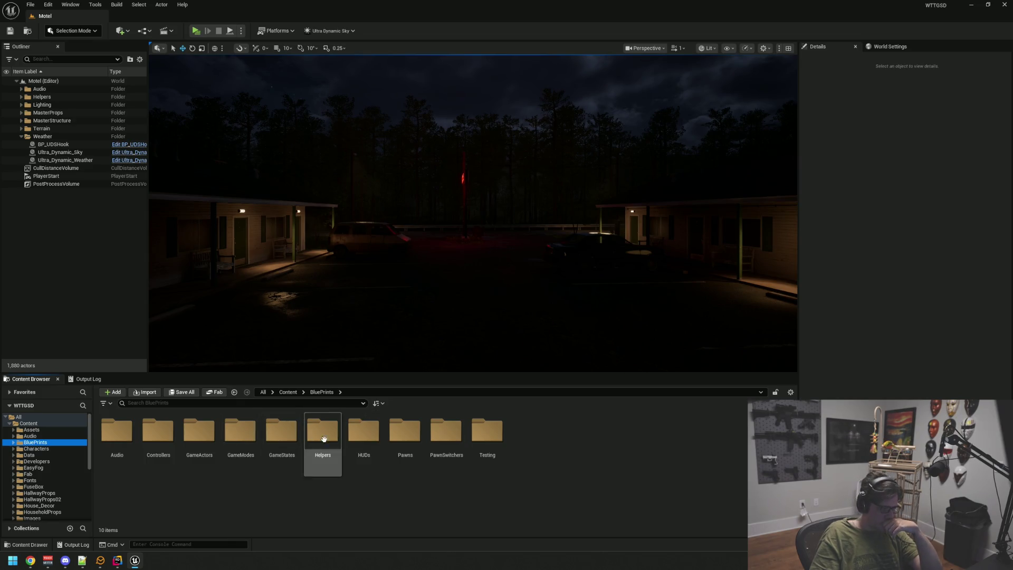
pyautogui.click(279, 433)
pyautogui.doubleClick(281, 432)
pyautogui.doubleClick(117, 433)
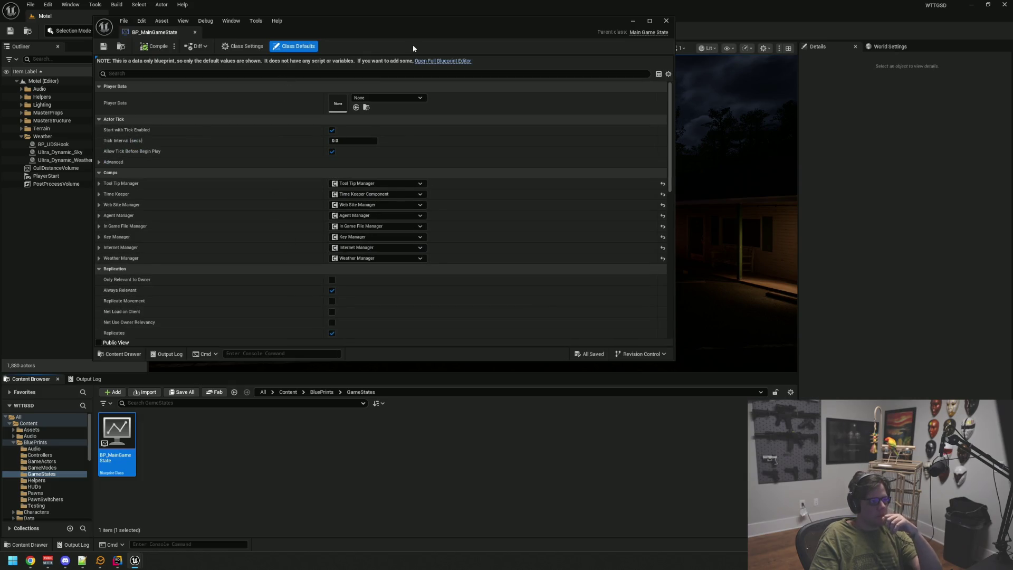
# In the full Blueprint editor, show Weather Manager's properties and locate the pool's WS_ThunderStorm asset.
pyautogui.click(420, 60)
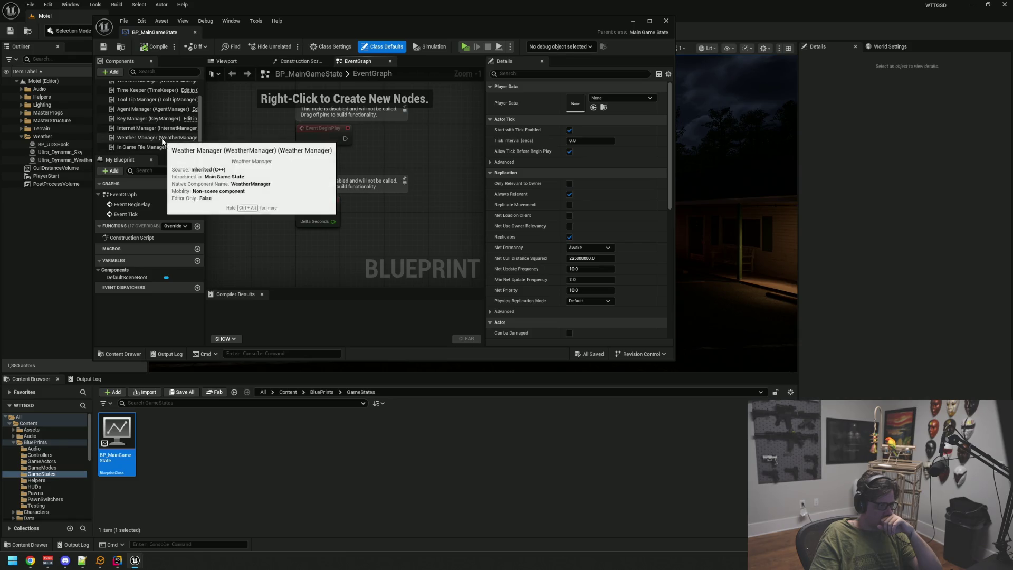
pyautogui.click(138, 137)
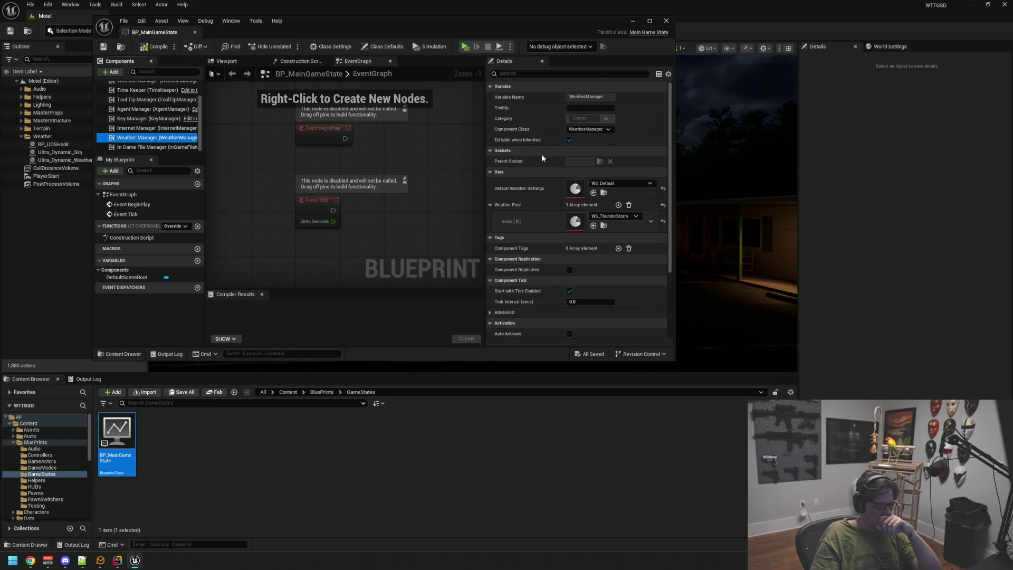
pyautogui.click(604, 226)
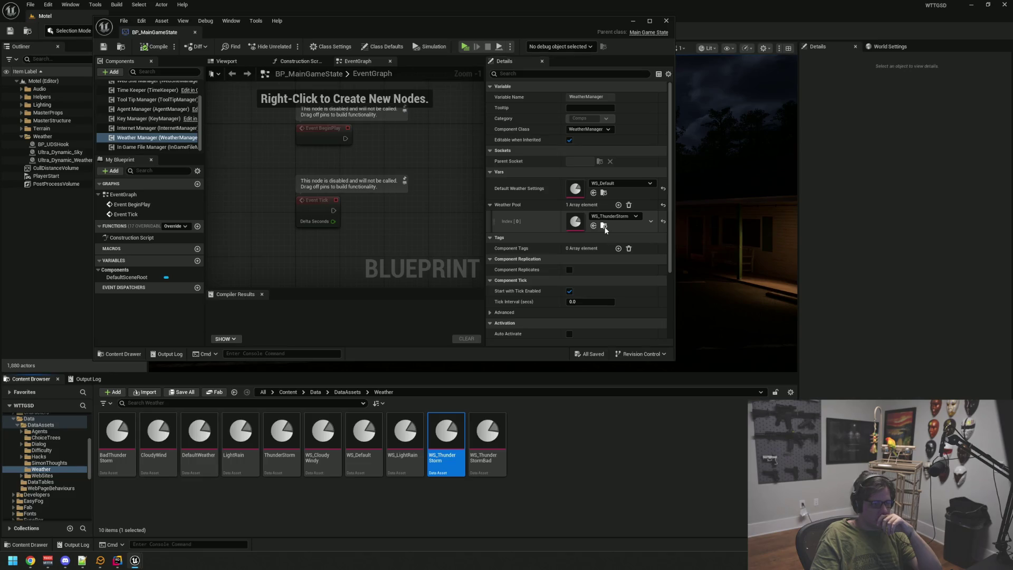
# Add four Weather Pool entries and fill indices 1–3 with WS_CloudyWindy, WS_LightRain and WS_ThunderStormBad.
pyautogui.click(618, 204)
pyautogui.click(619, 205)
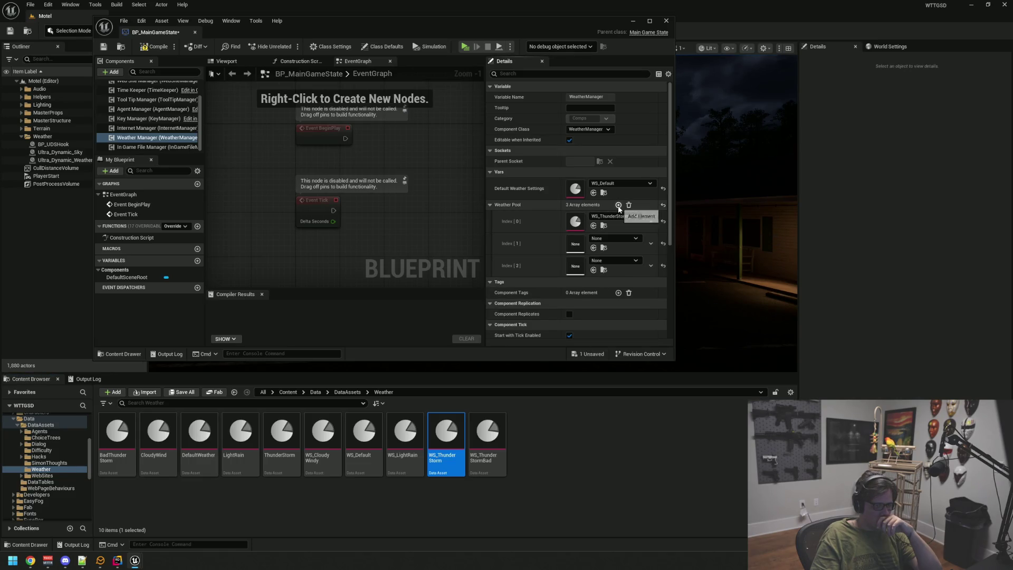
pyautogui.click(618, 205)
pyautogui.click(618, 205)
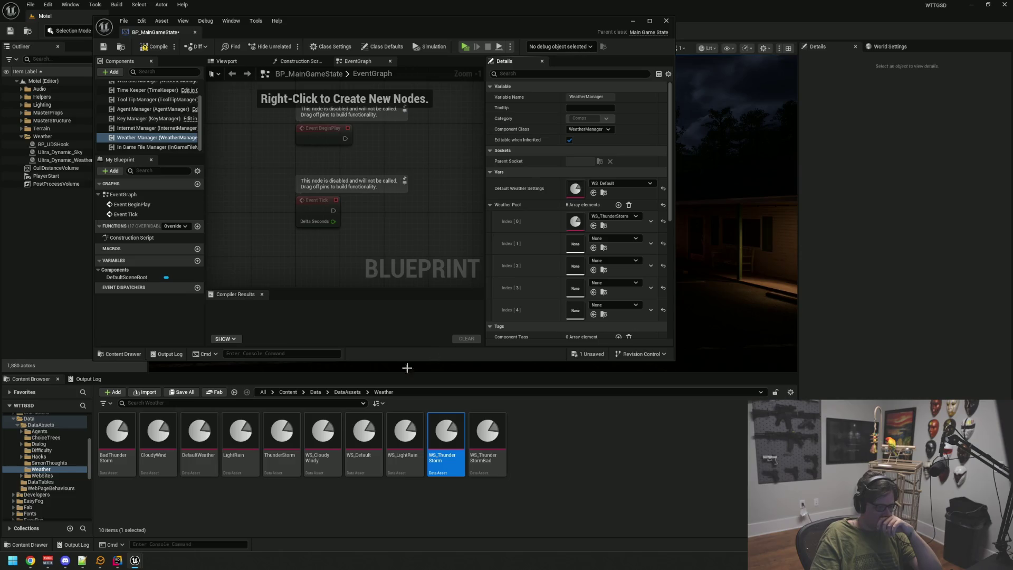
pyautogui.scroll(-3, 528, 263)
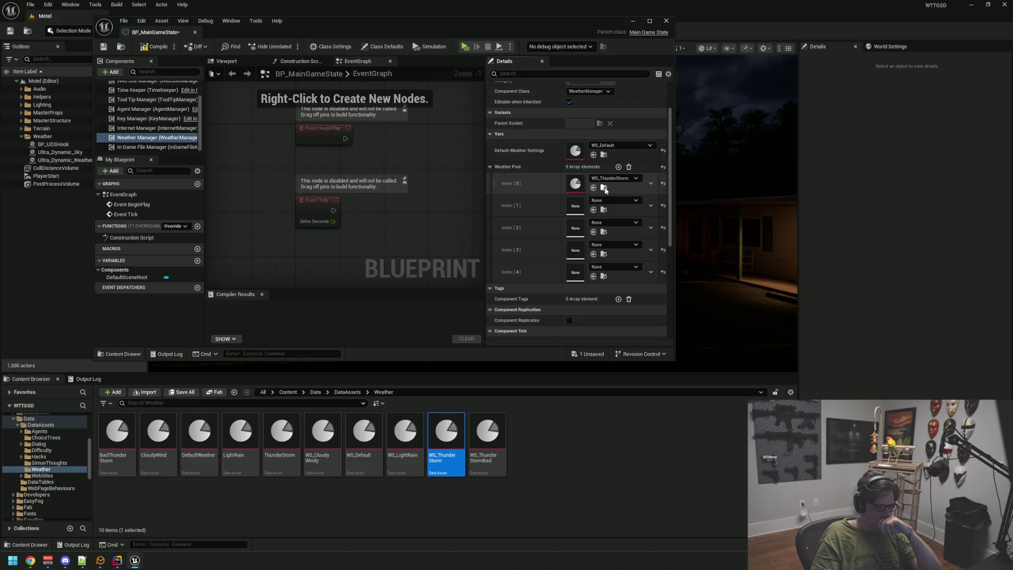
pyautogui.moveTo(323, 432); pyautogui.dragTo(577, 205)
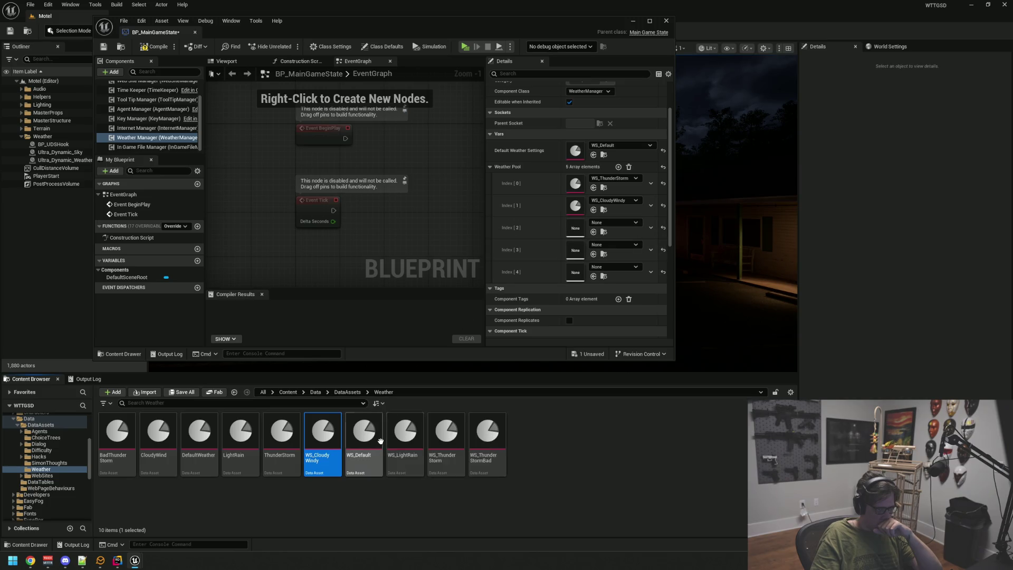
pyautogui.moveTo(405, 442); pyautogui.dragTo(579, 230)
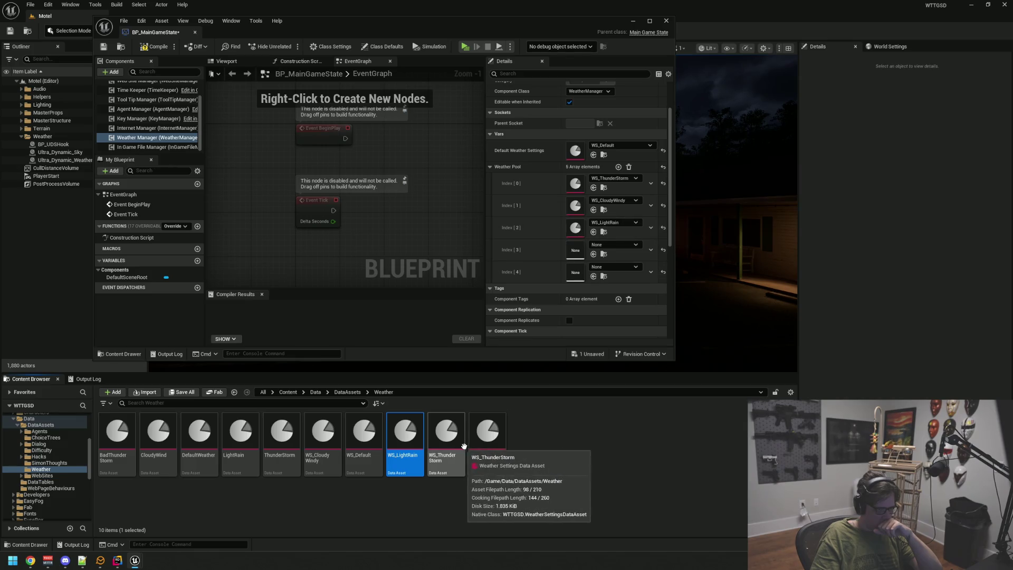
pyautogui.moveTo(487, 438)
pyautogui.mouseDown()
pyautogui.moveTo(477, 422)
pyautogui.moveTo(581, 254)
pyautogui.mouseUp()
# Delete the empty Index 4 entry, compile BP_MainGameState and close the Blueprint.
pyautogui.click(651, 272)
pyautogui.click(661, 294)
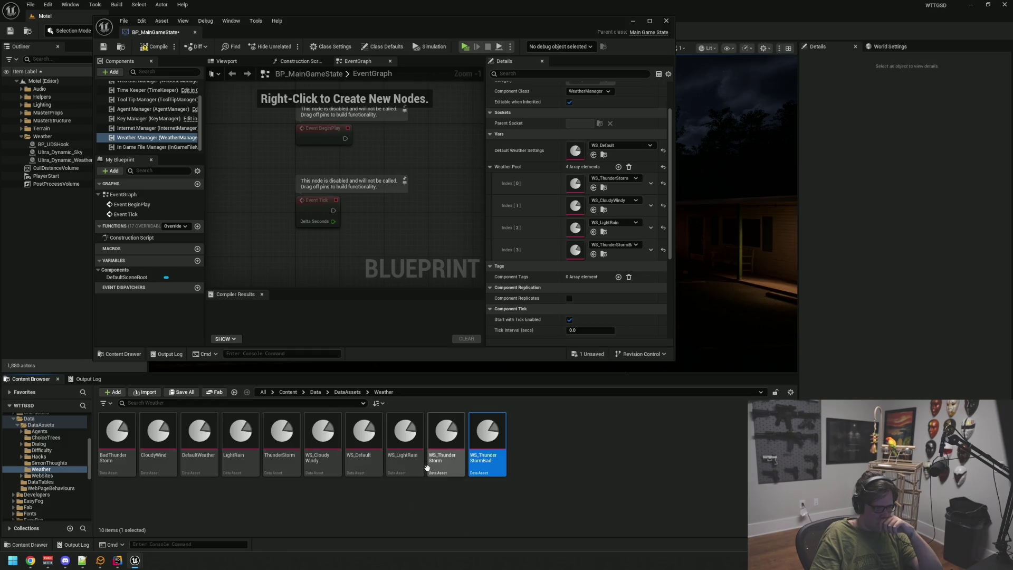
pyautogui.scroll(2, 582, 212)
pyautogui.click(153, 46)
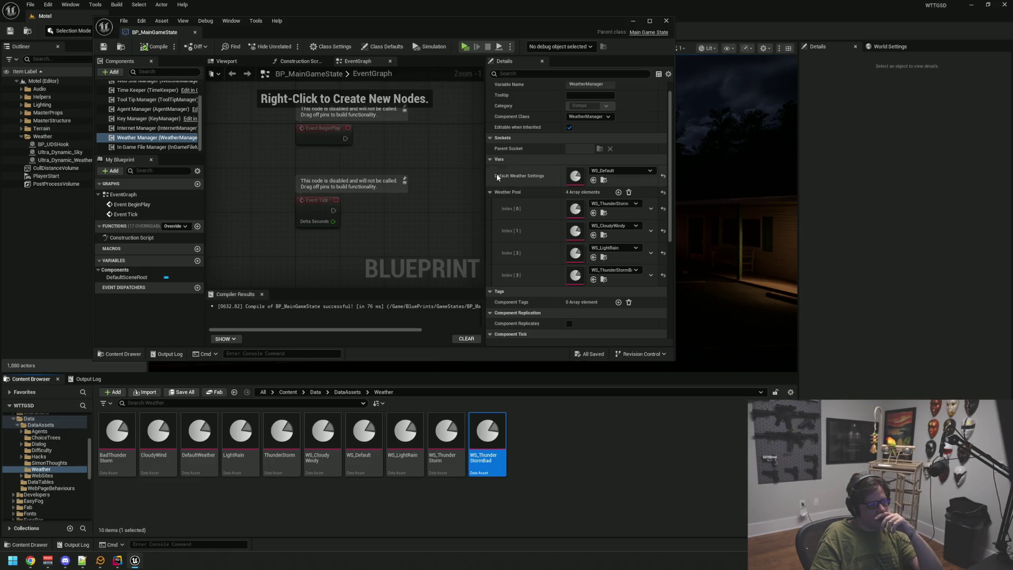
pyautogui.scroll(-1, 522, 208)
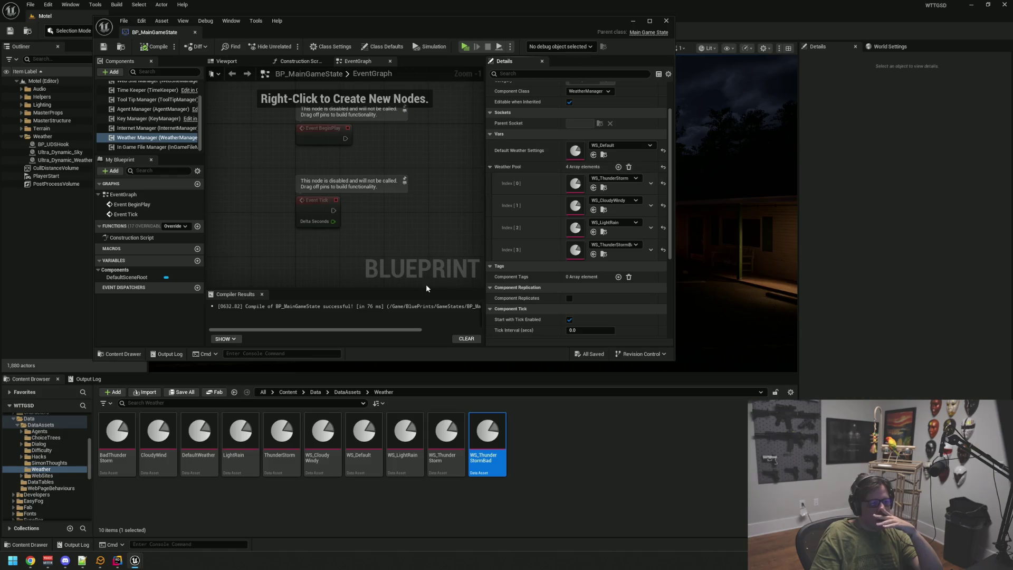
pyautogui.middleClick(163, 33)
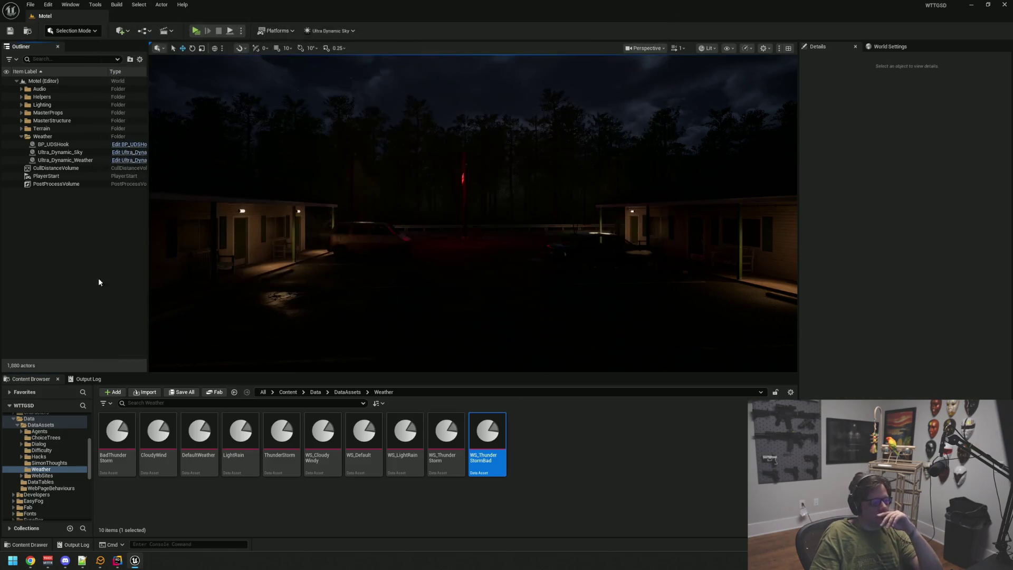
# Show the Output Log in Unreal and clear it.
pyautogui.click(88, 379)
pyautogui.rightClick(206, 416)
pyautogui.click(217, 427)
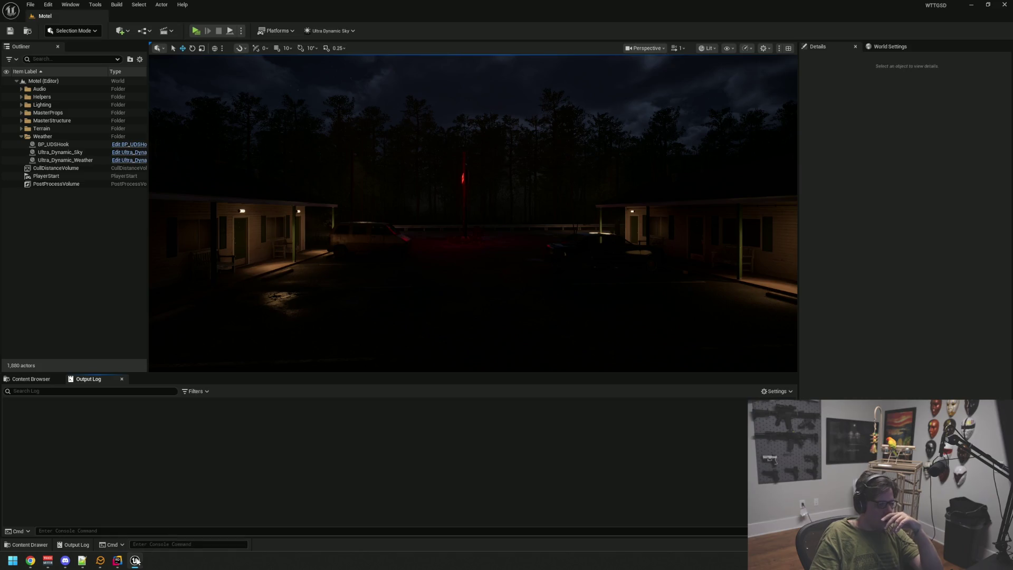
# In Rider, hide the Unreal log panel below the WeatherManager code, then return to Unreal.
pyautogui.click(117, 560)
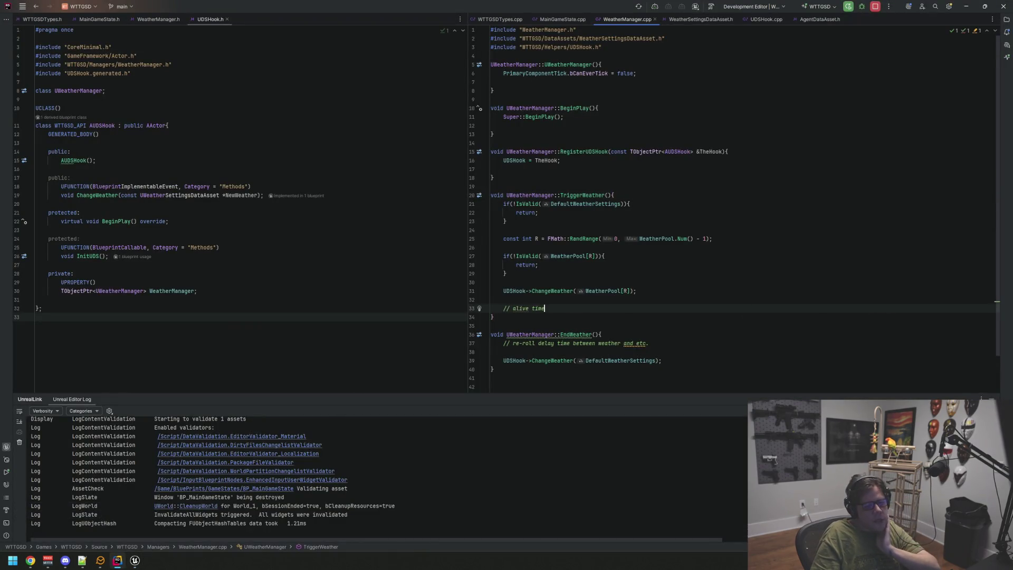
pyautogui.hotkey('shift', 'Escape')
pyautogui.click(683, 296)
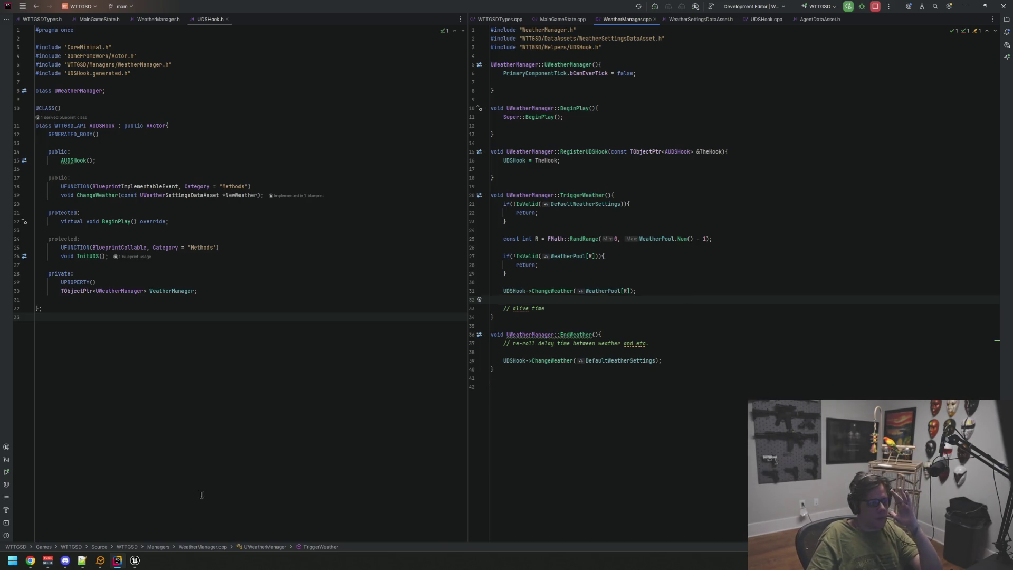
pyautogui.click(135, 561)
pyautogui.moveTo(177, 300); pyautogui.dragTo(206, 295)
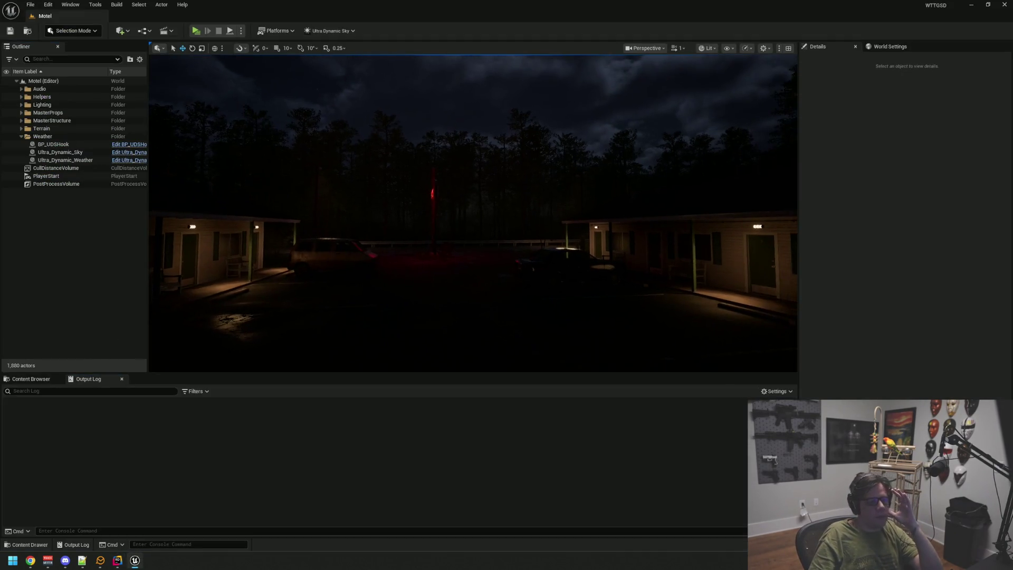
# Play the Motel level and open the office, bathroom and dark room doors.
pyautogui.moveTo(457, 212)
pyautogui.mouseDown()
pyautogui.moveTo(464, 223)
pyautogui.moveTo(470, 211)
pyautogui.moveTo(488, 246)
pyautogui.mouseUp()
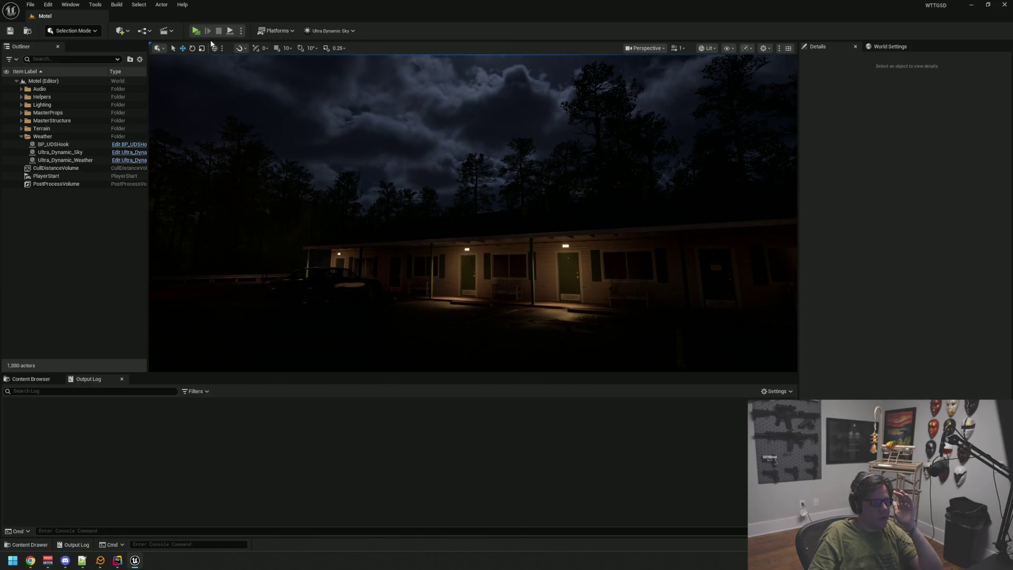
pyautogui.click(196, 30)
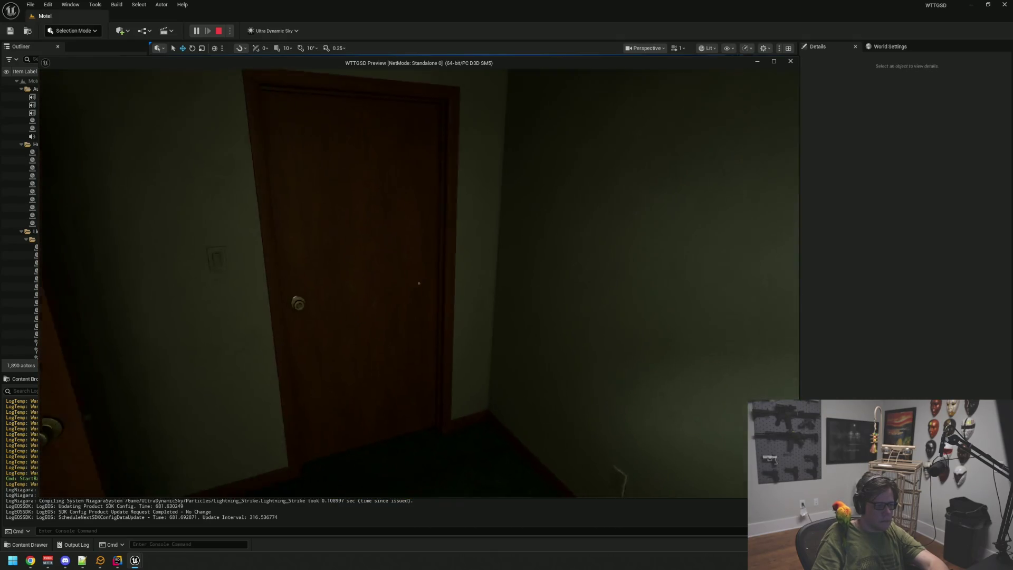
pyautogui.click(419, 284)
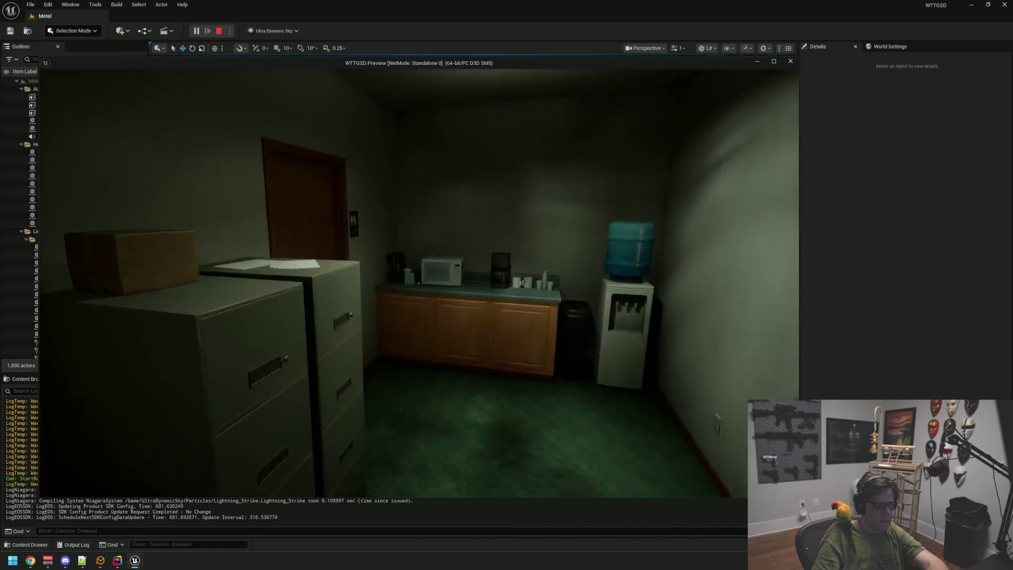
pyautogui.click(419, 284)
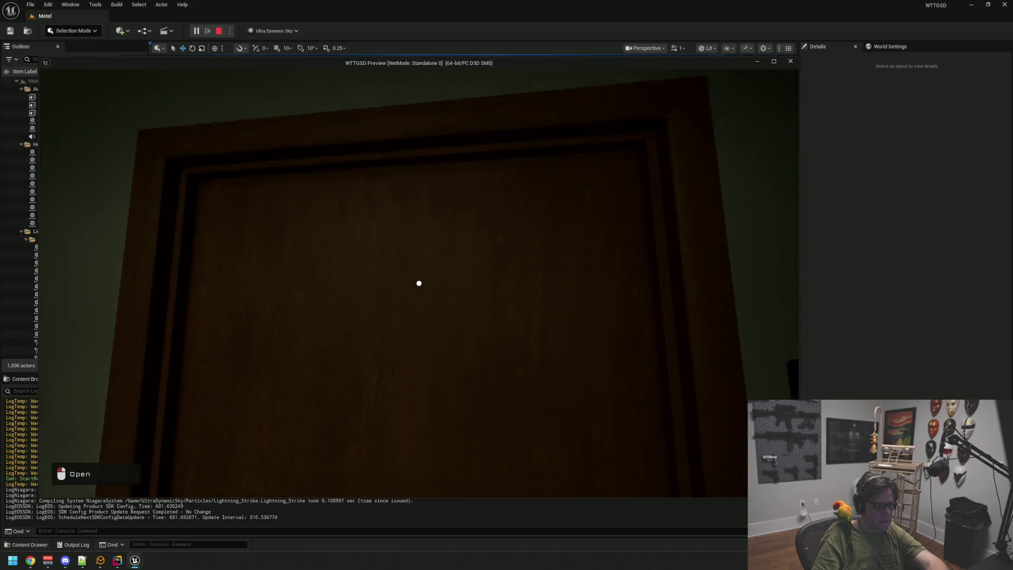
pyautogui.click(419, 283)
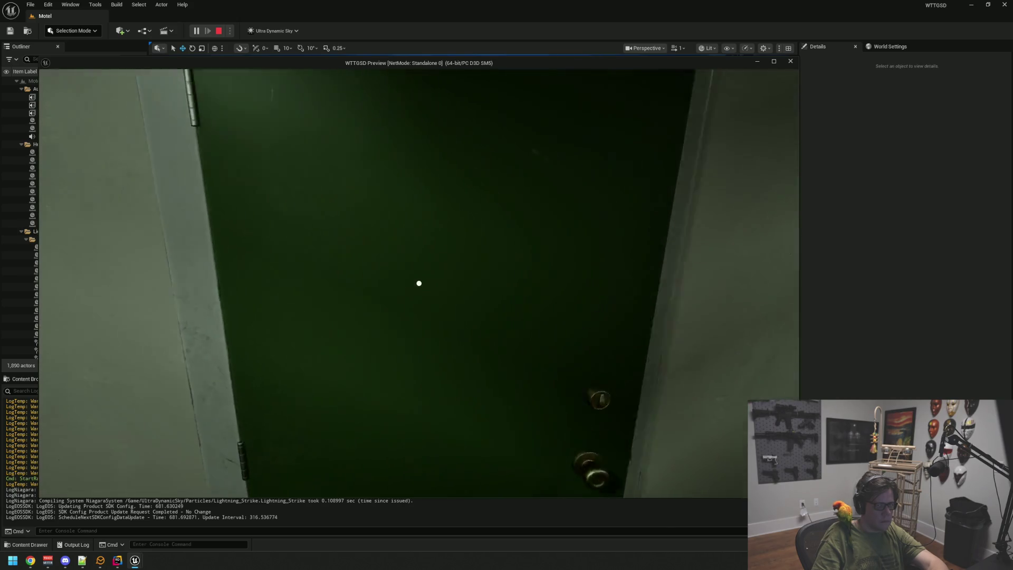
# Go out the green door, walk along the wall to the graffiti wall, and stop play.
pyautogui.click(419, 283)
pyautogui.press('w')
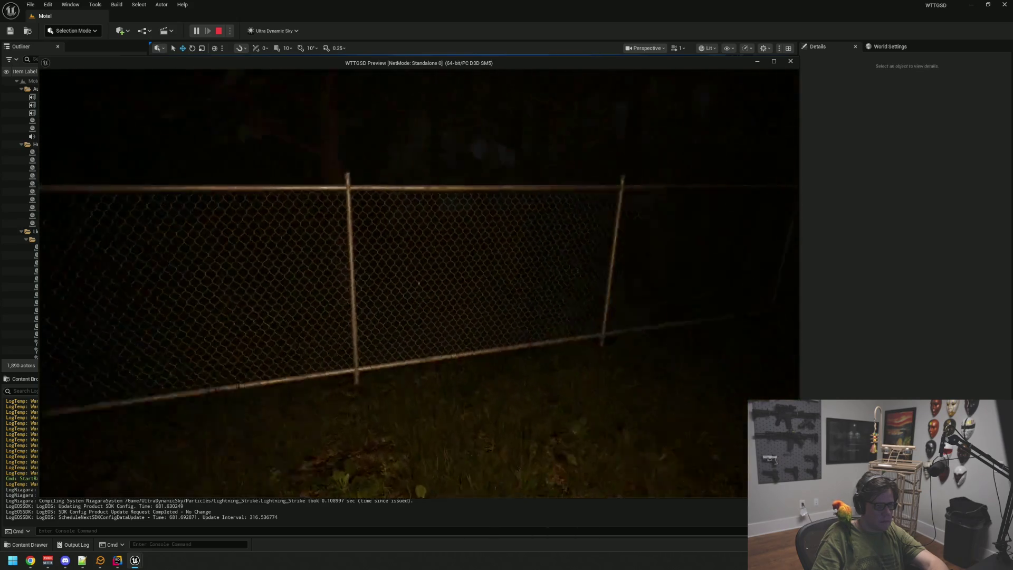
pyautogui.press('w')
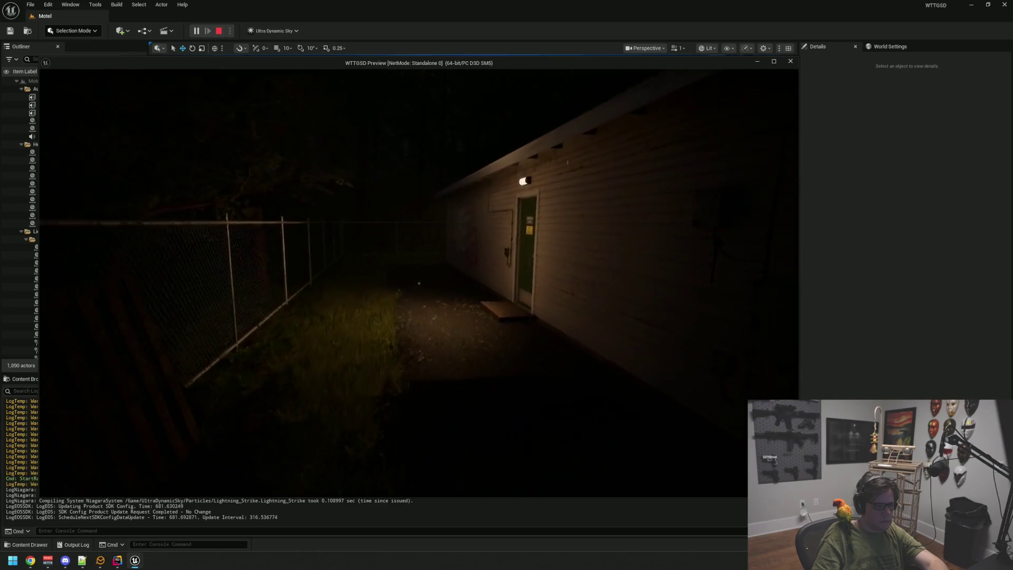
pyautogui.press('w')
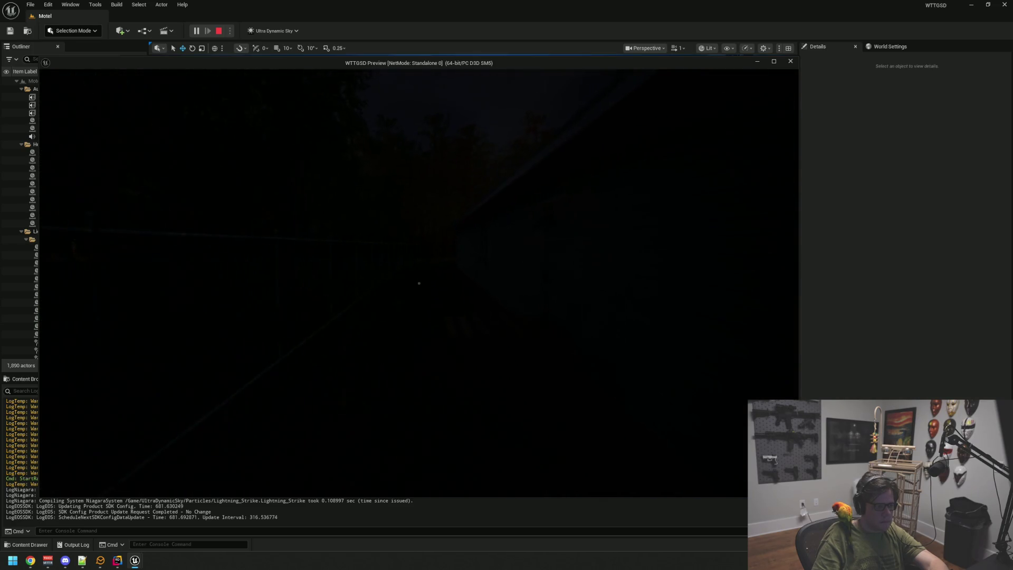
pyautogui.press('Escape')
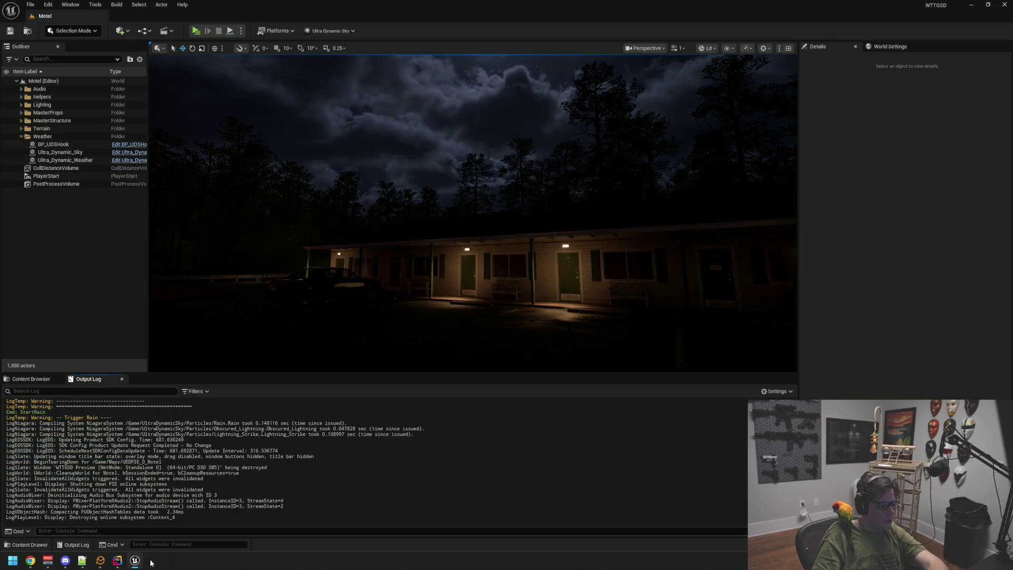
# Start a new play session and enter the StartRain command in the in-game console.
pyautogui.click(136, 561)
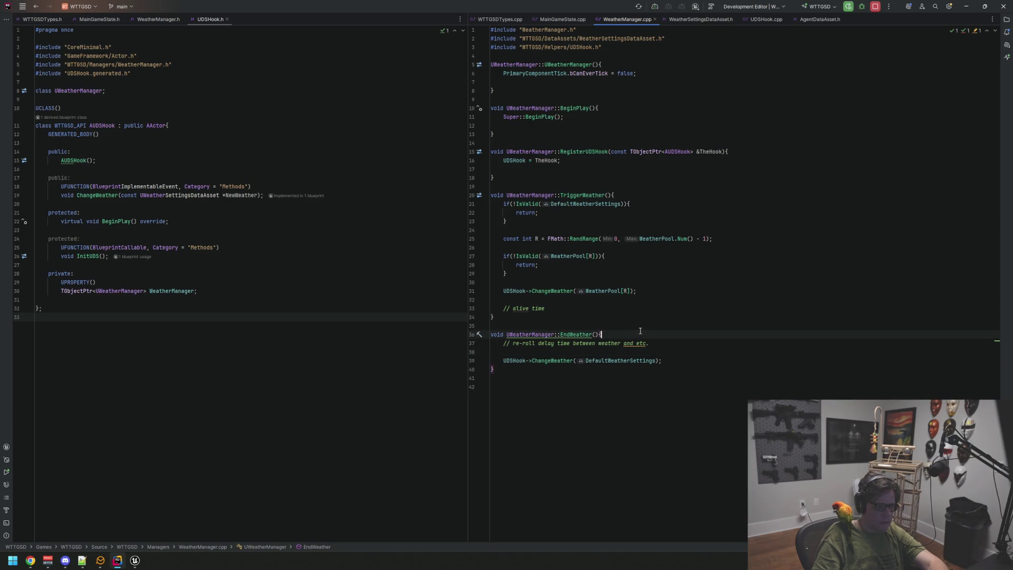
pyautogui.click(118, 560)
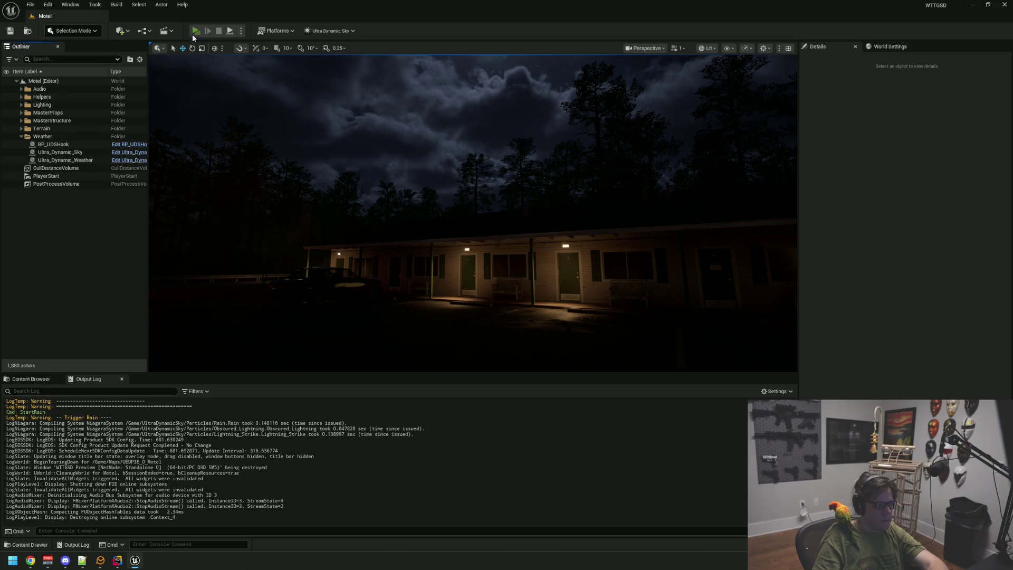
pyautogui.click(194, 32)
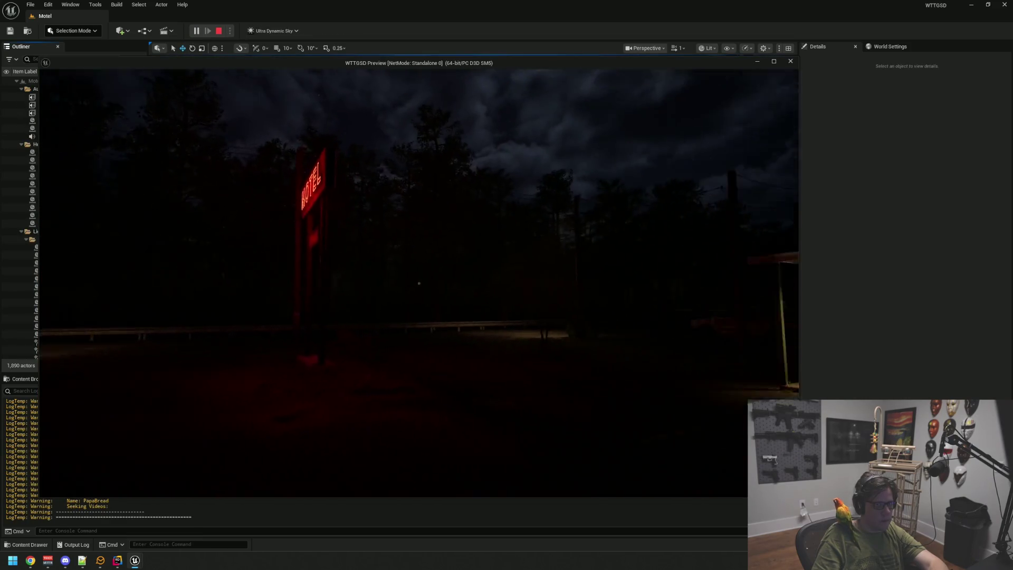
pyautogui.press('`')
pyautogui.write('startr')
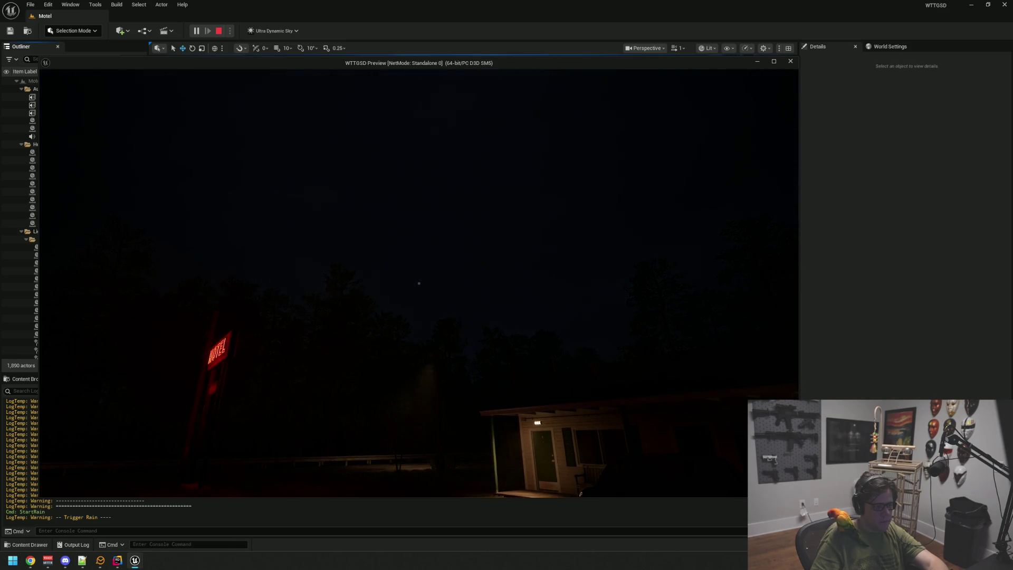
# Walk into the motel office, through the Private door, and visit the bathroom.
pyautogui.press('w')
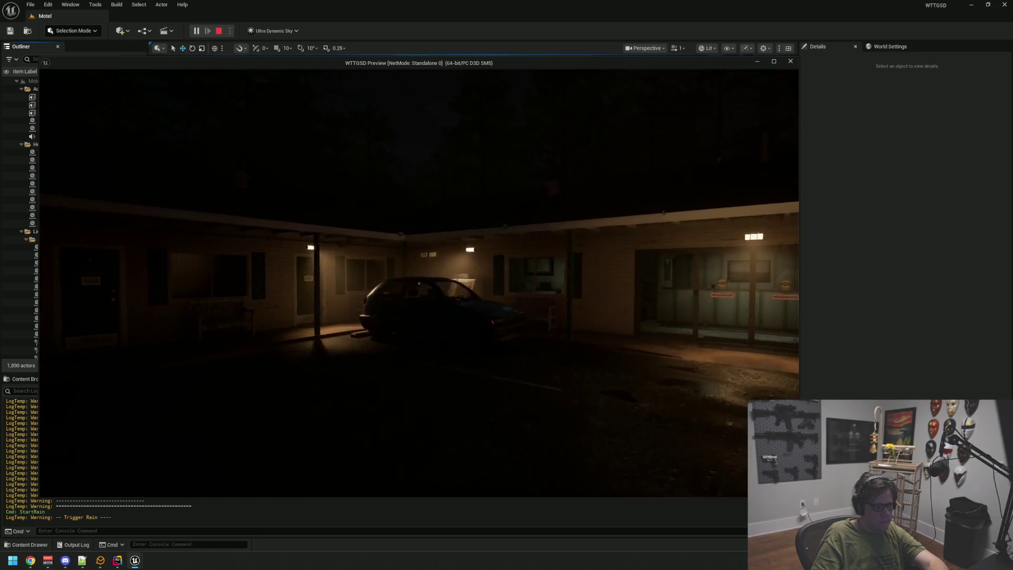
pyautogui.press('w')
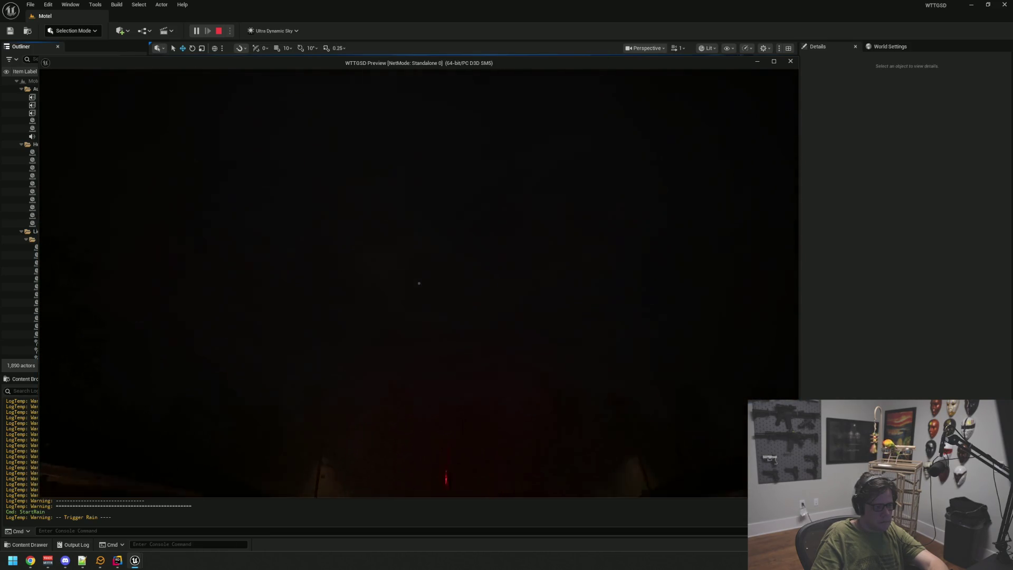
pyautogui.press('w')
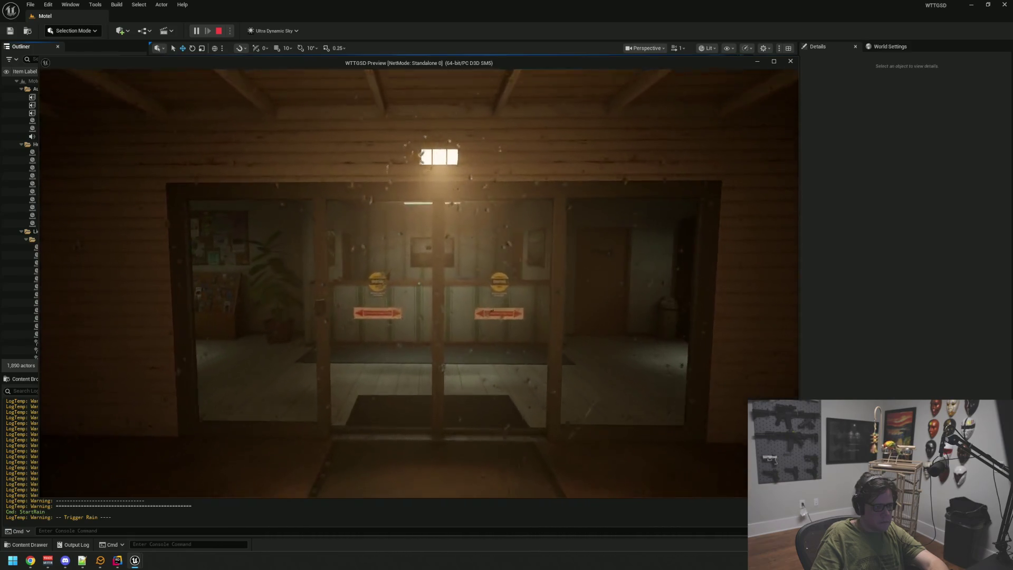
pyautogui.press('w')
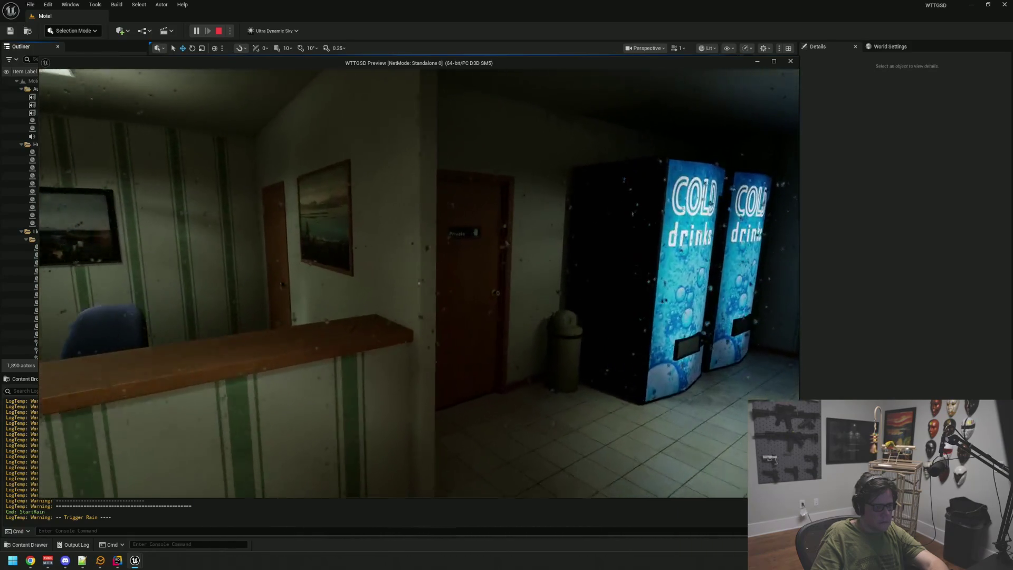
pyautogui.press('e')
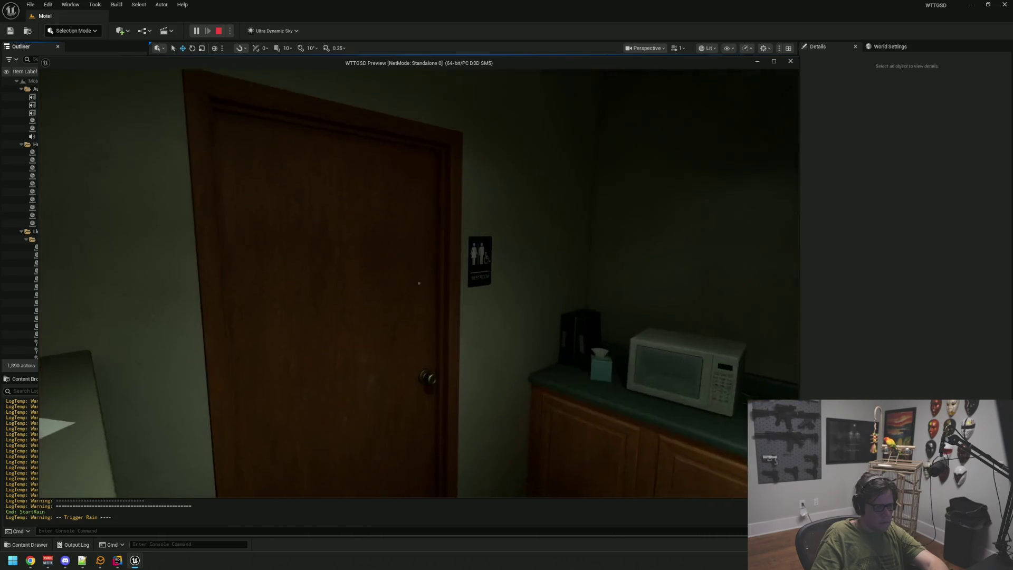
pyautogui.click(419, 284)
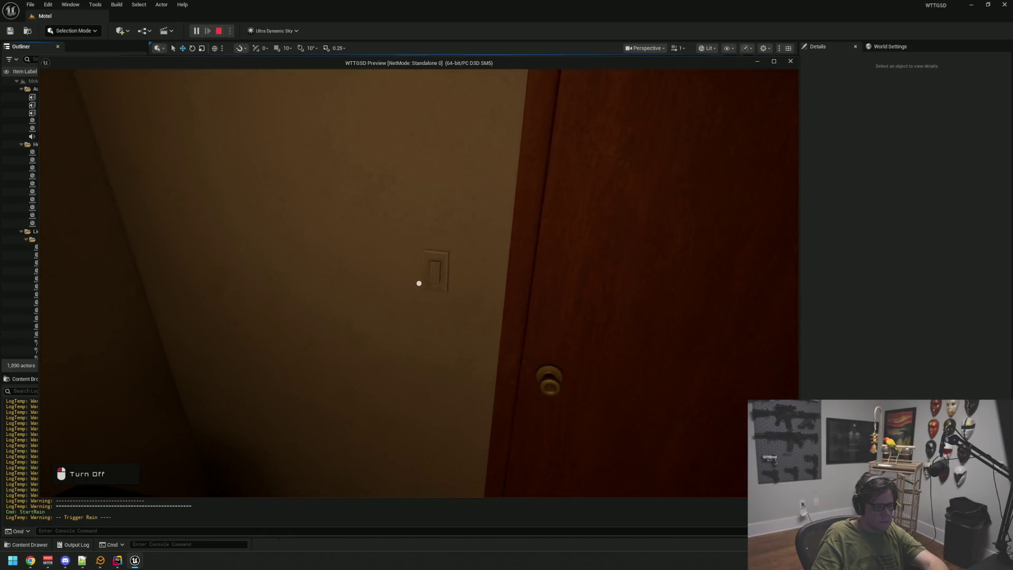
pyautogui.click(419, 283)
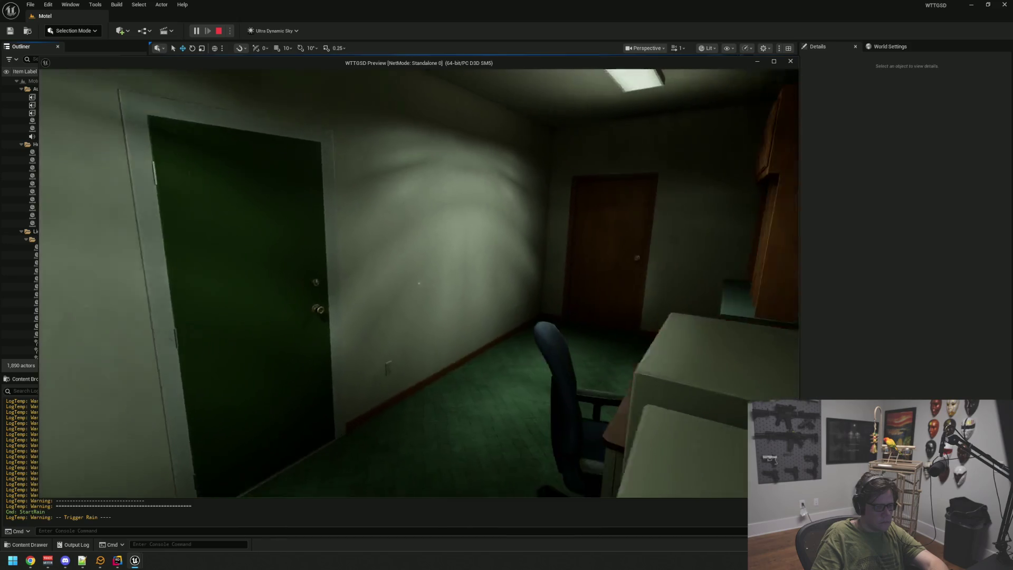
# Cross the office into the next room and inspect the breaker panel.
pyautogui.press('w')
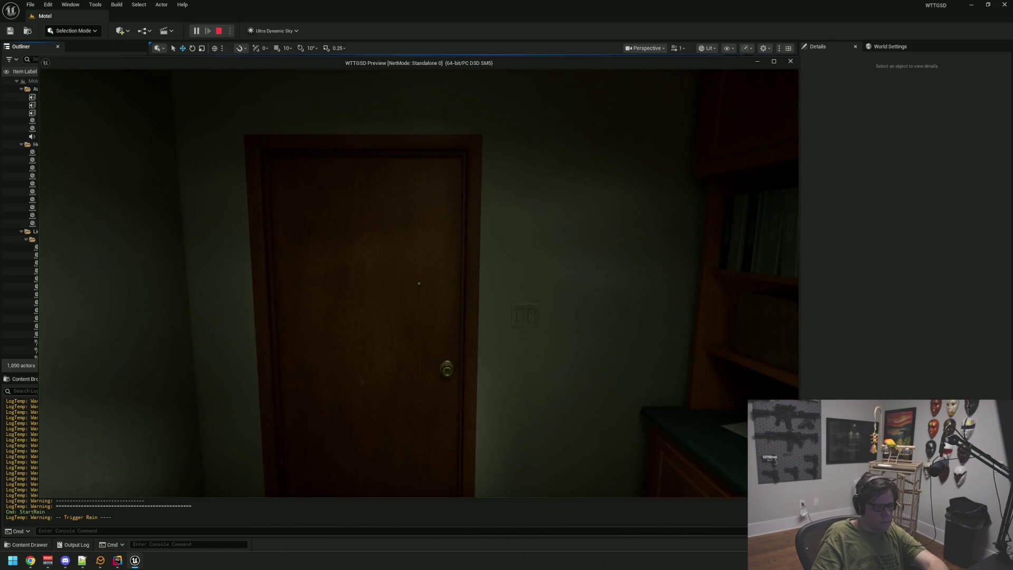
pyautogui.press('s')
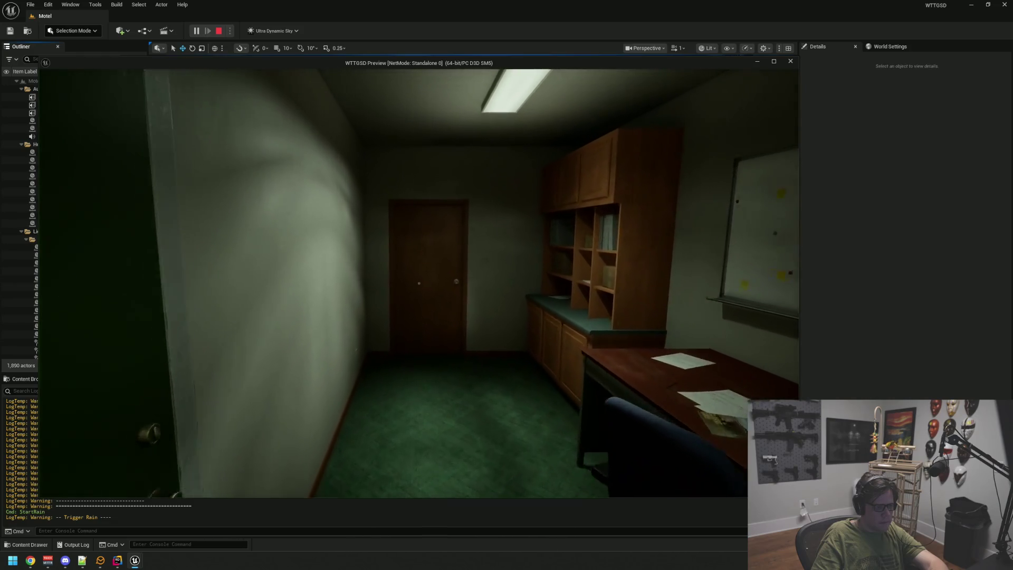
pyautogui.press('w')
pyautogui.click(419, 283)
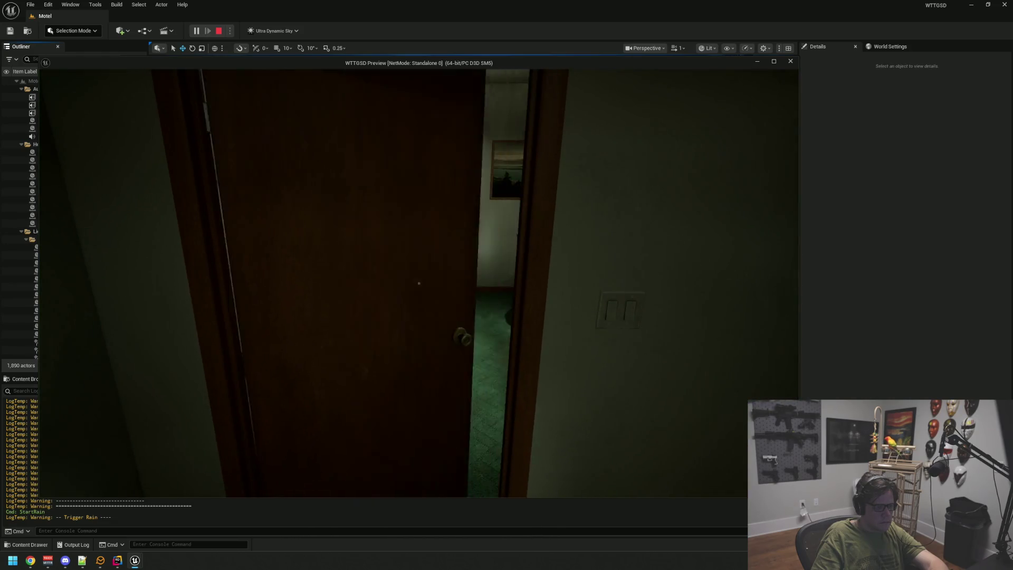
pyautogui.press('w')
pyautogui.press('w')
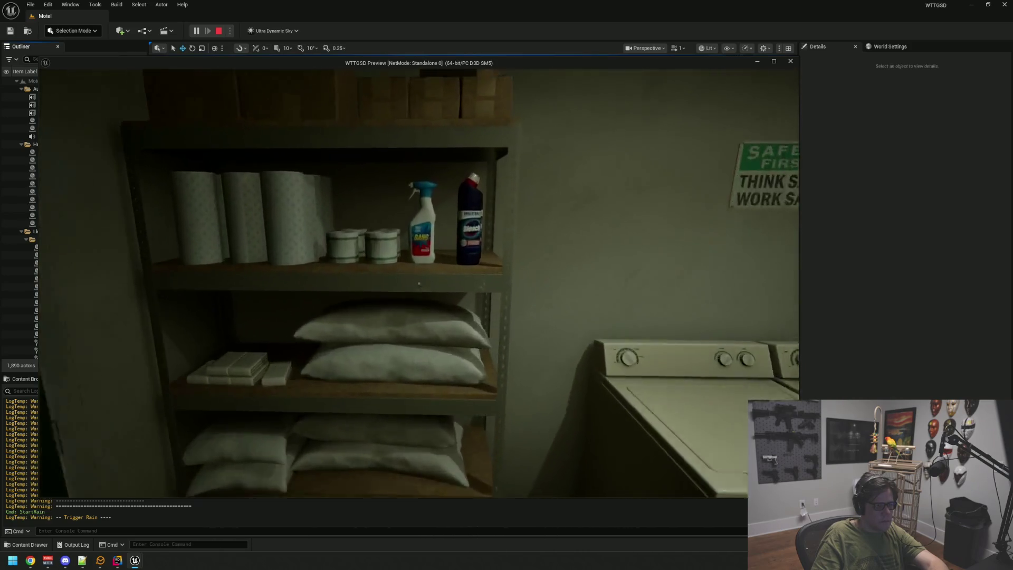
pyautogui.press('w')
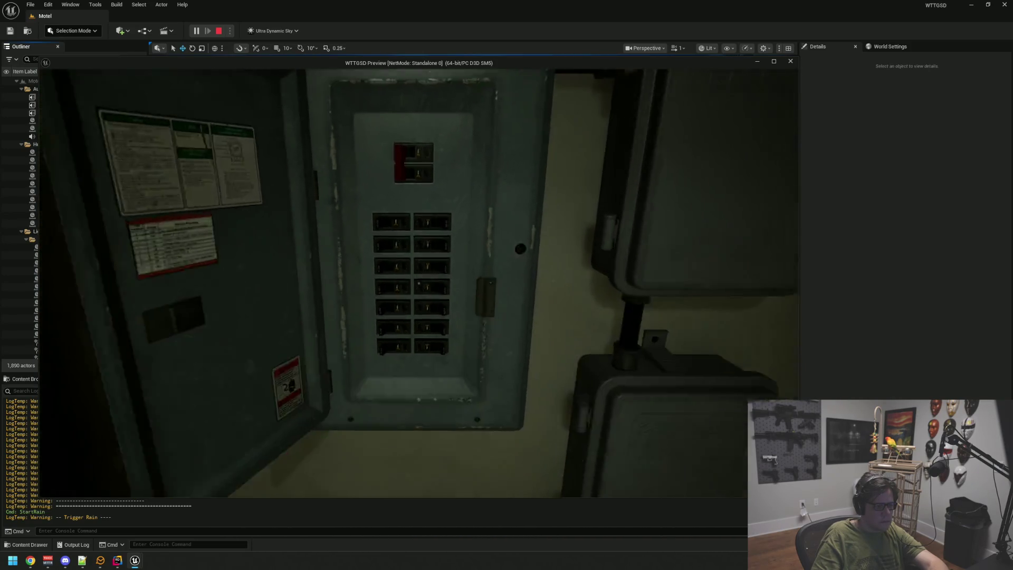
pyautogui.press('s')
pyautogui.press('w')
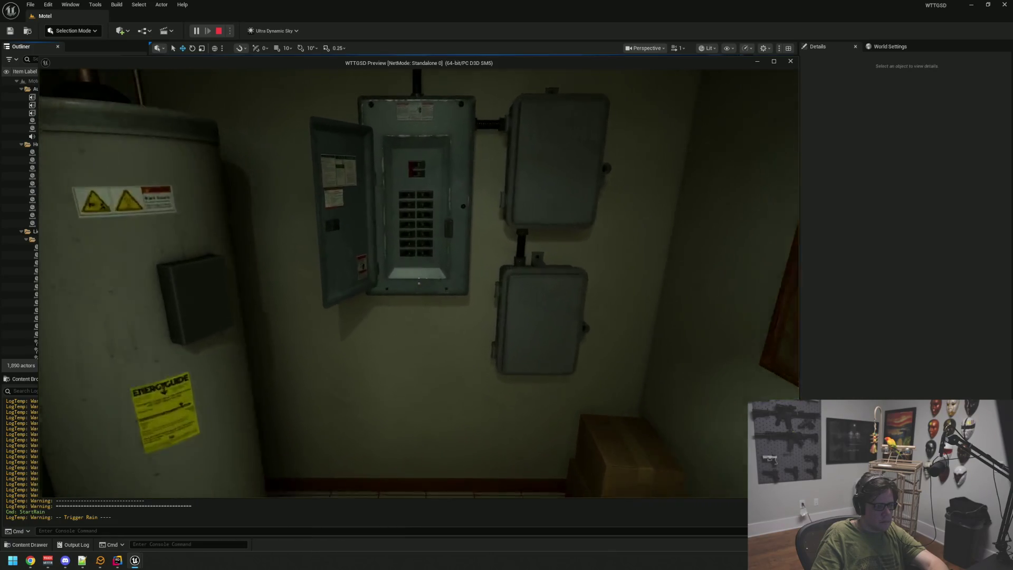
pyautogui.press('s')
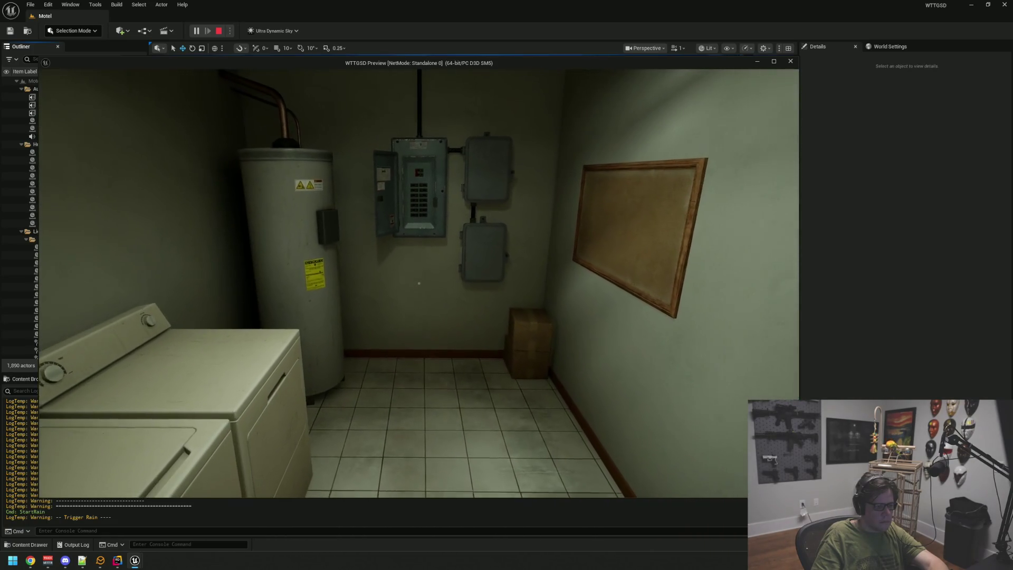
# Exit through the green door and enter the utility room via the Employees Only door.
pyautogui.press('w')
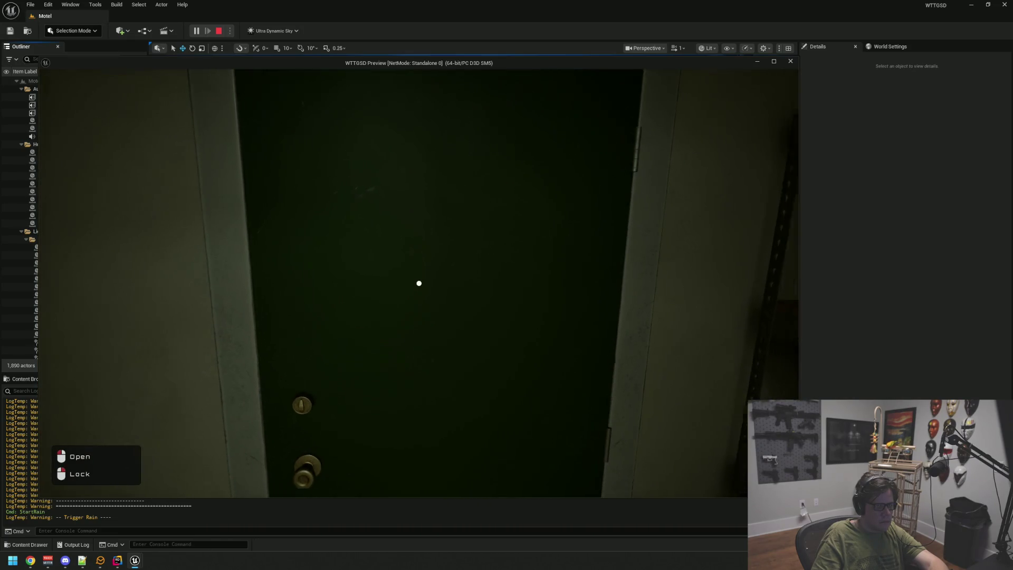
pyautogui.press('s')
pyautogui.press('w')
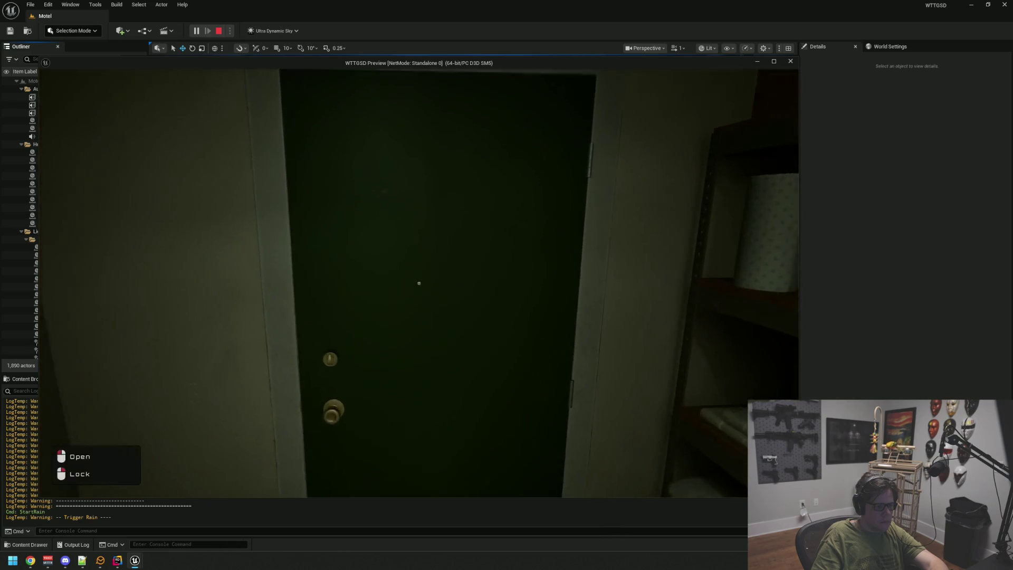
pyautogui.click(418, 284)
pyautogui.press('w')
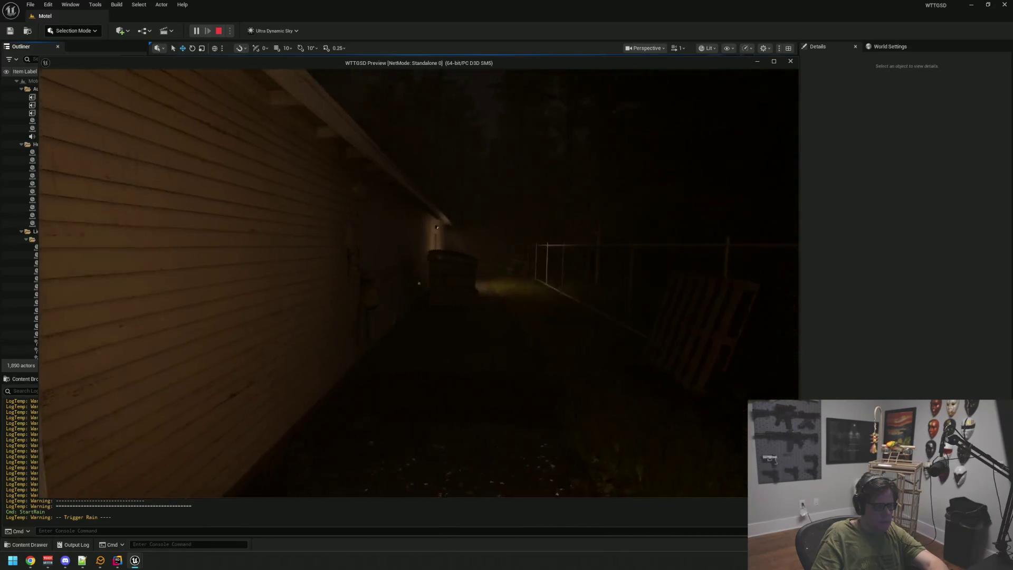
pyautogui.press('w')
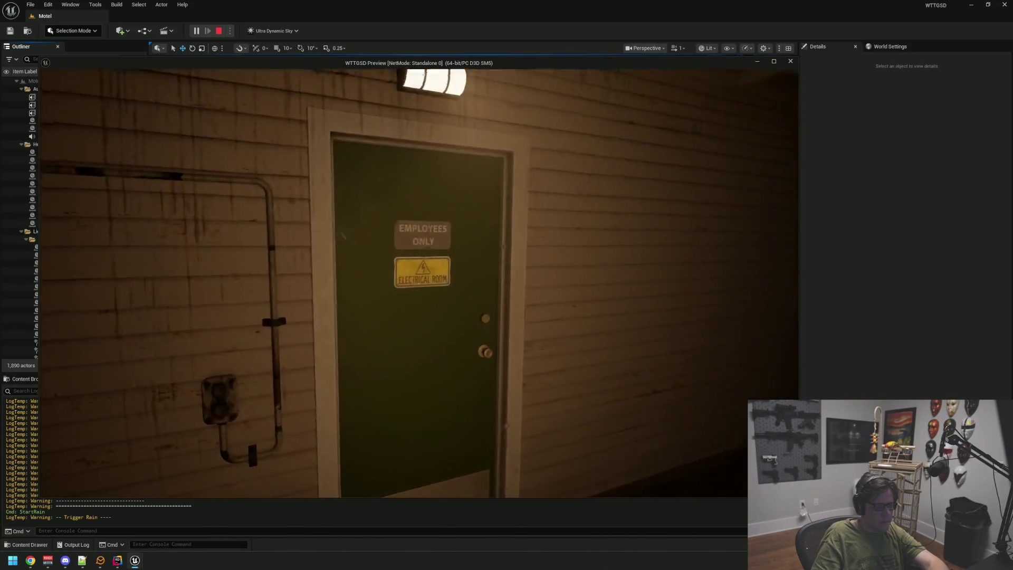
pyautogui.click(419, 284)
# Walk back through the hallway and lobby to the parking lot and type EndRain in the console.
pyautogui.press('w')
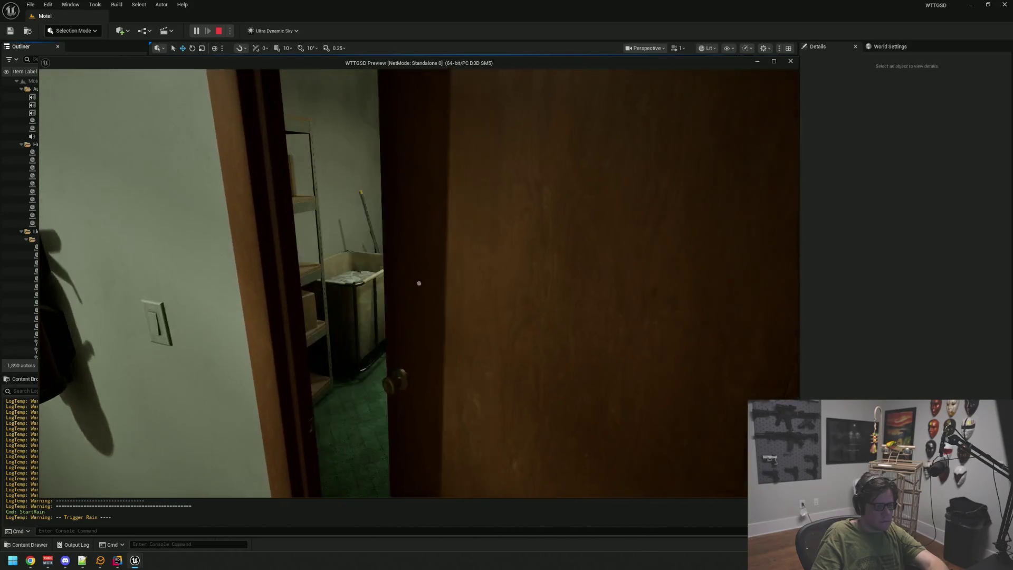
pyautogui.press('w')
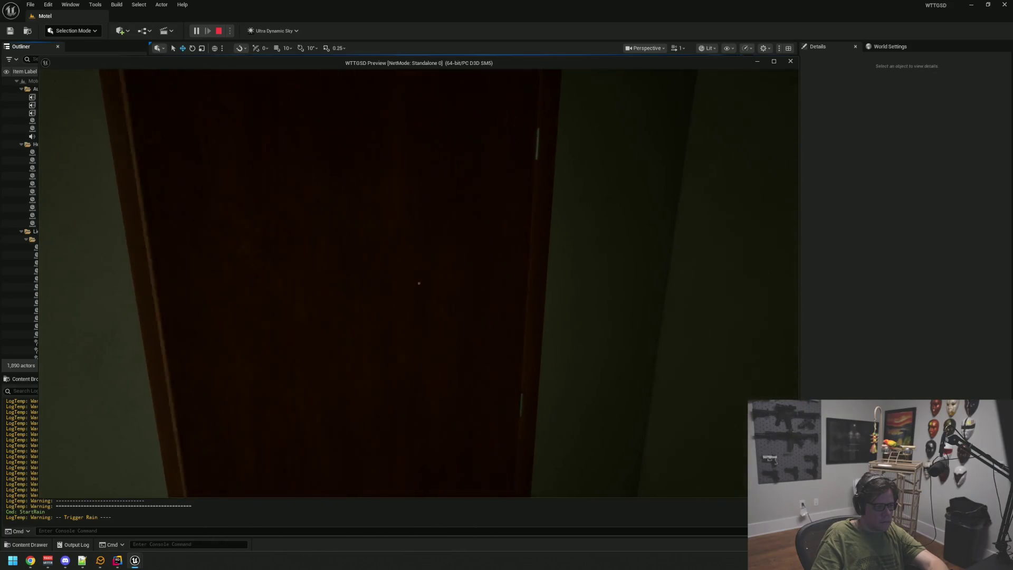
pyautogui.click(418, 283)
pyautogui.press('w')
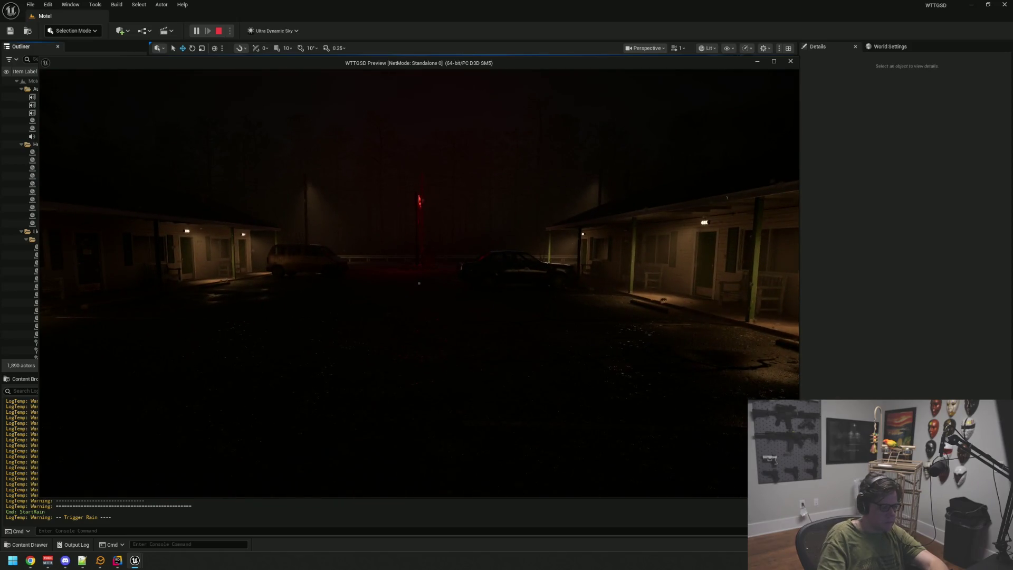
pyautogui.press('`')
pyautogui.write('emdr')
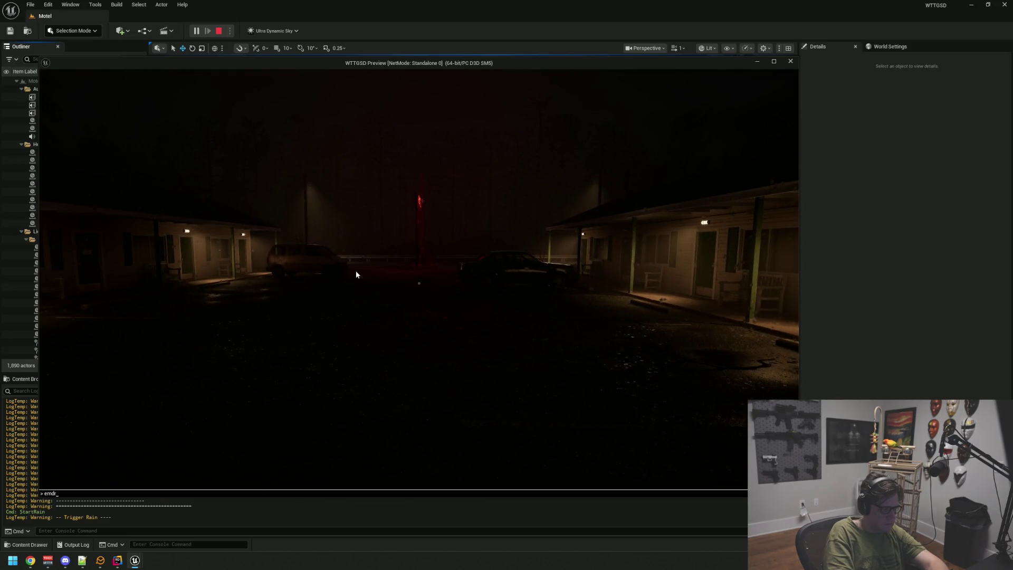
pyautogui.write('EndRain')
# Run EndRain to stop the rain and walk up to the lobby's glass doors.
pyautogui.press('Return')
pyautogui.moveTo(419, 283)
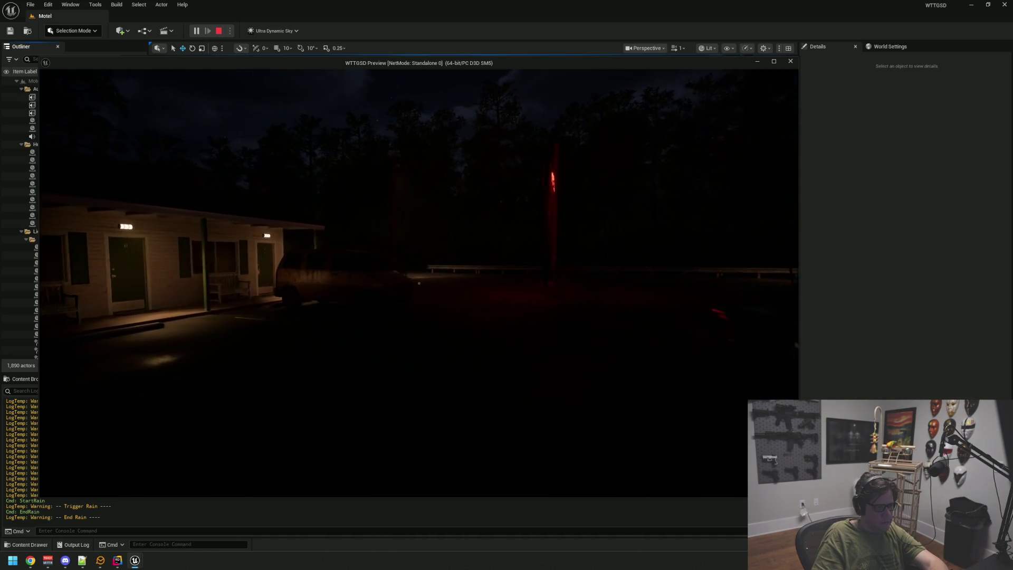
pyautogui.press('w')
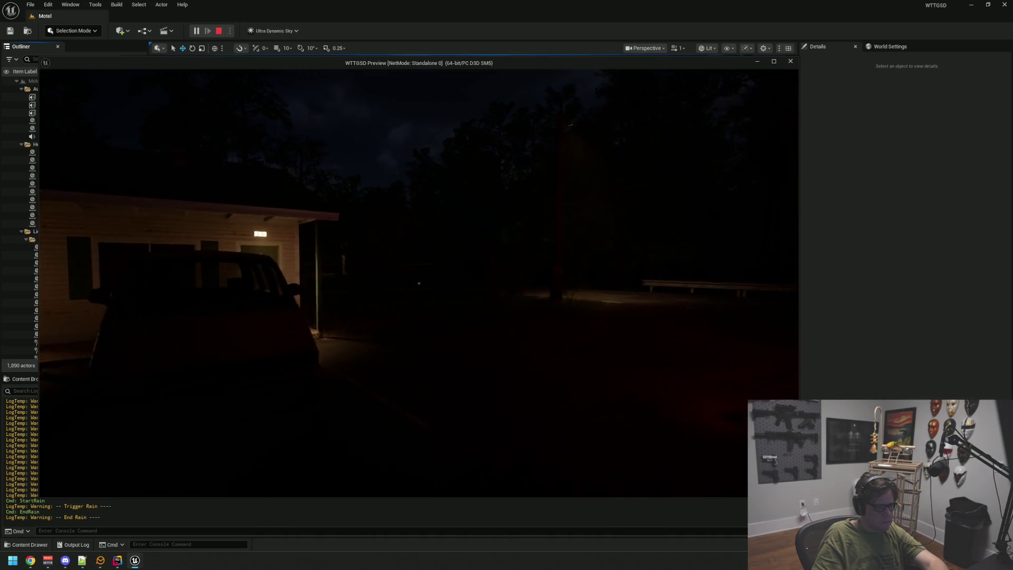
pyautogui.press('w')
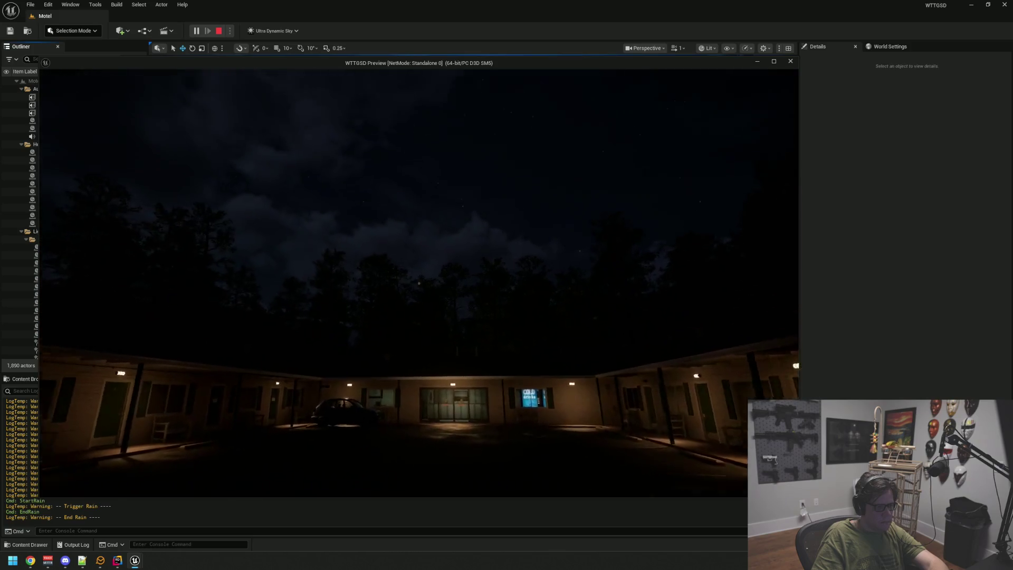
pyautogui.press('w')
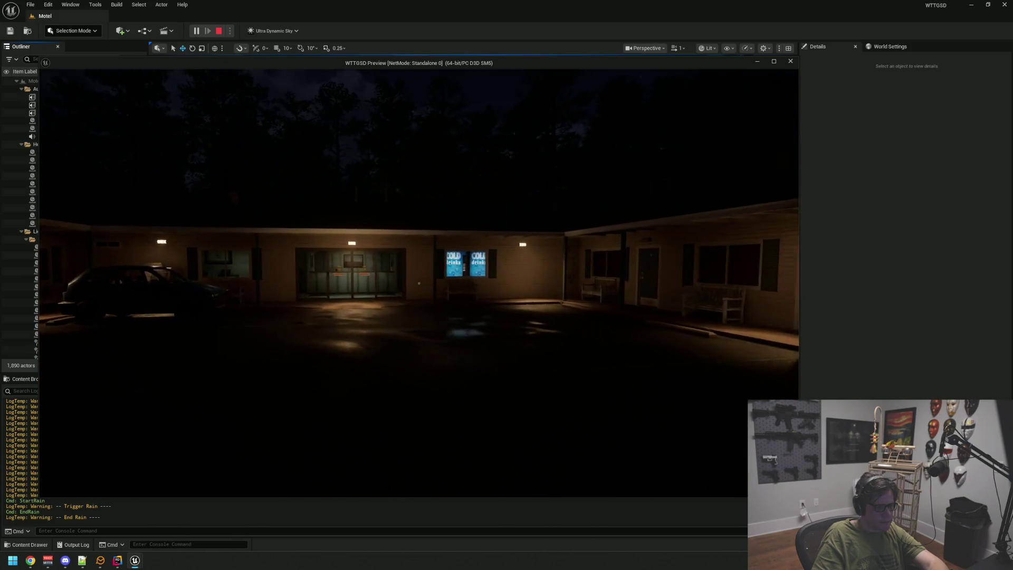
pyautogui.press('w')
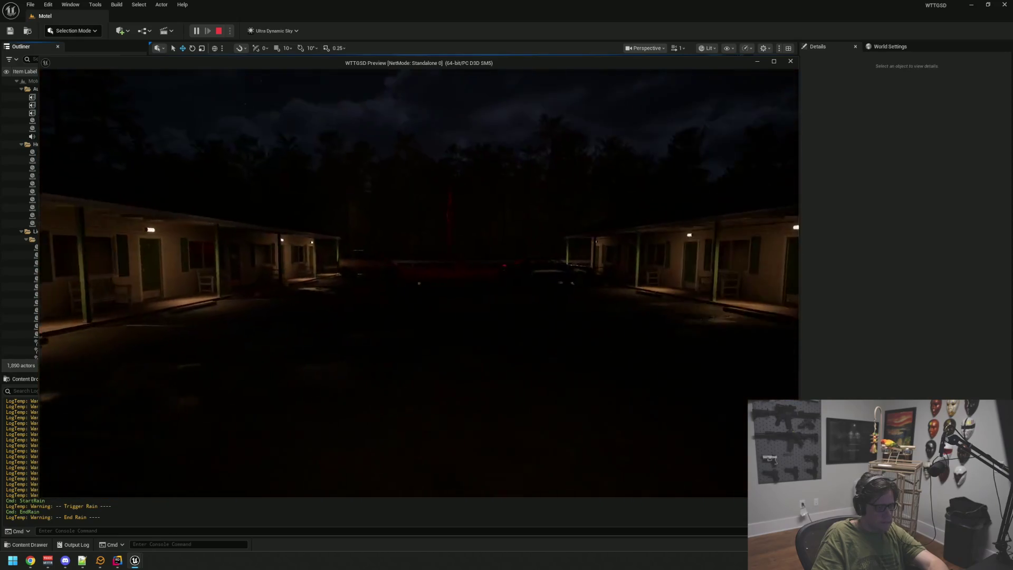
# Rerun StartRain from the console history and walk toward the right motel wing.
pyautogui.press('`')
pyautogui.press('Up')
pyautogui.press('Up')
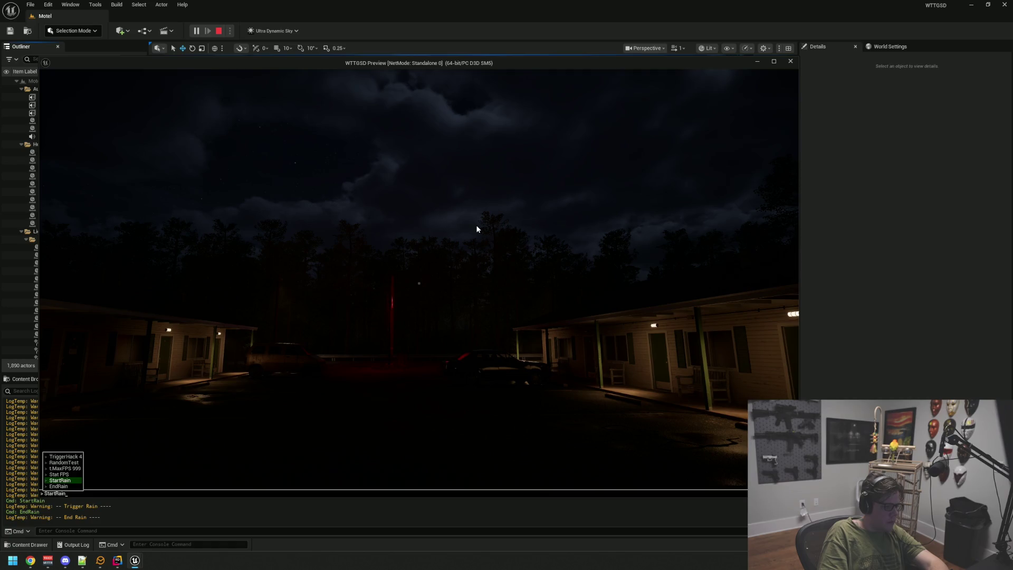
pyautogui.press('Return')
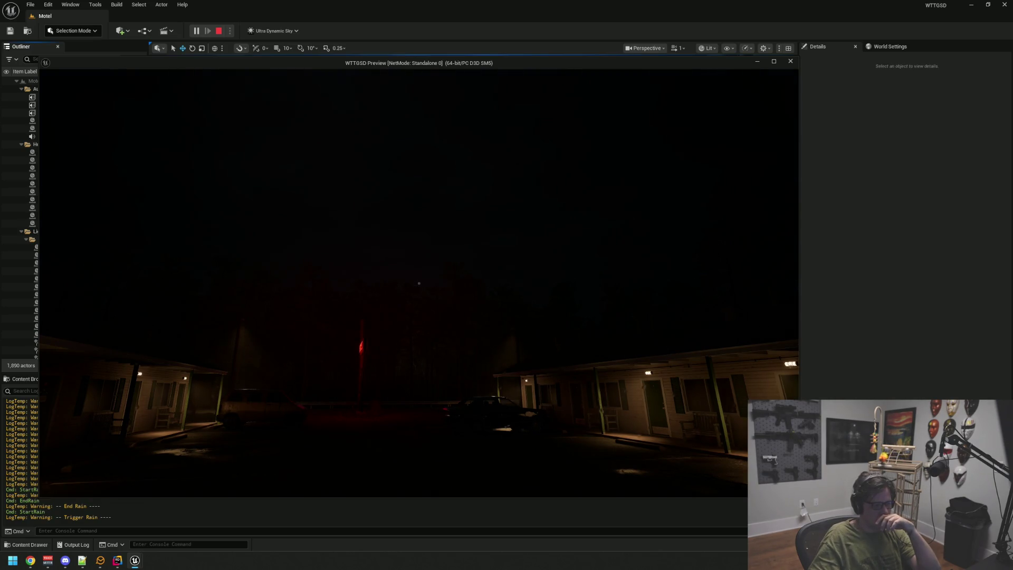
pyautogui.press('w')
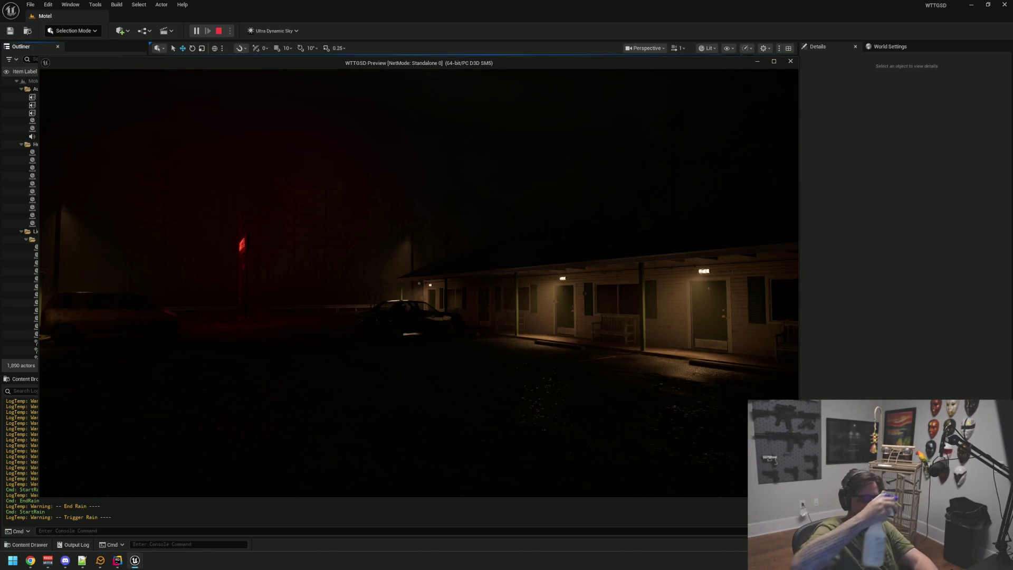
# Stop the rain with EndRain, then restart it with StartRain from the command history.
pyautogui.press('`')
pyautogui.press('Up')
pyautogui.press('Up')
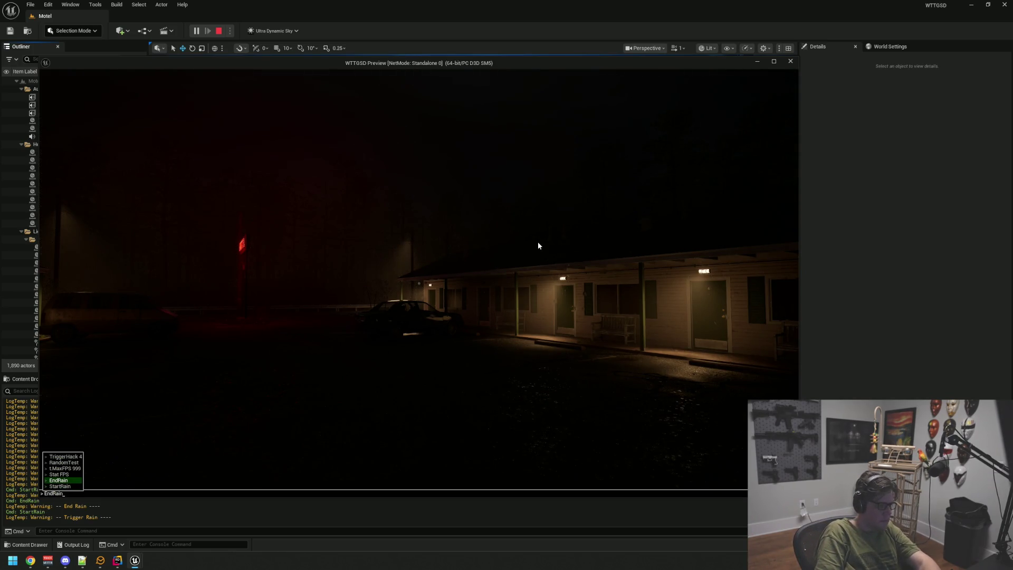
pyautogui.press('Return')
pyautogui.moveTo(419, 283)
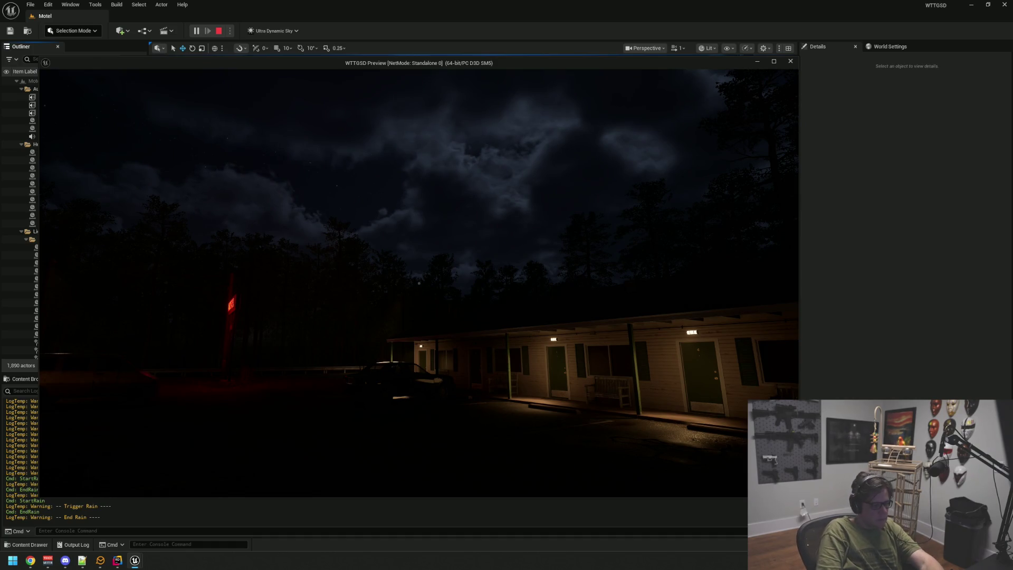
pyautogui.press('`')
pyautogui.press('Up')
pyautogui.press('Up')
pyautogui.press('Return')
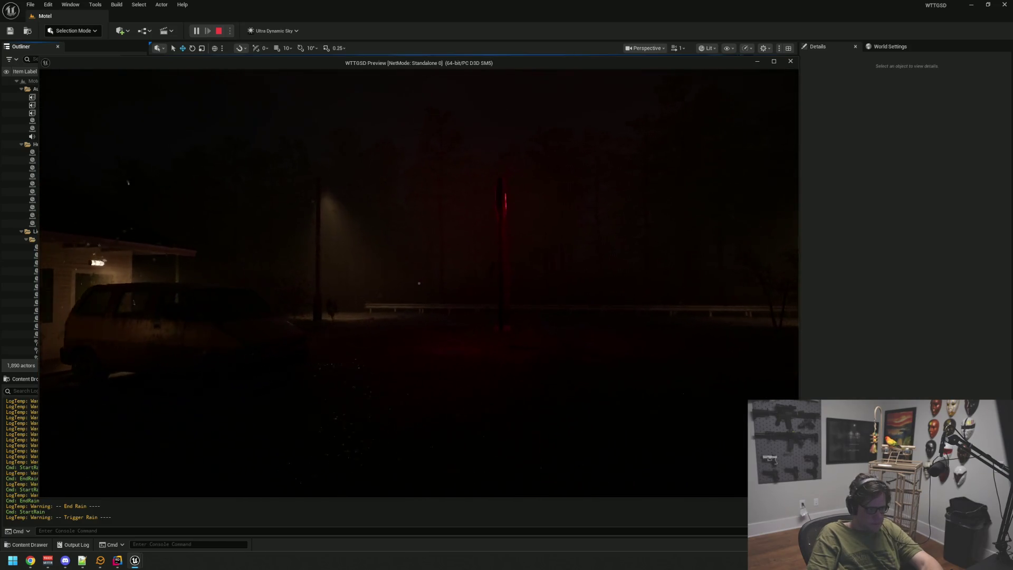
# Stop the rain again with EndRain and recall a previous rain command in the console.
pyautogui.press('`')
pyautogui.press('Up')
pyautogui.press('Up')
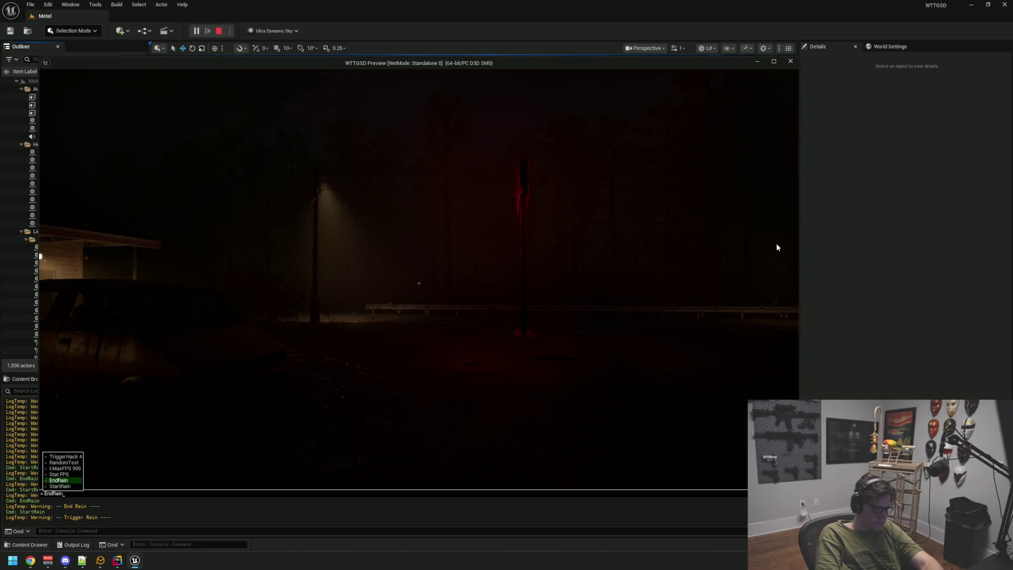
pyautogui.press('Return')
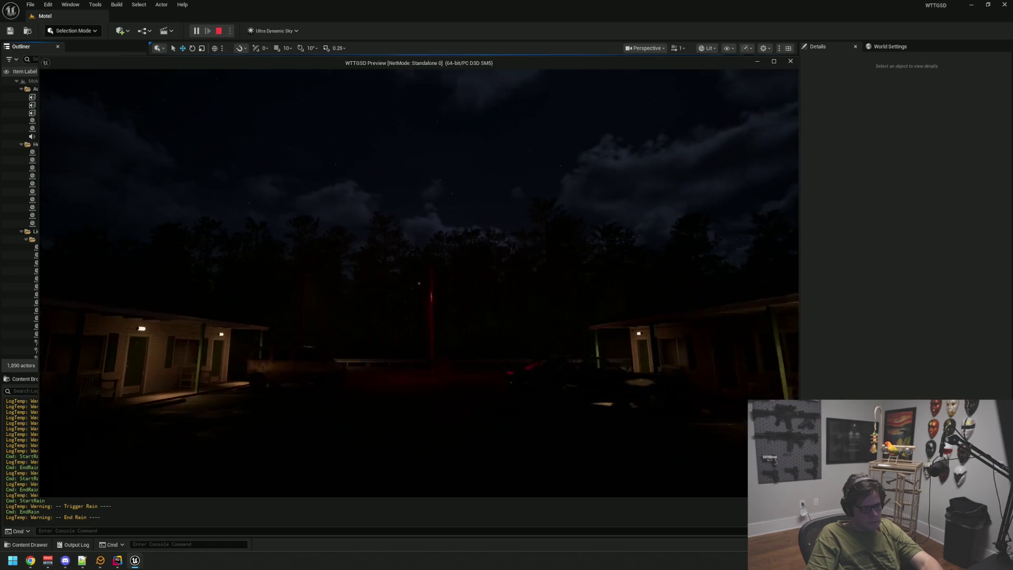
pyautogui.press('`')
pyautogui.press('Up')
pyautogui.press('Up')
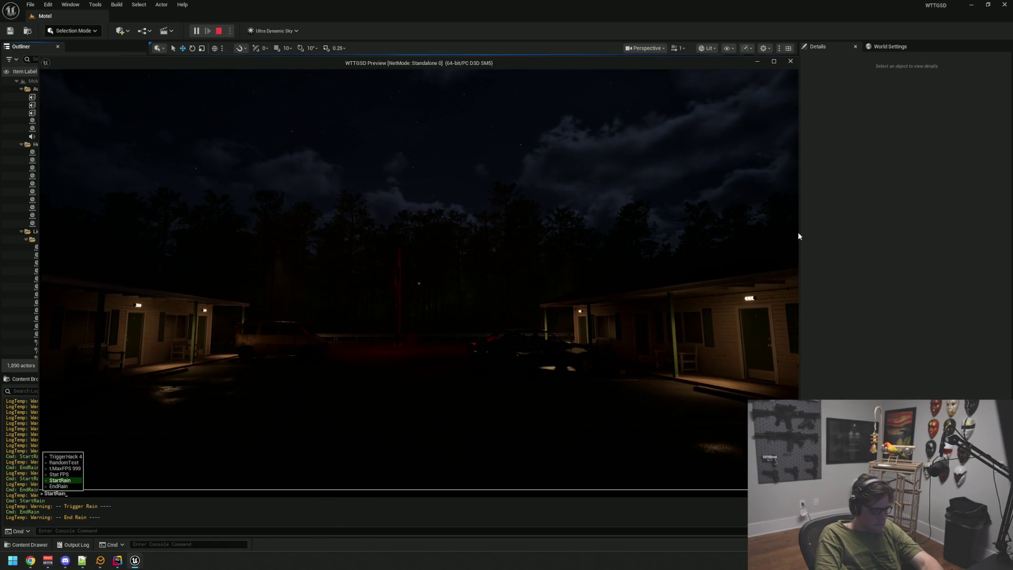
# Run StartRain, then walk through the office lobby and Private door into the storage room.
pyautogui.press('Return')
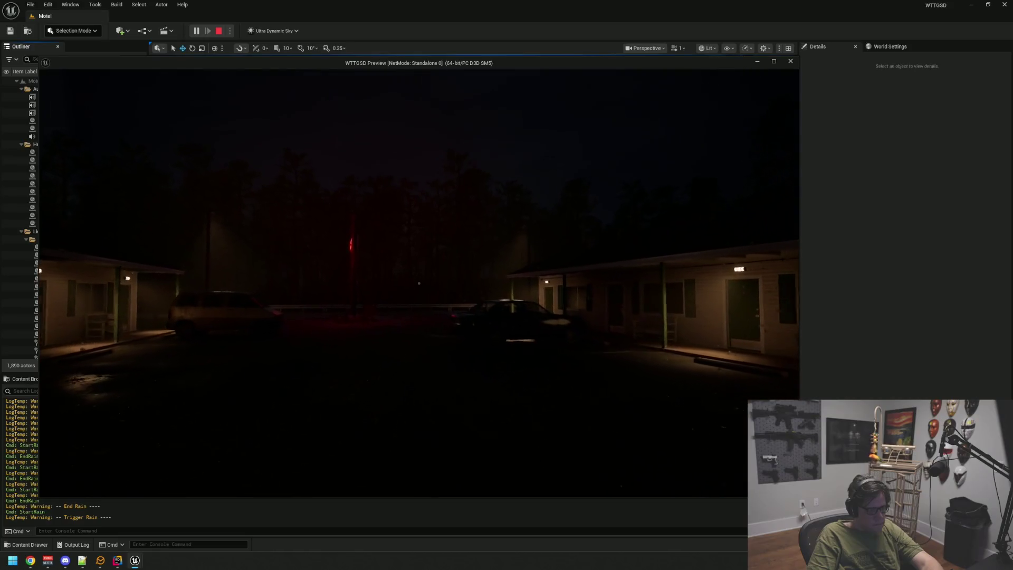
pyautogui.press('w')
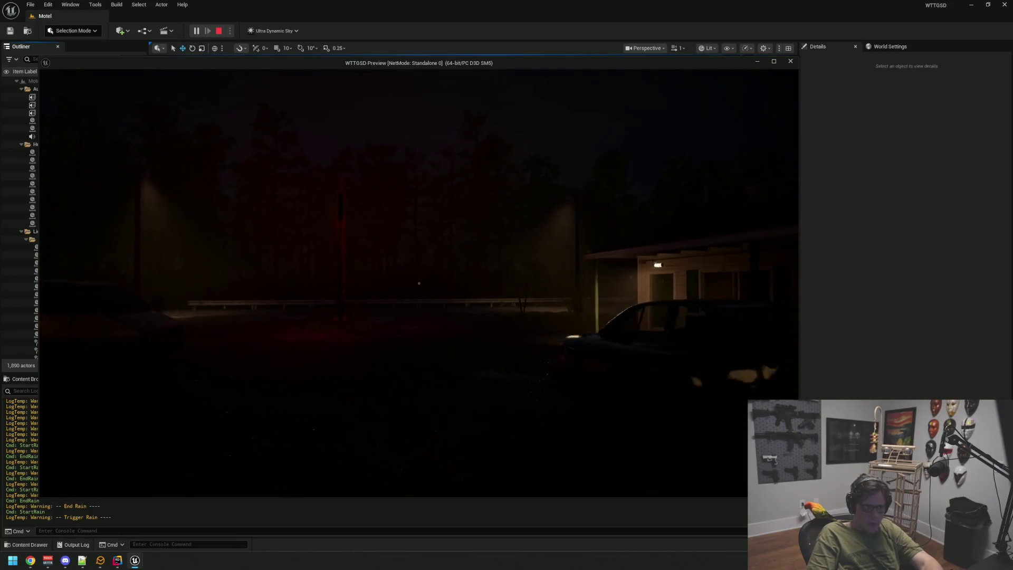
pyautogui.press('w')
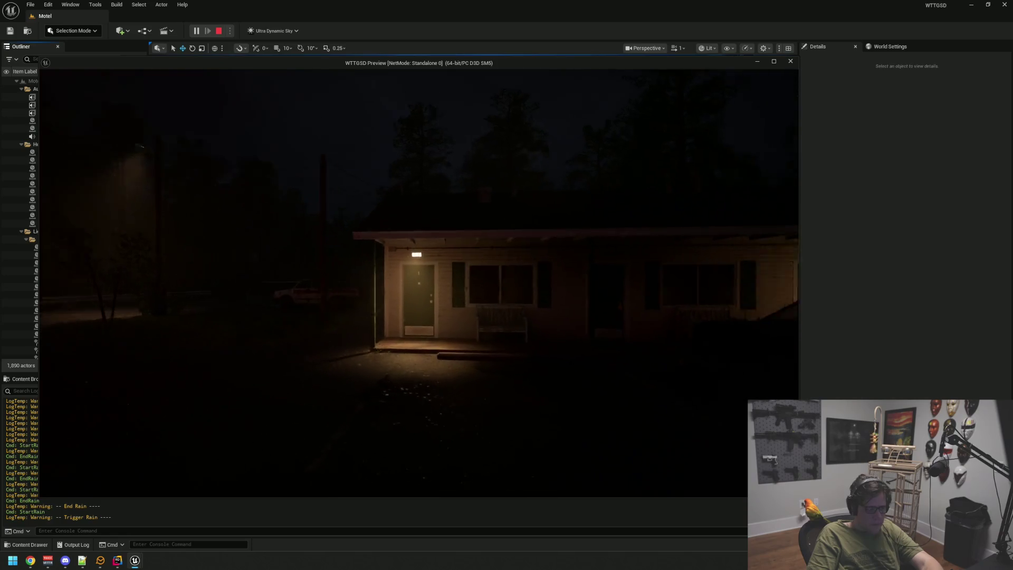
pyautogui.press('s')
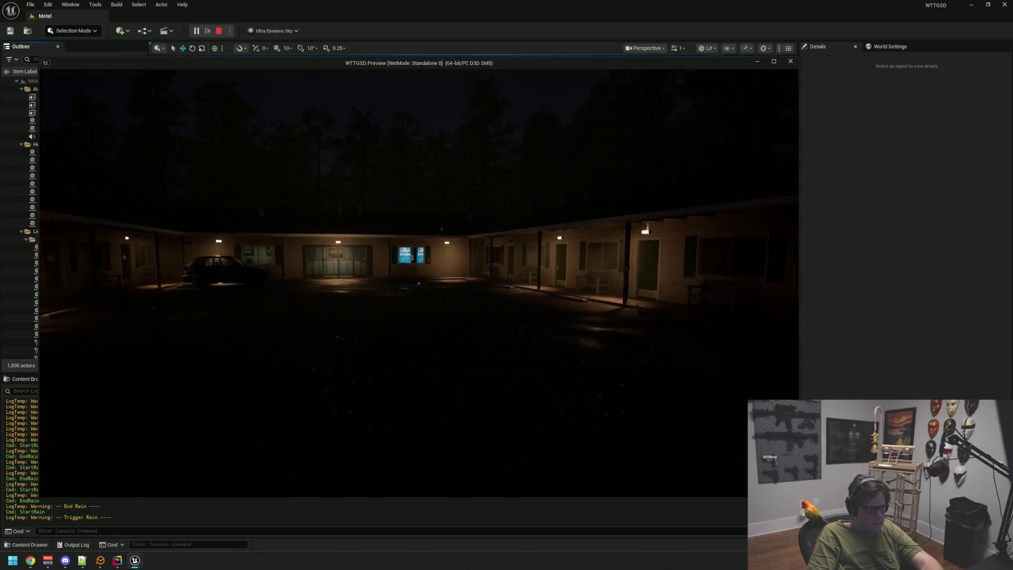
pyautogui.press('w')
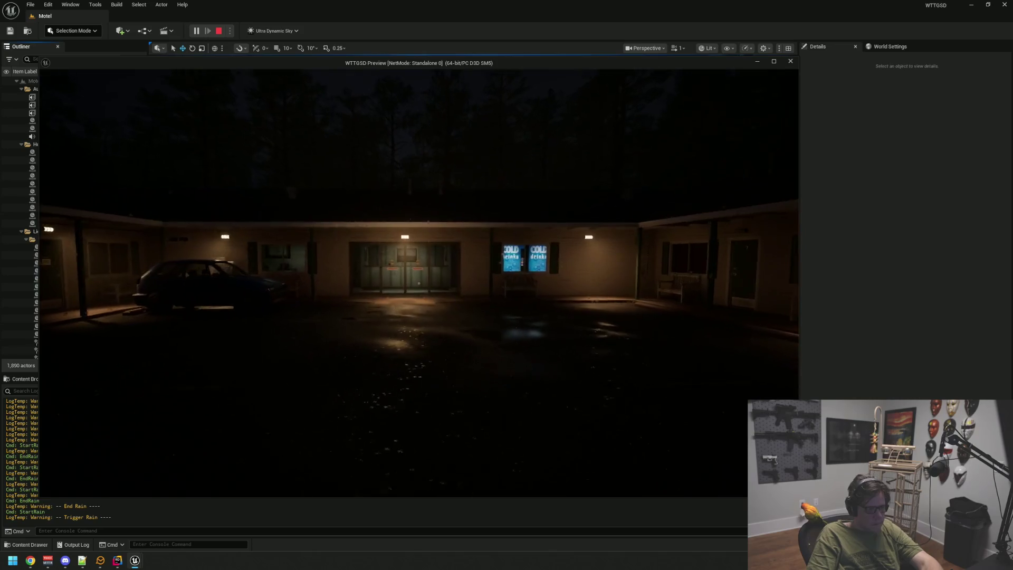
pyautogui.press('w')
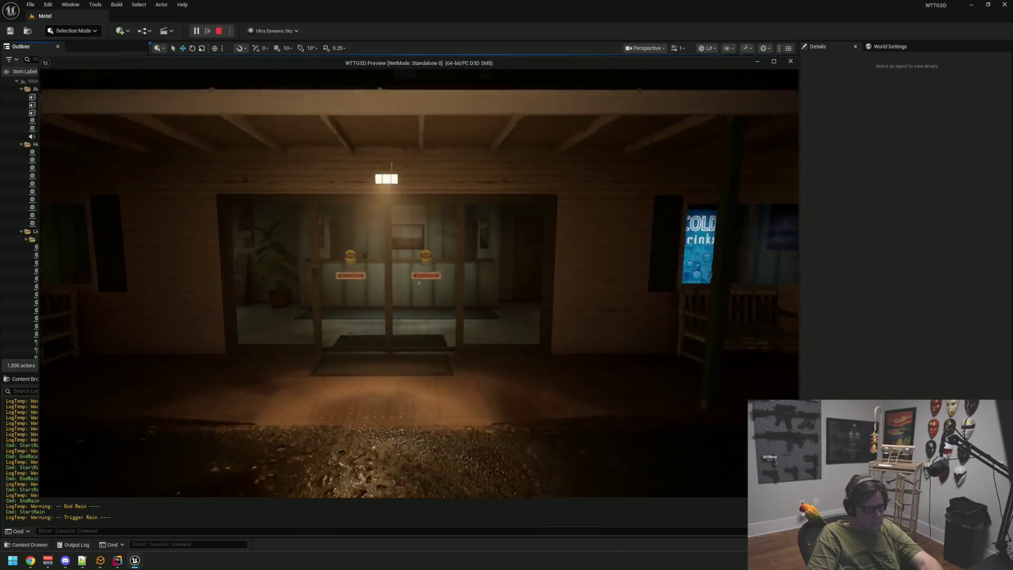
pyautogui.press('w')
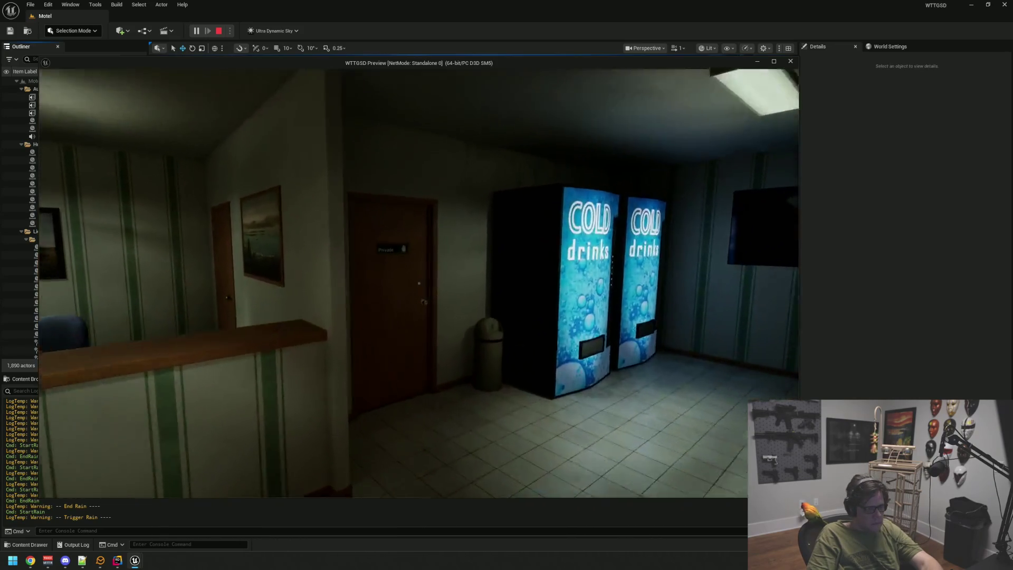
pyautogui.press('w')
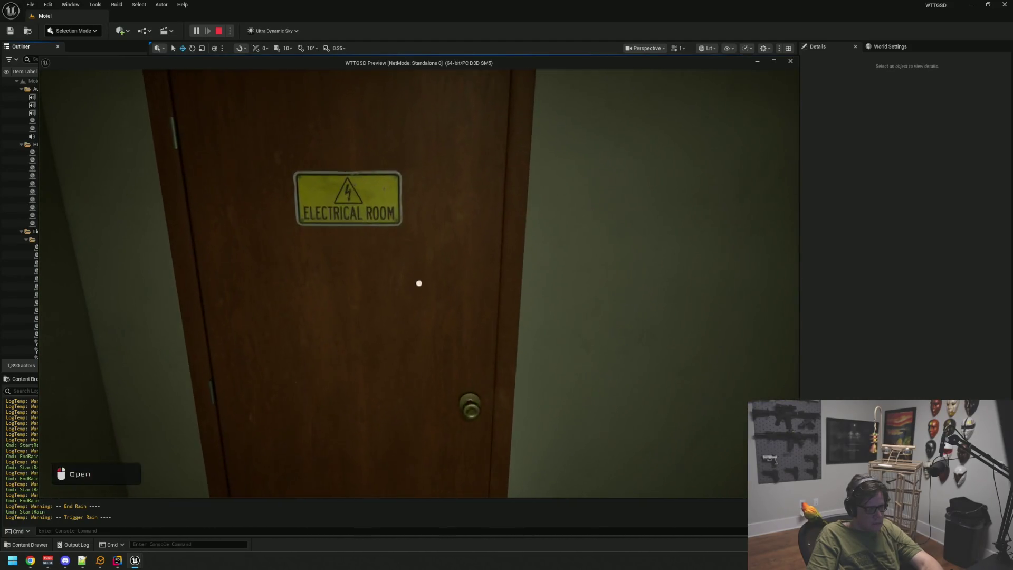
# Visit the Electrical Room's breaker panel, then return through the lobby into the rainy parking lot.
pyautogui.click(419, 283)
pyautogui.press('w')
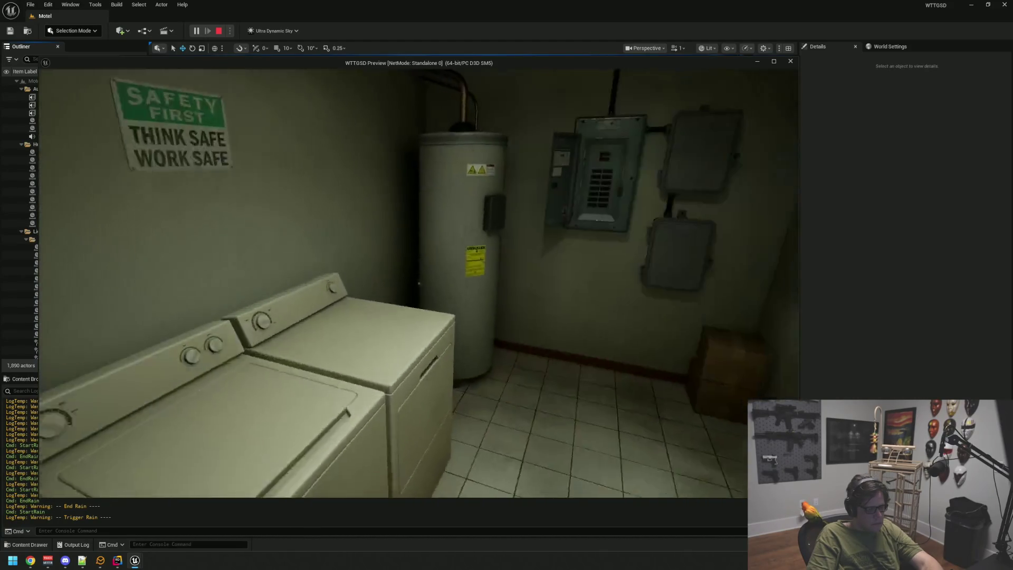
pyautogui.press('w')
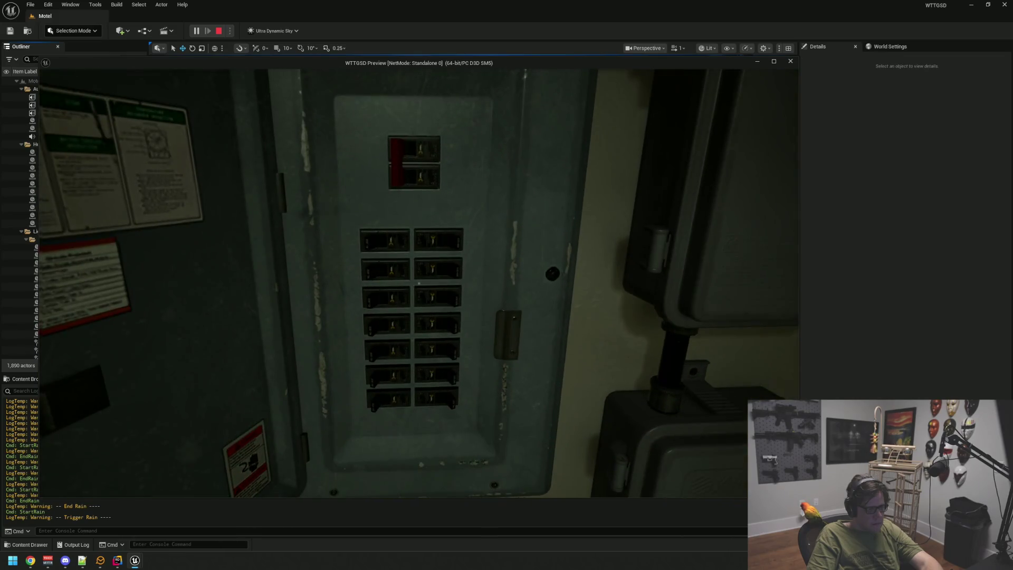
pyautogui.press('s')
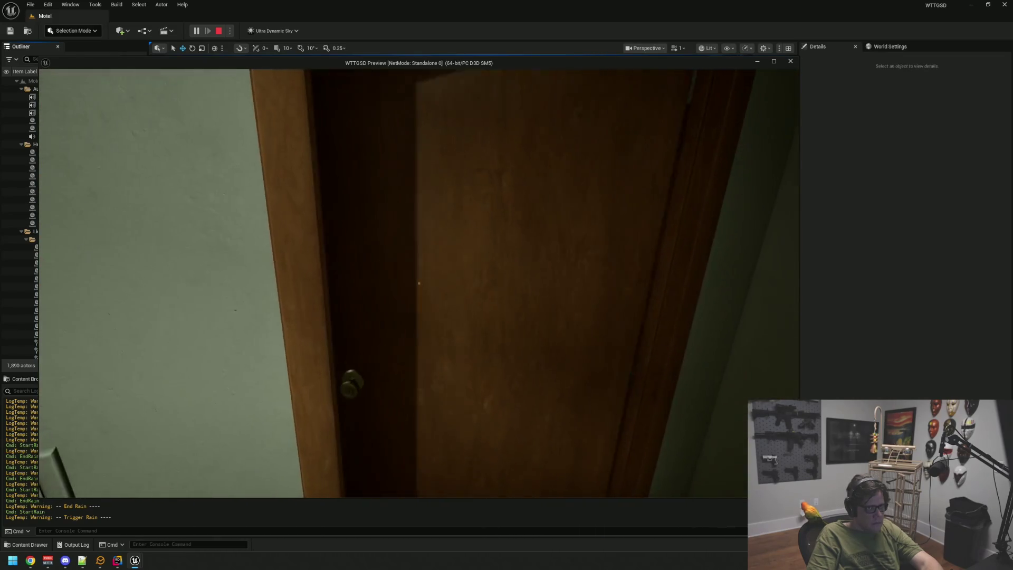
pyautogui.press('w')
pyautogui.click(419, 283)
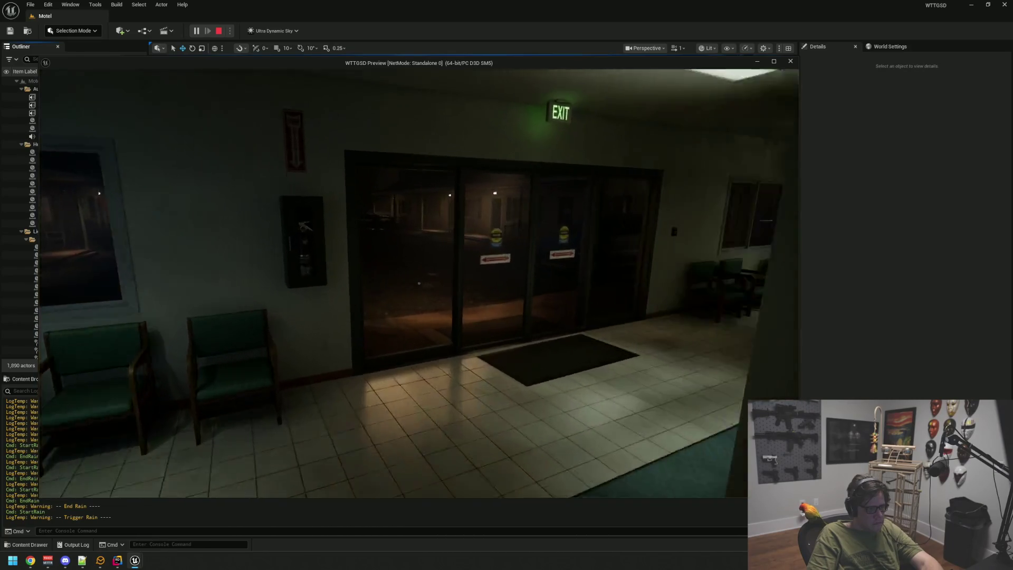
pyautogui.press('w')
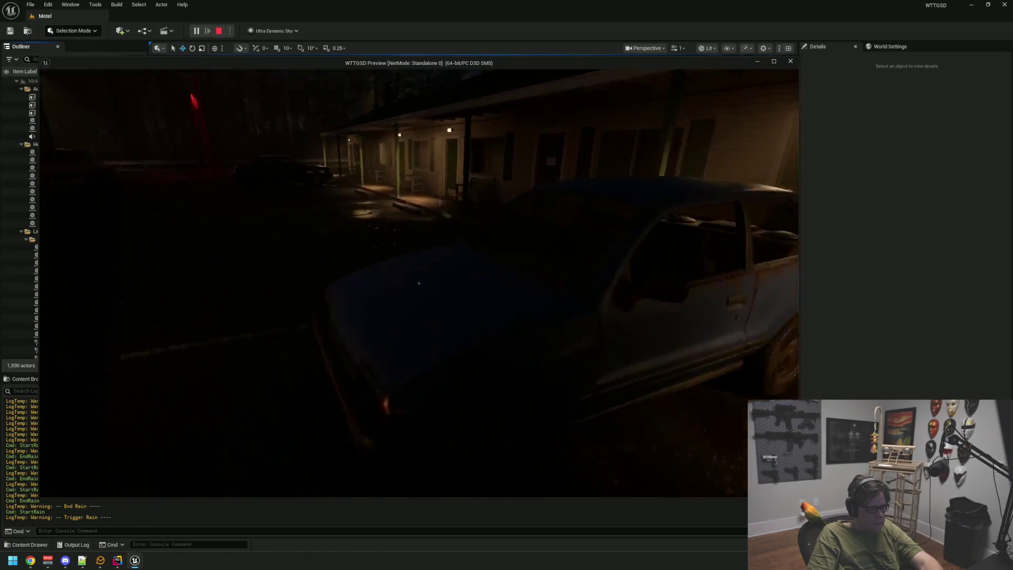
# Circle the parked car by the ice machine, then walk toward the right motel wing.
pyautogui.press('s')
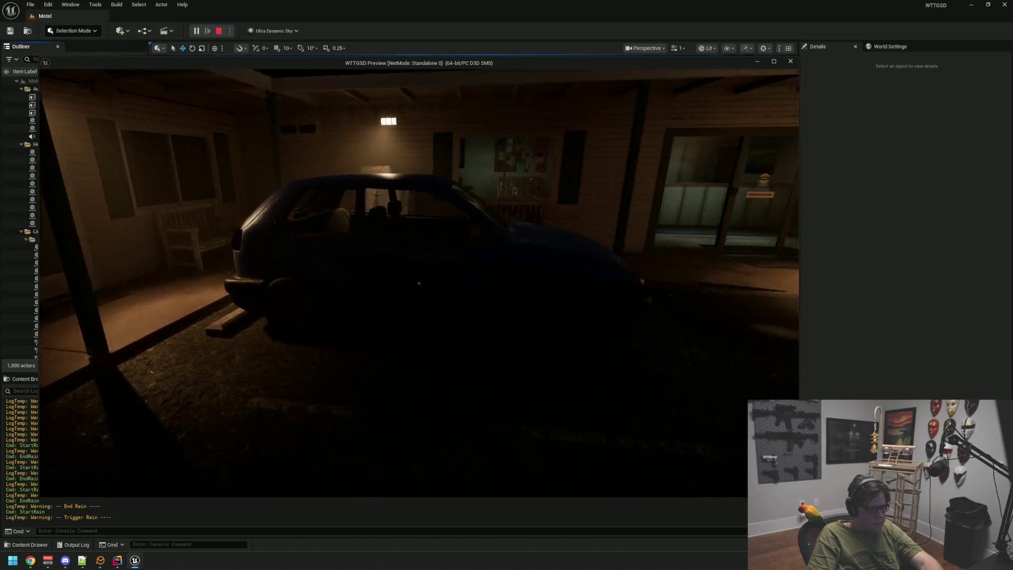
pyautogui.press('s')
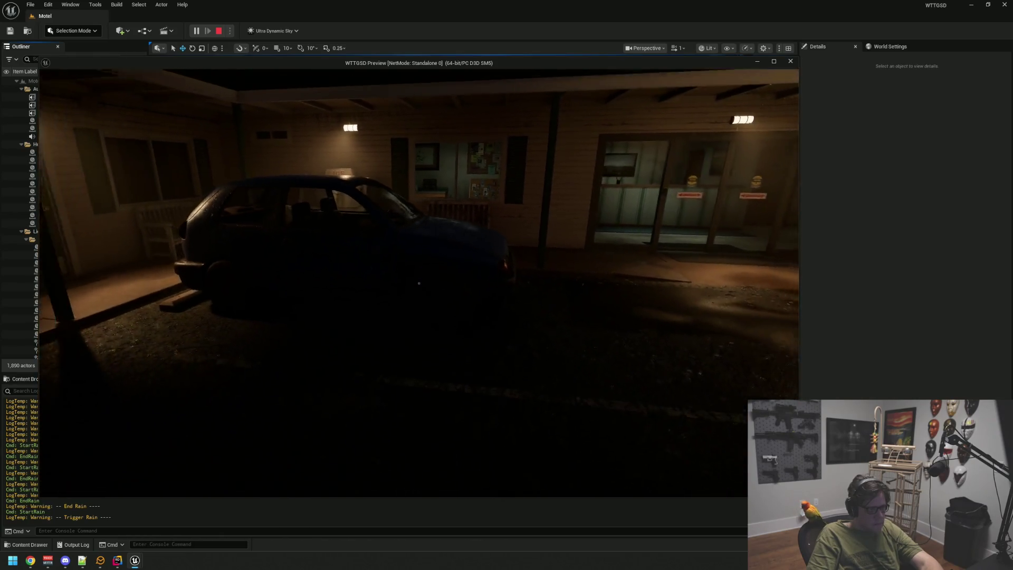
pyautogui.press('s')
pyautogui.press('w')
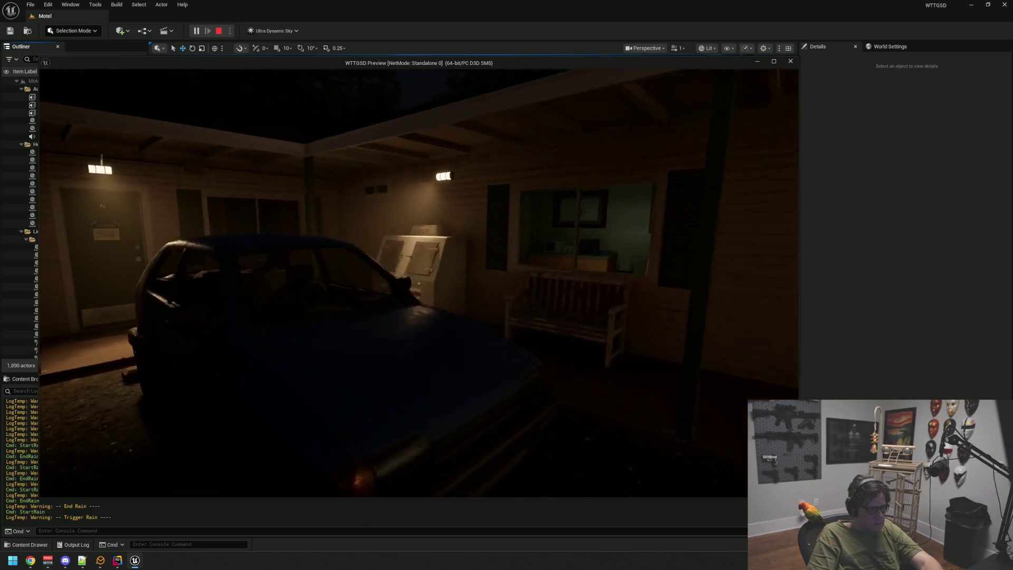
pyautogui.press('w')
pyautogui.press('d')
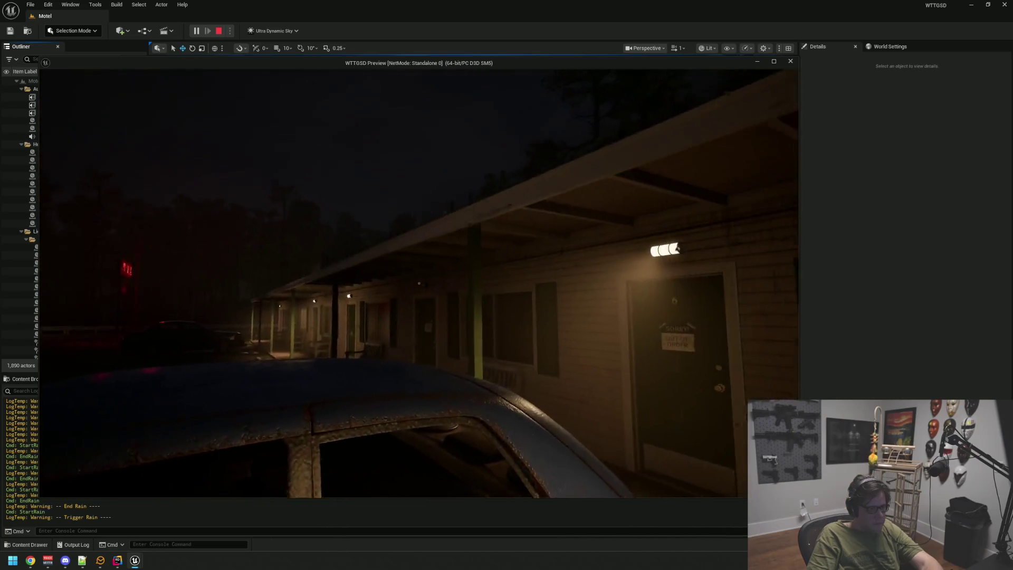
pyautogui.press('w')
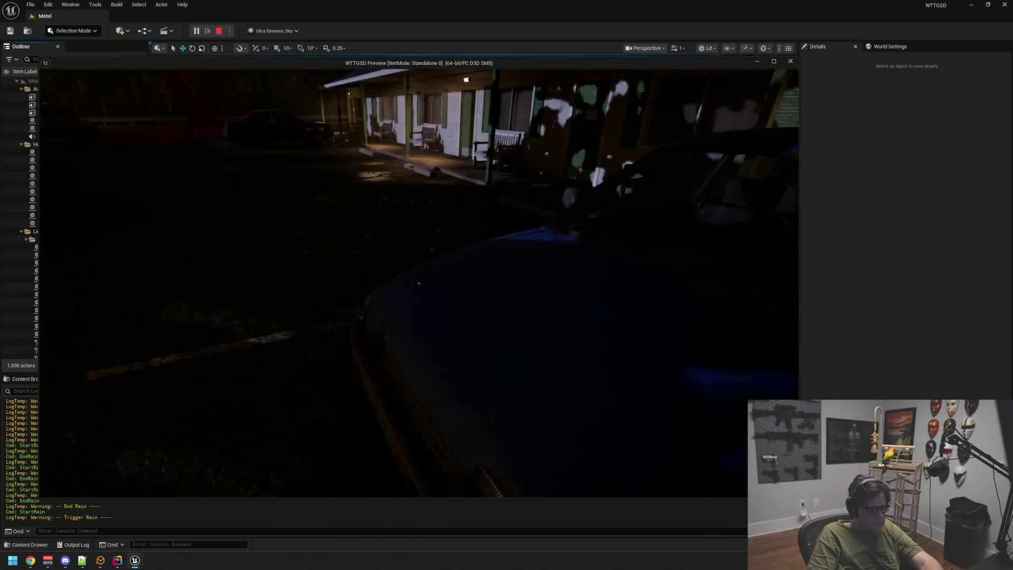
pyautogui.press('d')
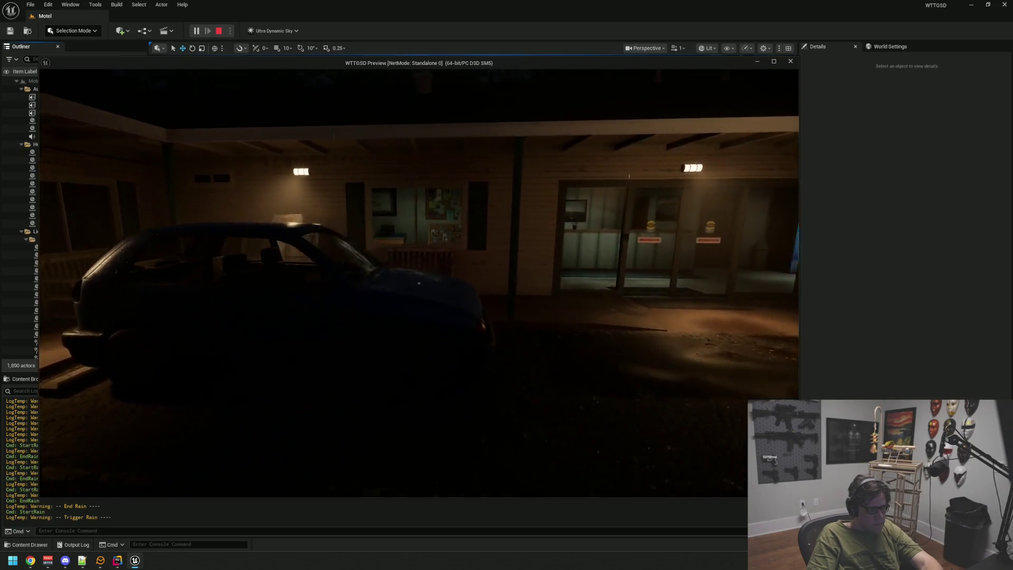
pyautogui.press('d')
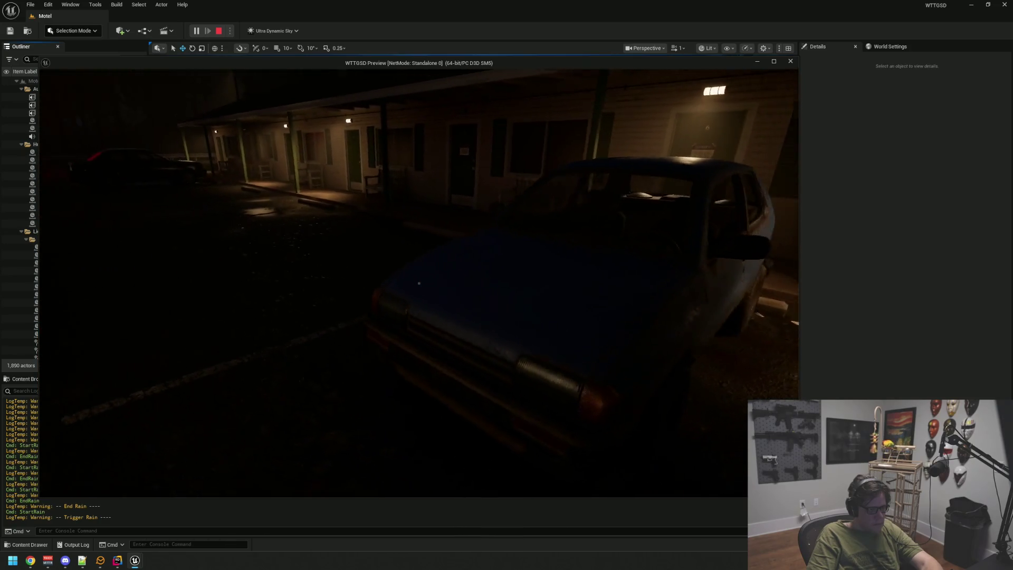
pyautogui.press('s')
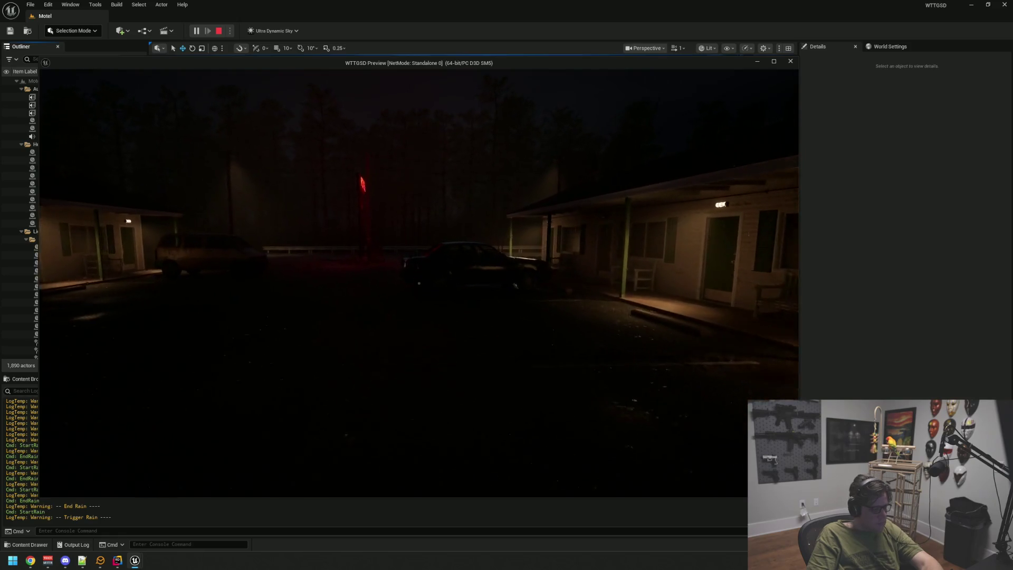
pyautogui.press('w')
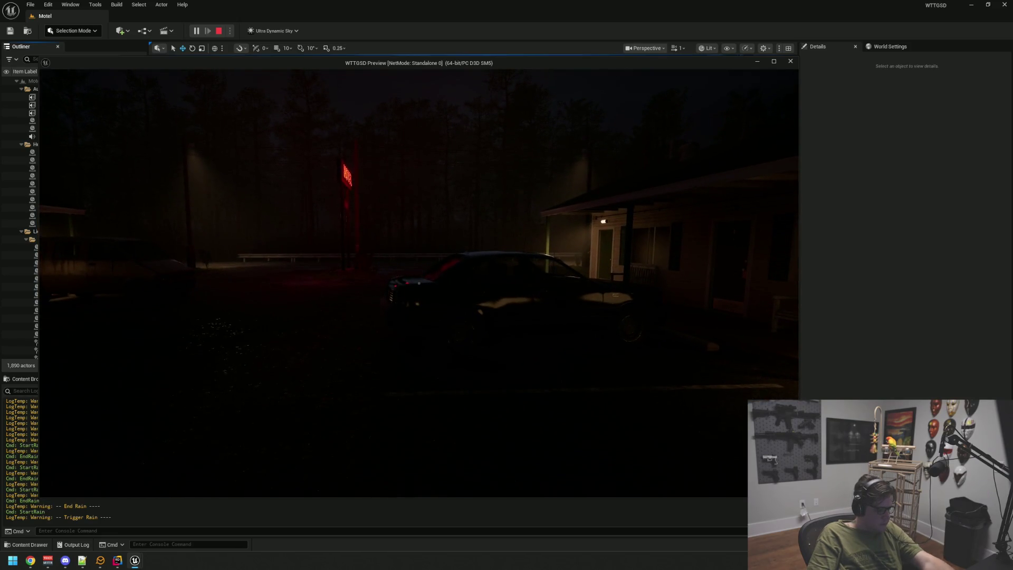
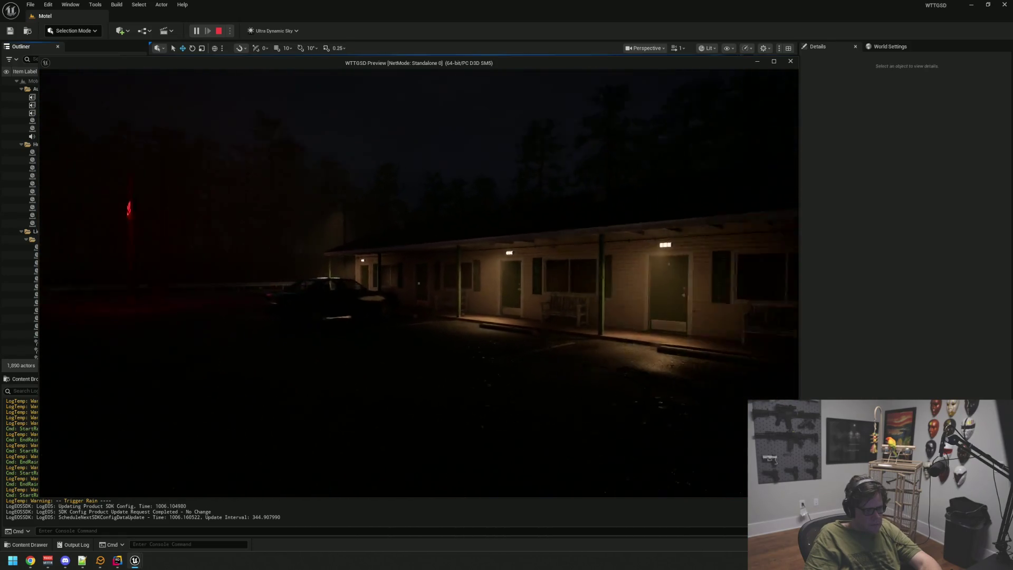
# Stop Play-in-Editor and show the Weather data assets in the Content Browser.
pyautogui.press('Escape')
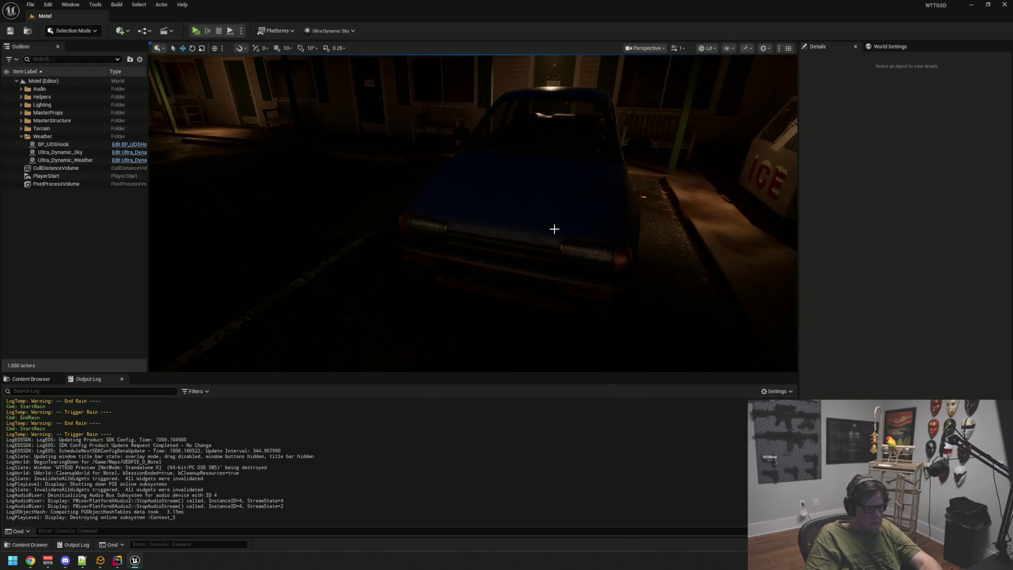
pyautogui.click(31, 378)
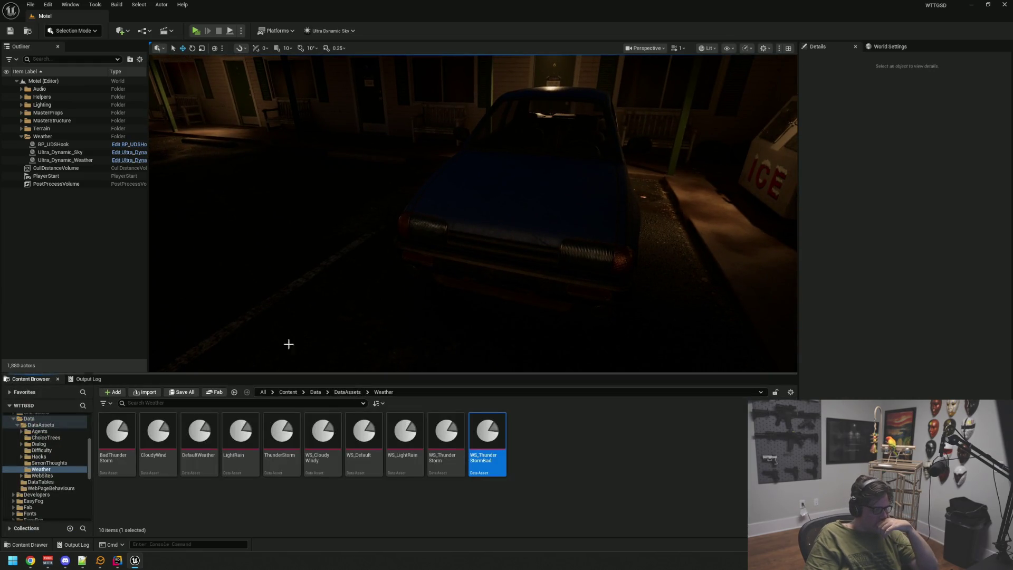
# Open the Weather Documentation README from the Ultra_Dynamic_Weather actor's details.
pyautogui.click(80, 160)
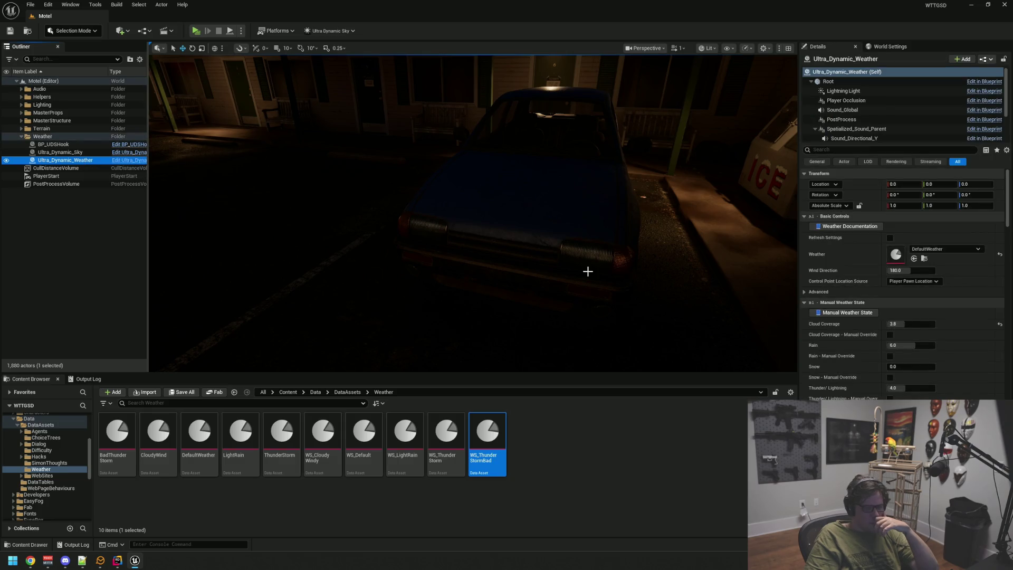
pyautogui.click(849, 226)
pyautogui.moveTo(368, 227); pyautogui.dragTo(410, 110)
# Scroll the README down and expand the Material Effects Overview entry.
pyautogui.scroll(-5, 418, 287)
pyautogui.scroll(-2, 372, 257)
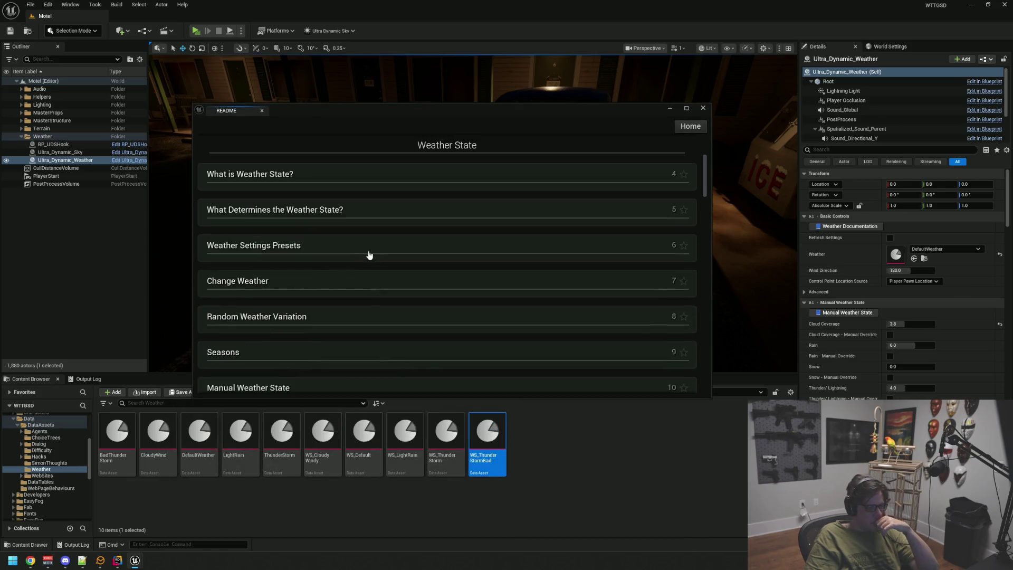
pyautogui.scroll(-3, 329, 280)
pyautogui.scroll(-2, 328, 279)
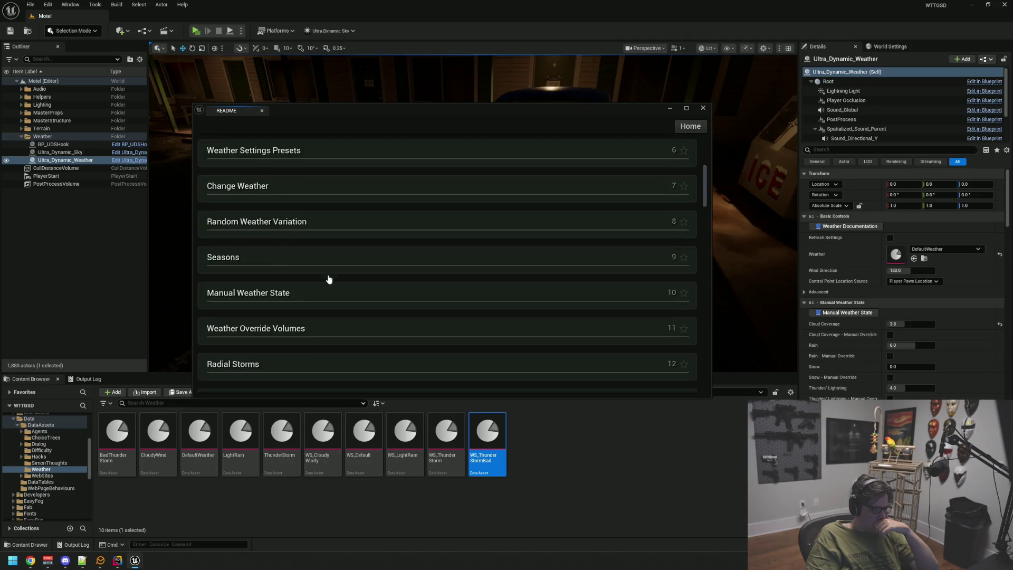
pyautogui.scroll(-5, 328, 279)
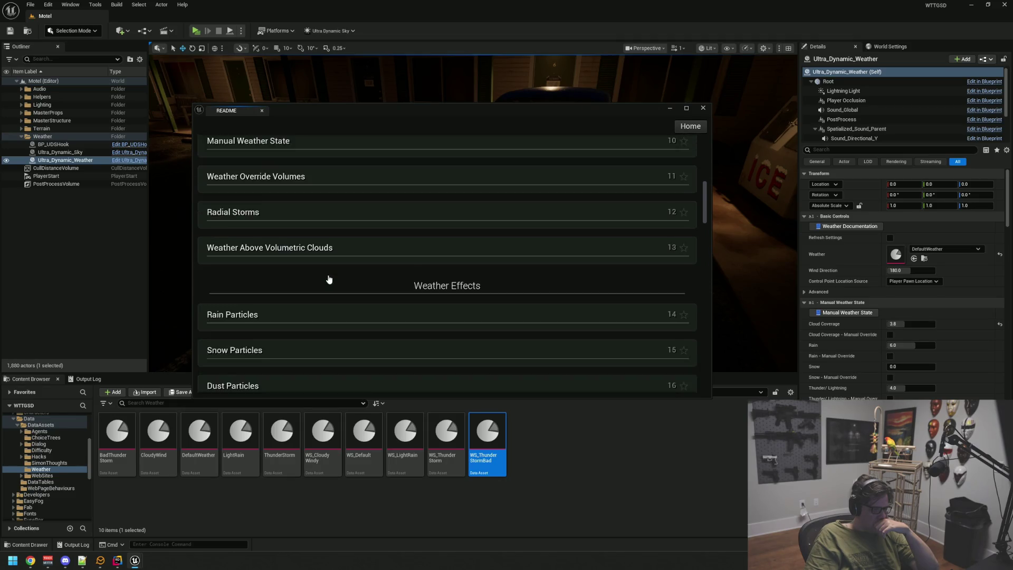
pyautogui.scroll(-8, 290, 316)
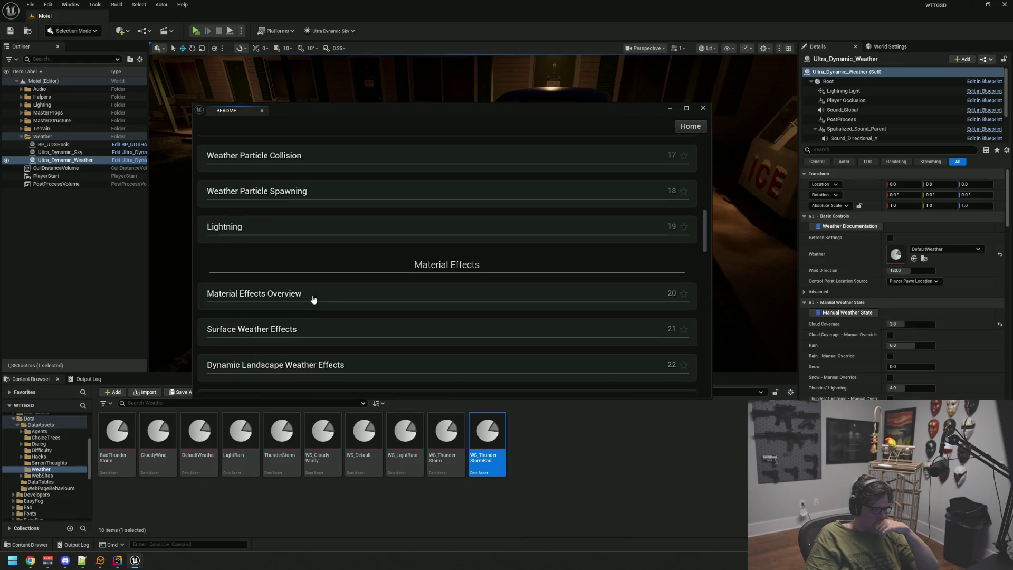
pyautogui.scroll(-2, 312, 300)
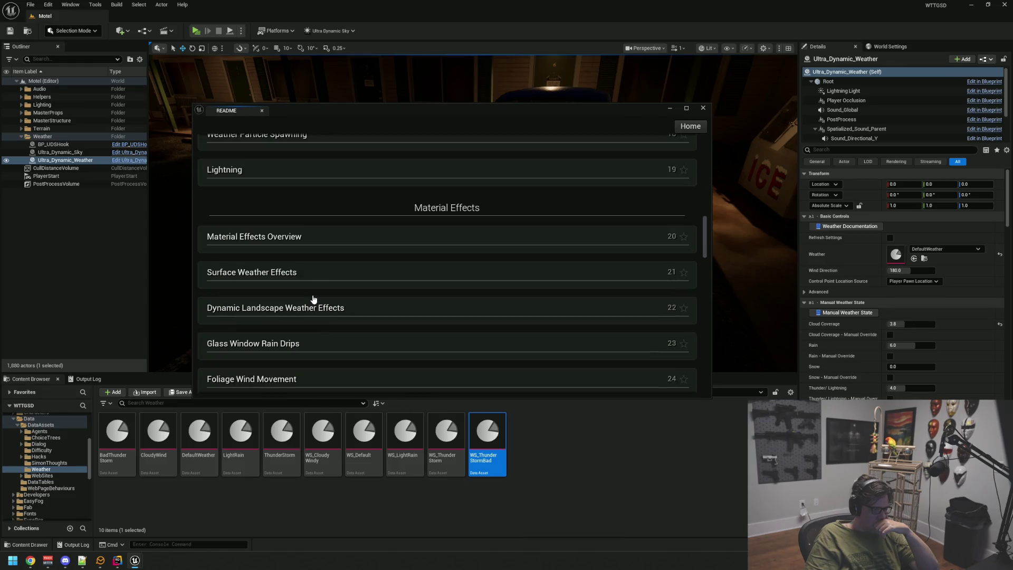
pyautogui.click(319, 238)
# Scroll the README to the Surface Weather Effects setup notes and shift the window up-left.
pyautogui.scroll(-2, 323, 258)
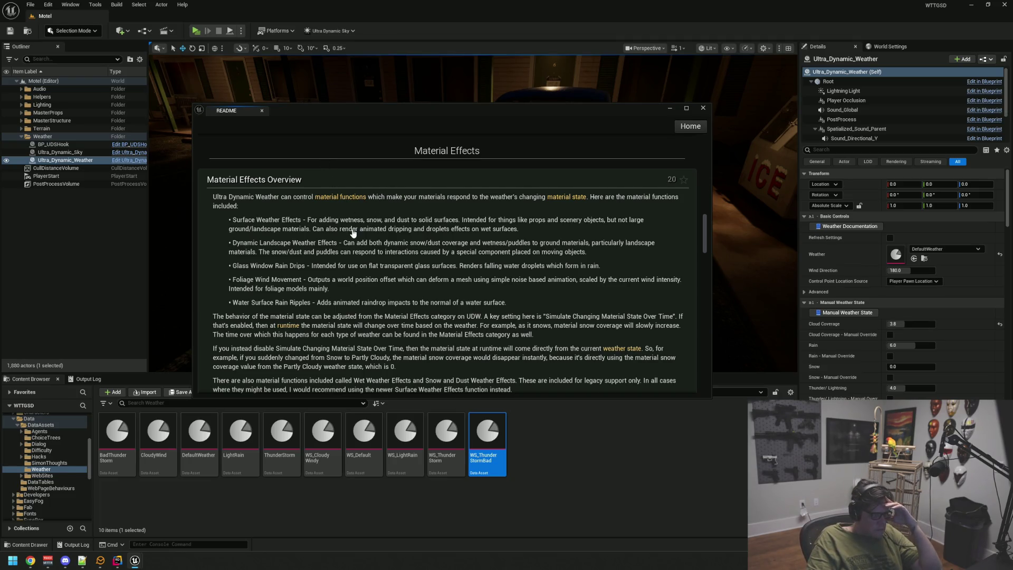
pyautogui.scroll(-3, 353, 232)
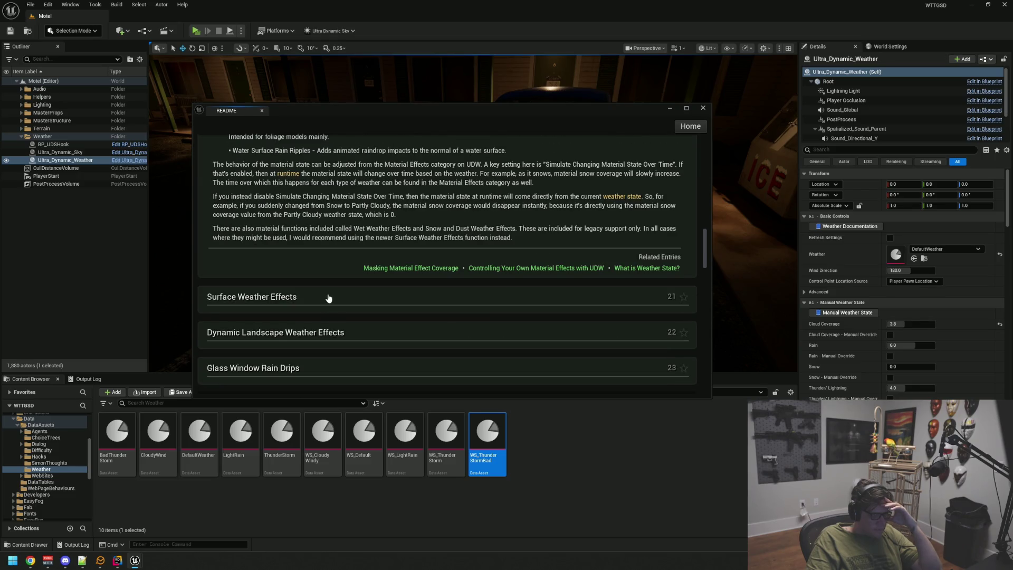
pyautogui.scroll(-3, 335, 284)
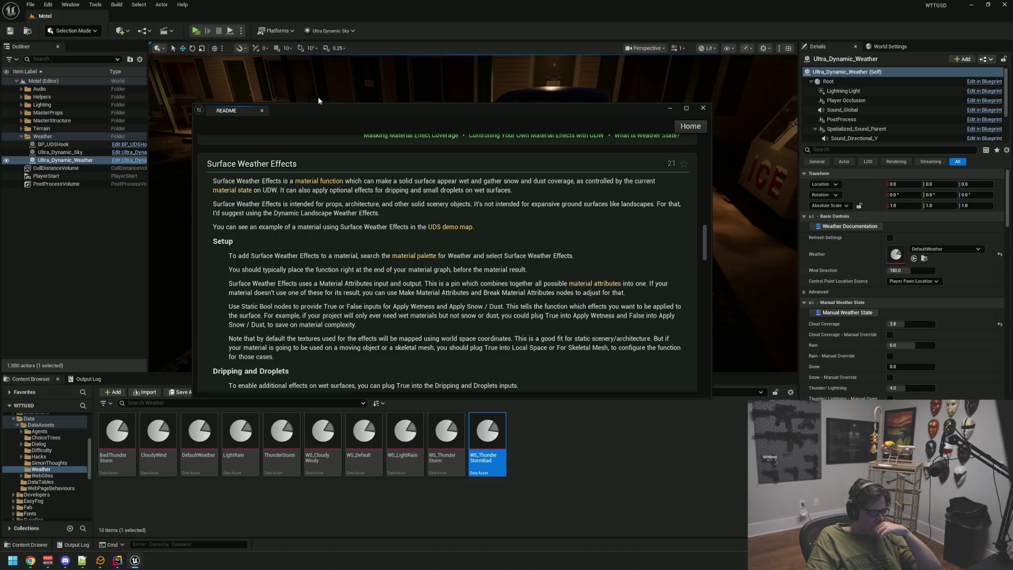
pyautogui.moveTo(413, 106); pyautogui.dragTo(291, 87)
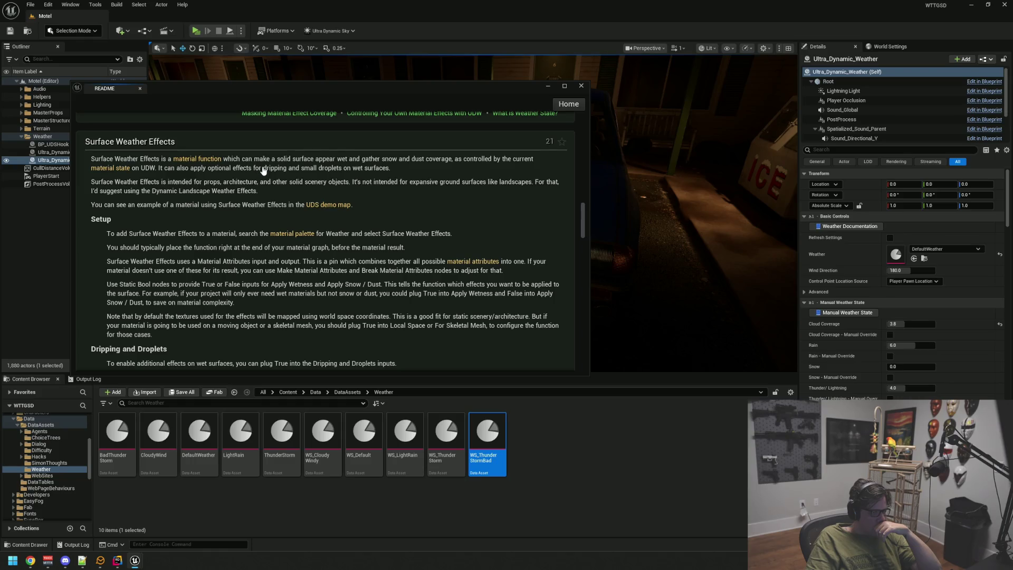
# Move the README off screen and select the parked hatchback BP_Hatch01 in the viewport.
pyautogui.scroll(-3, 311, 179)
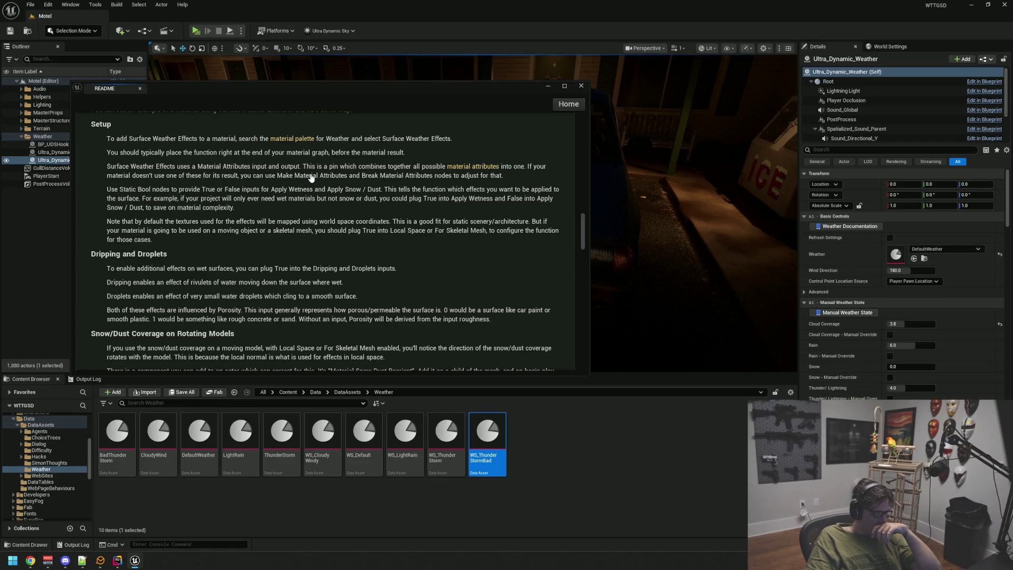
pyautogui.moveTo(354, 87); pyautogui.dragTo(0, 101)
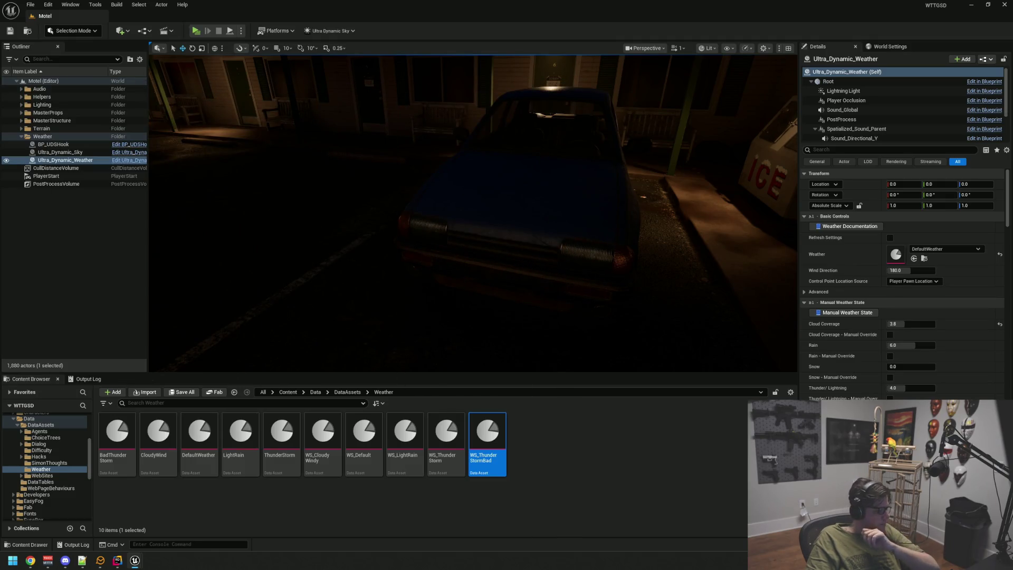
pyautogui.moveTo(517, 233); pyautogui.dragTo(519, 235)
pyautogui.click(518, 235)
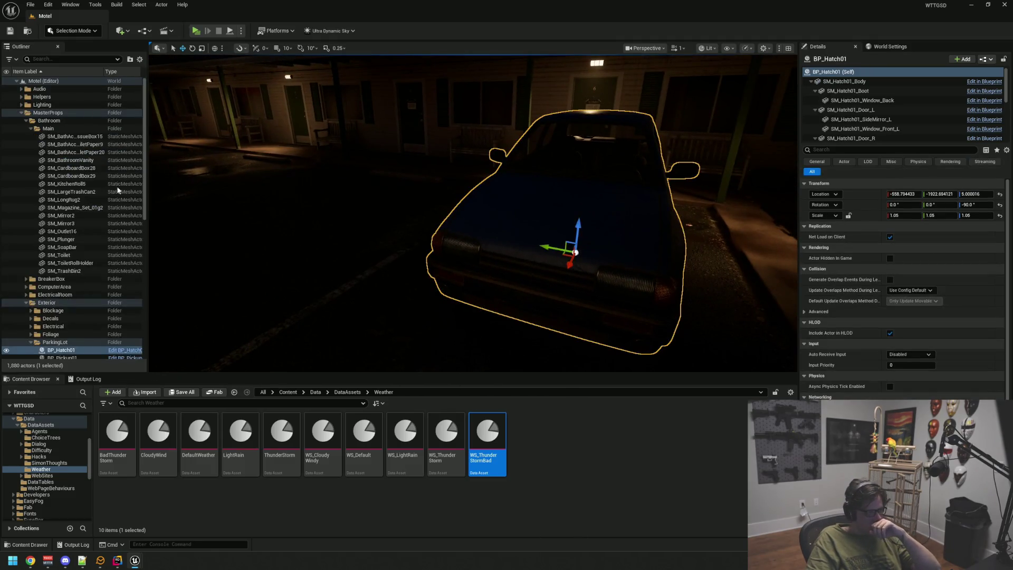
# Follow the hood's MI_Hatch01_Exterior_Aged_01 instance to its parent M_Master_Standard and open that graph.
pyautogui.hotkey('ctrl', 'e')
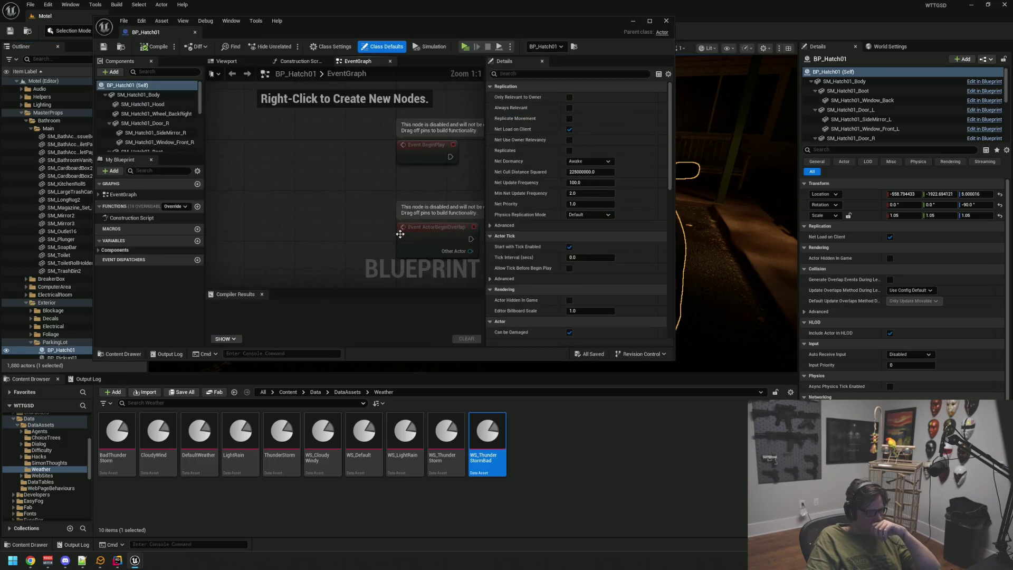
pyautogui.click(361, 214)
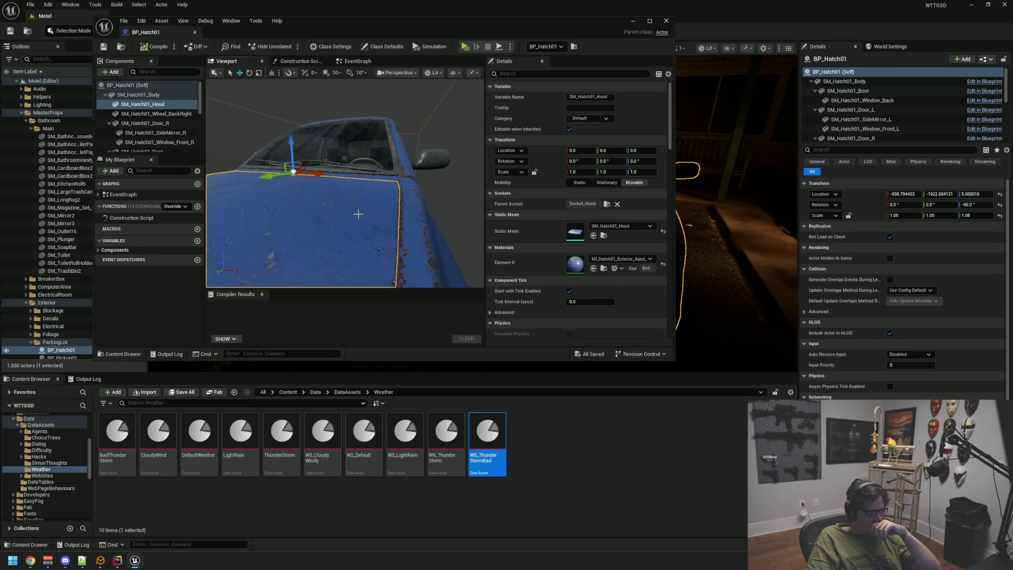
pyautogui.click(604, 269)
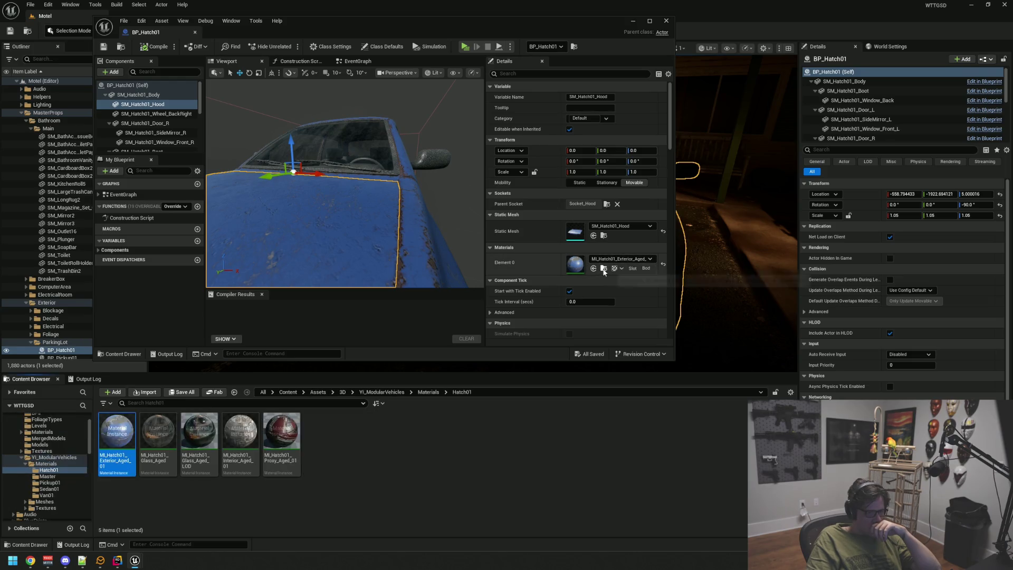
pyautogui.doubleClick(120, 433)
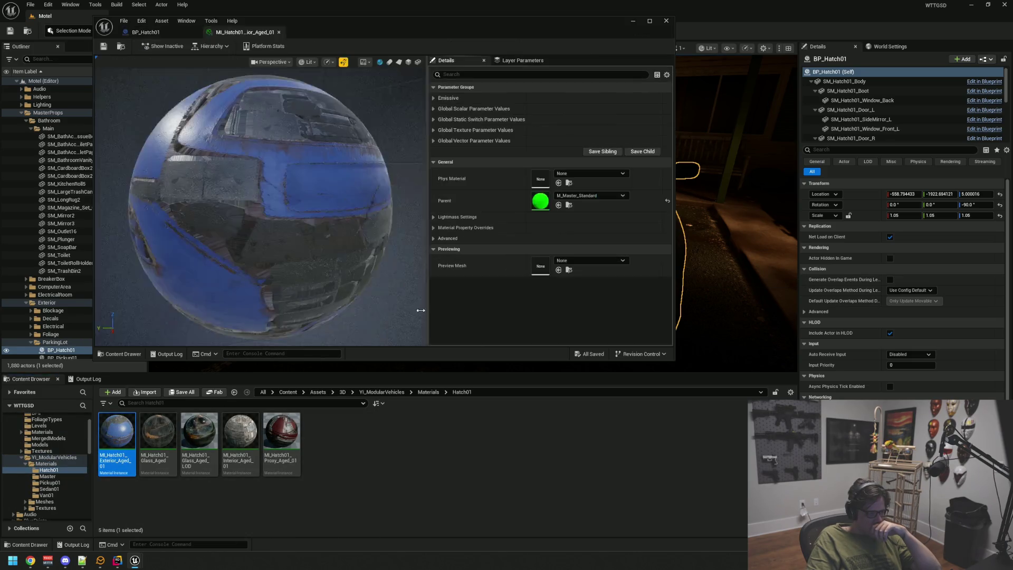
pyautogui.click(570, 209)
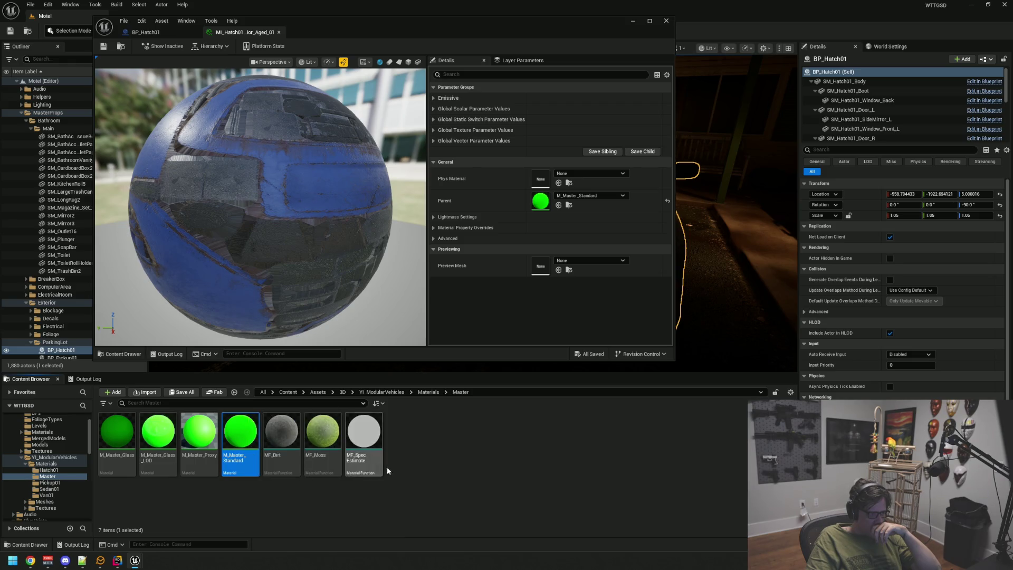
pyautogui.doubleClick(237, 431)
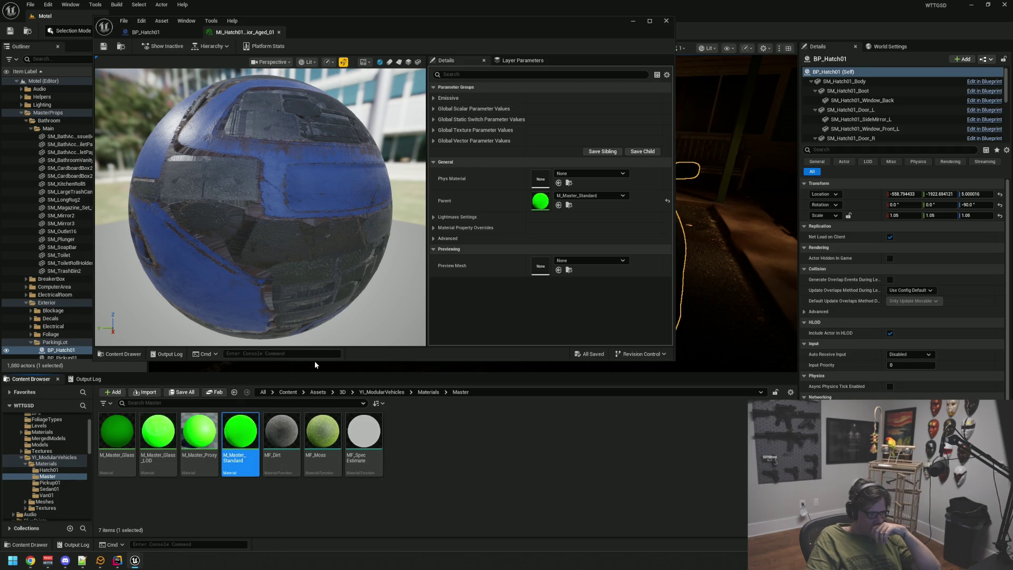
pyautogui.scroll(-8, 418, 235)
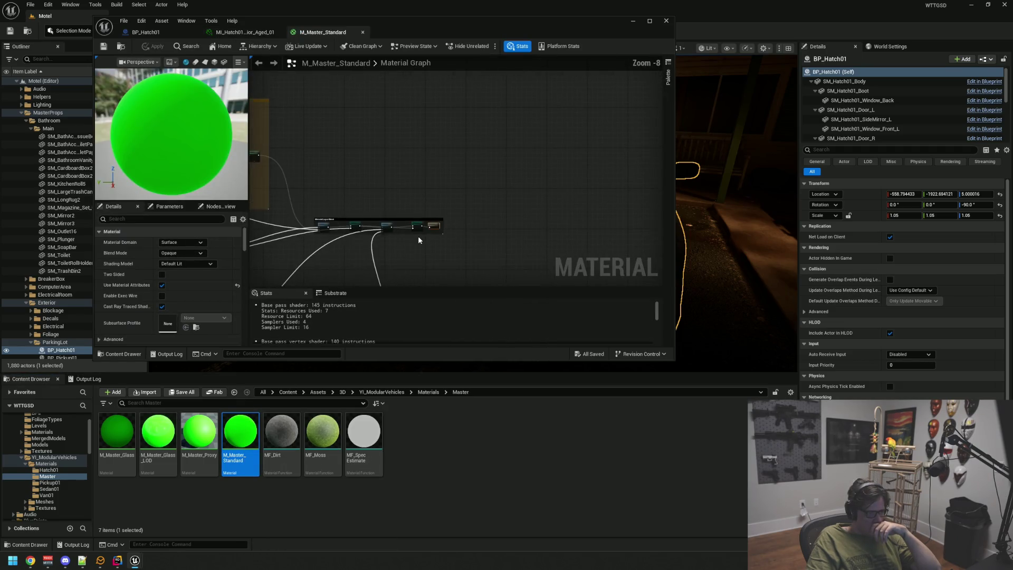
# Survey M_Master_Standard's texture blend nodes and enlarge the material editor window.
pyautogui.scroll(8, 399, 213)
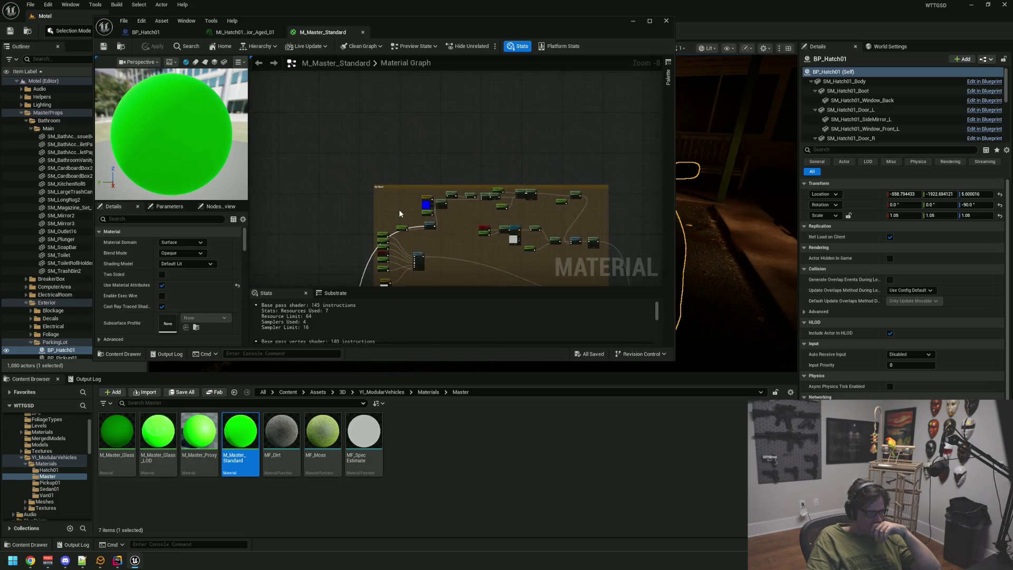
pyautogui.scroll(-9, 399, 213)
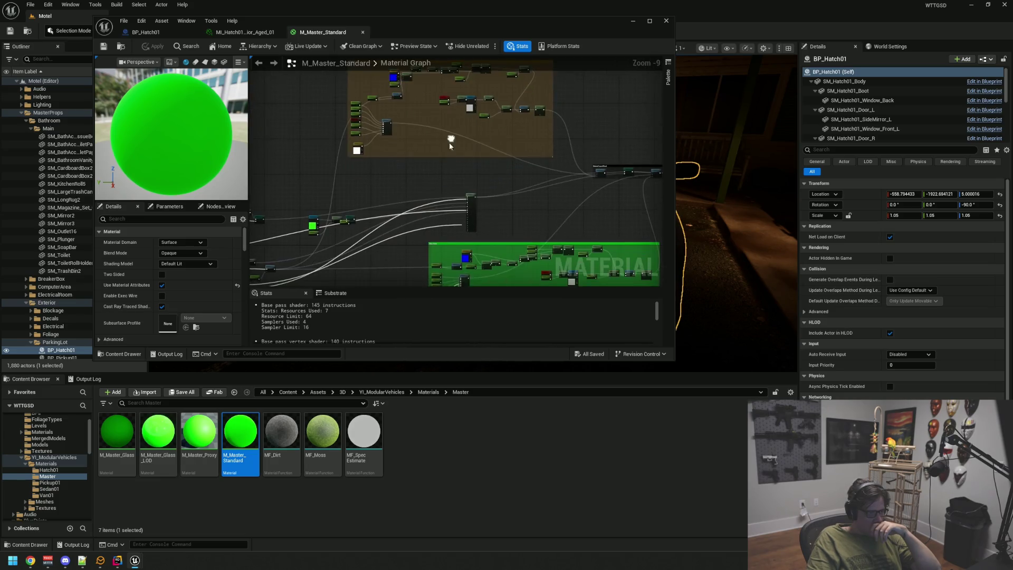
pyautogui.scroll(2, 423, 191)
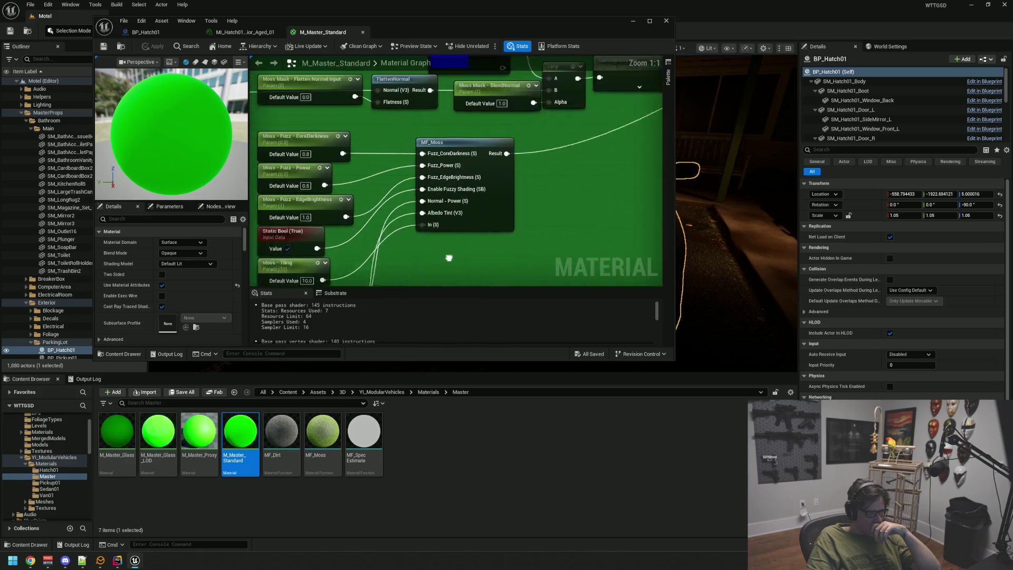
pyautogui.scroll(-2, 463, 208)
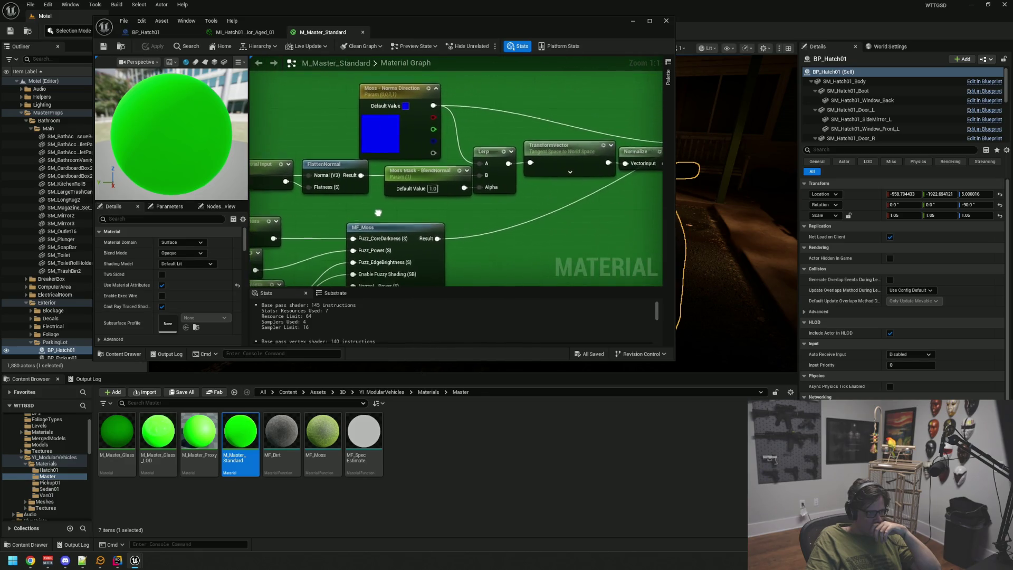
pyautogui.moveTo(531, 201)
pyautogui.mouseDown()
pyautogui.moveTo(403, 198)
pyautogui.moveTo(479, 176)
pyautogui.moveTo(471, 192)
pyautogui.moveTo(356, 177)
pyautogui.moveTo(535, 169)
pyautogui.moveTo(418, 189)
pyautogui.moveTo(474, 152)
pyautogui.moveTo(445, 213)
pyautogui.mouseUp()
pyautogui.scroll(3, 437, 211)
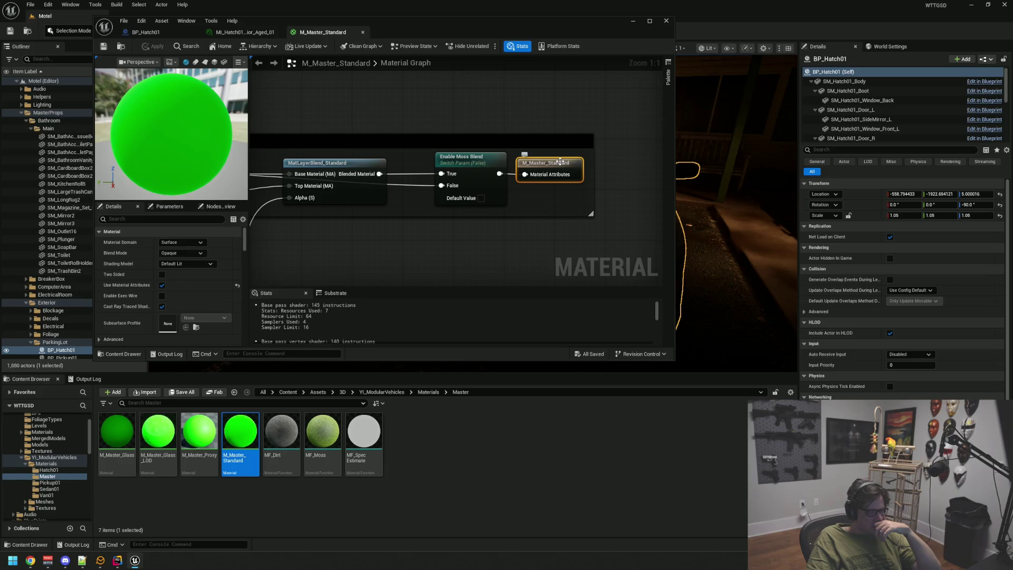
pyautogui.moveTo(674, 360)
pyautogui.mouseDown()
pyautogui.moveTo(786, 465)
pyautogui.moveTo(850, 551)
pyautogui.mouseUp()
# Pan to the Material Layer Blend nodes, then switch to the MI_Hatch01 aged instance.
pyautogui.scroll(-12, 576, 310)
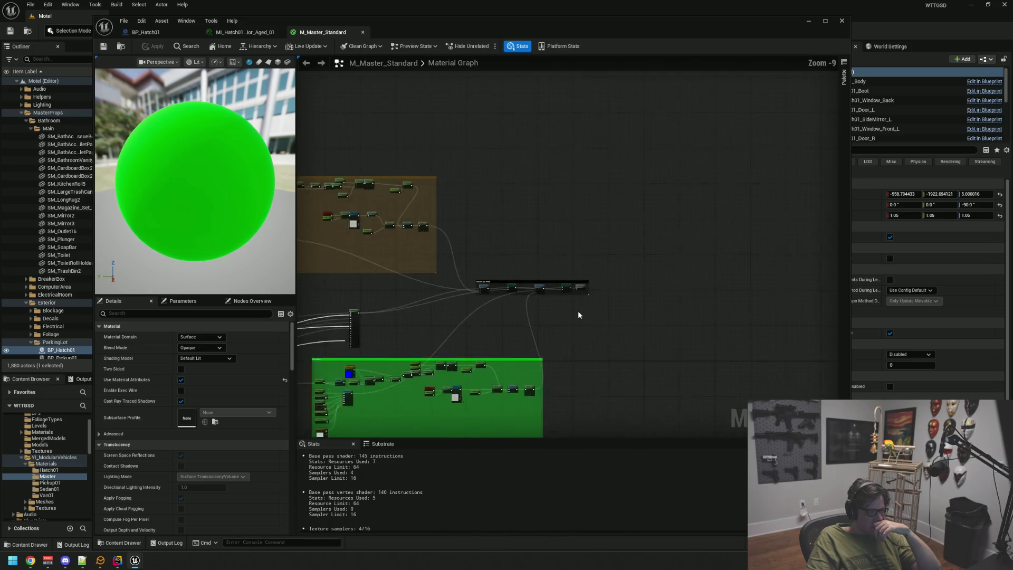
pyautogui.moveTo(593, 335)
pyautogui.mouseDown()
pyautogui.moveTo(805, 296)
pyautogui.moveTo(609, 326)
pyautogui.mouseUp()
pyautogui.scroll(12, 656, 283)
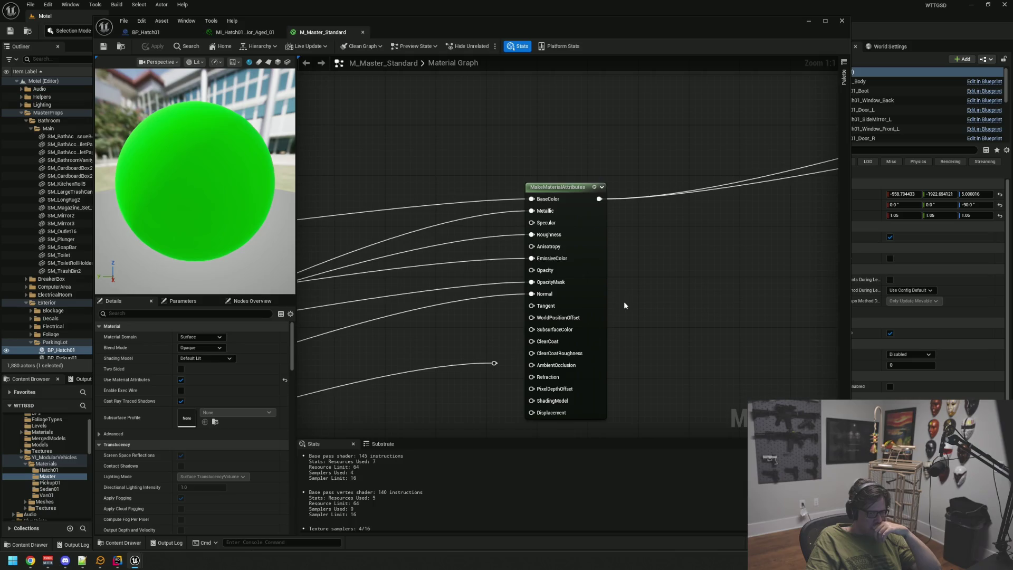
pyautogui.scroll(-7, 624, 301)
pyautogui.moveTo(671, 290); pyautogui.dragTo(513, 315)
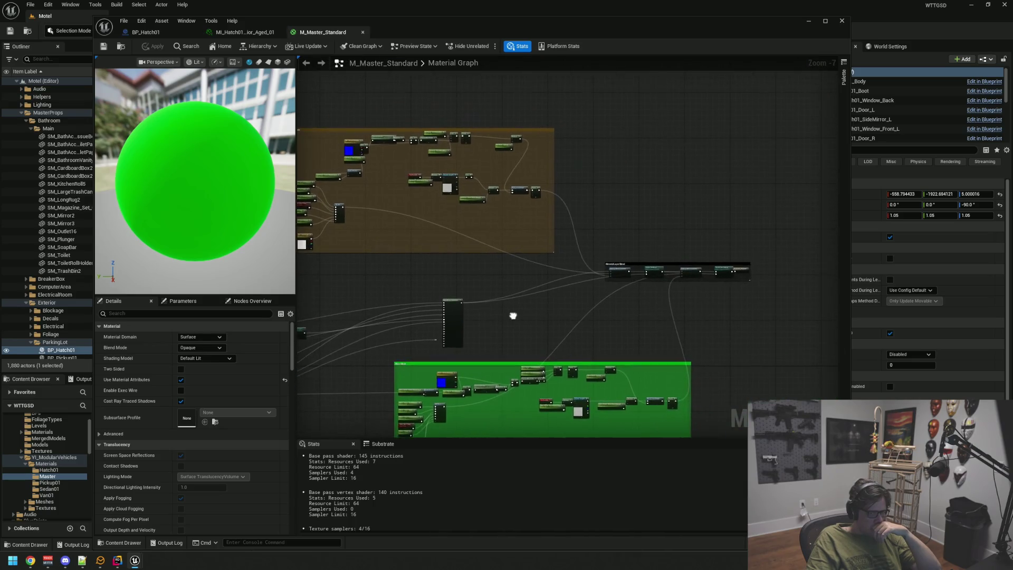
pyautogui.scroll(6, 533, 306)
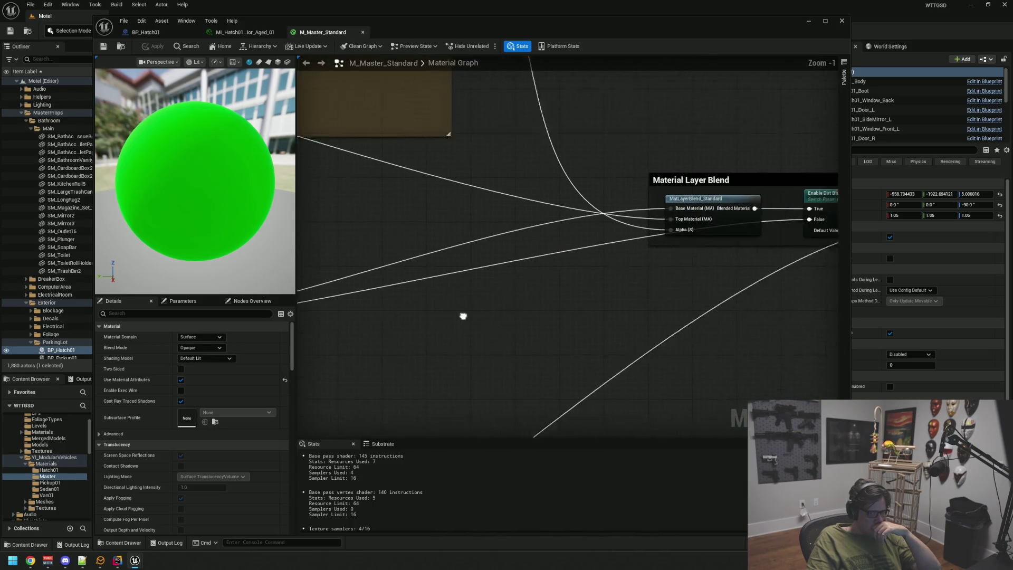
pyautogui.moveTo(579, 294); pyautogui.dragTo(520, 299)
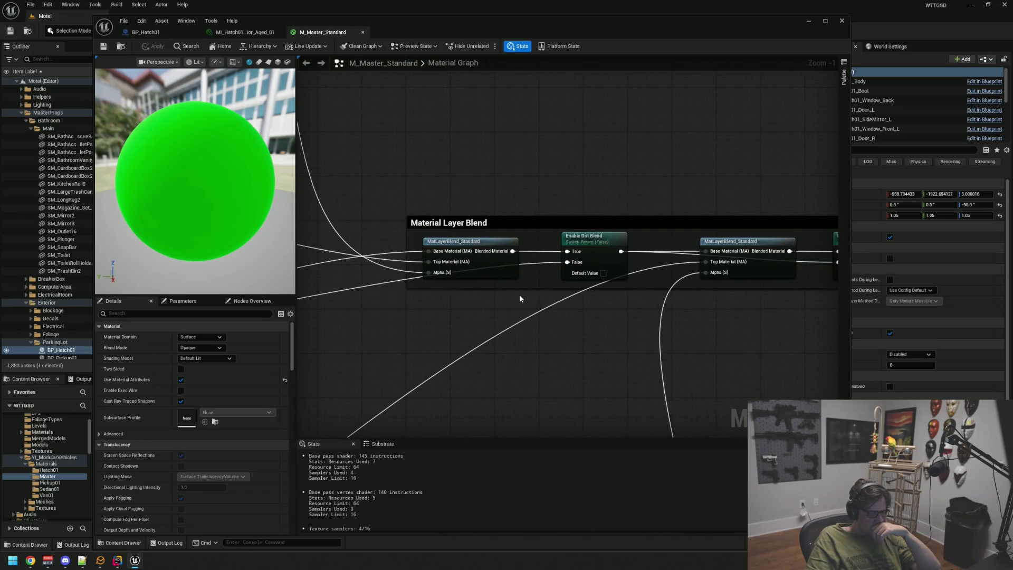
pyautogui.moveTo(457, 291); pyautogui.dragTo(518, 290)
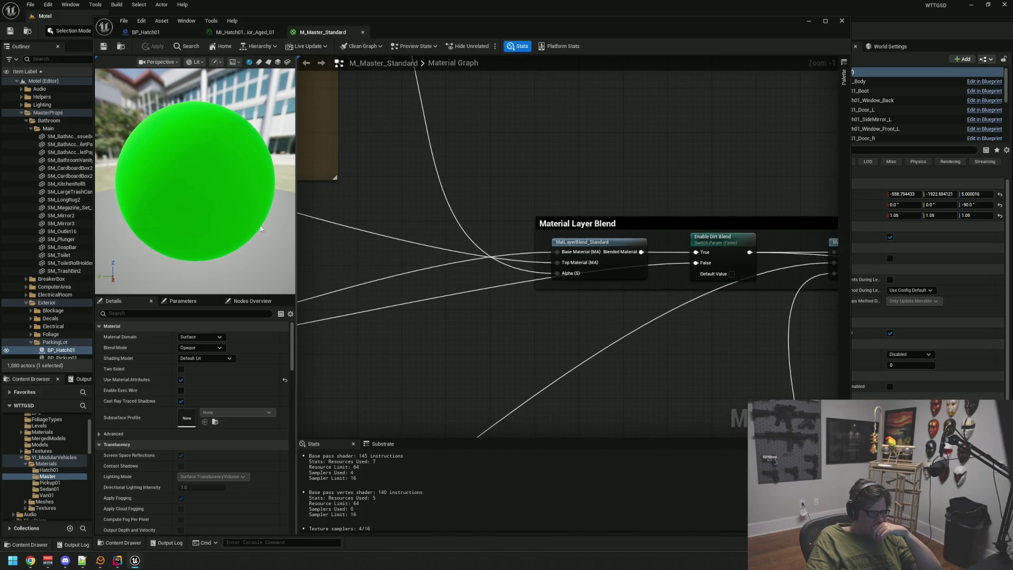
pyautogui.click(238, 33)
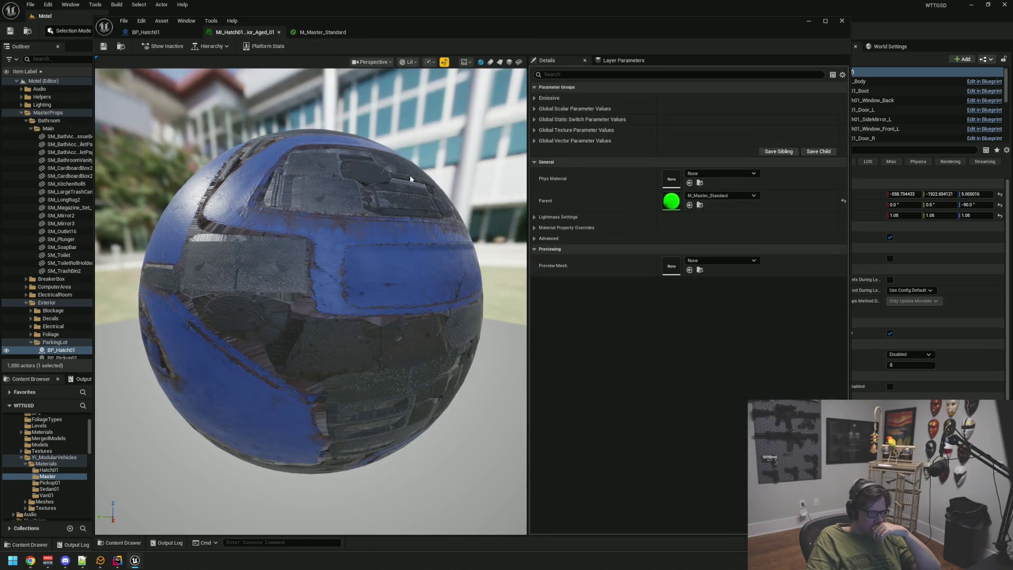
# Orbit the preview sphere and peek at the global vector and four texture parameters.
pyautogui.scroll(-5, 293, 241)
pyautogui.moveTo(294, 242); pyautogui.dragTo(296, 259)
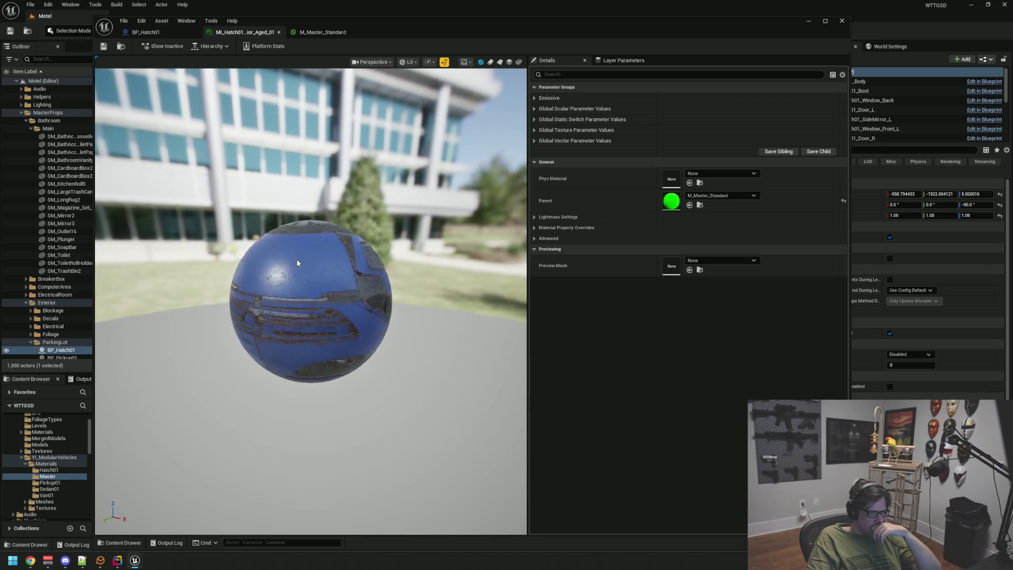
pyautogui.scroll(3, 297, 259)
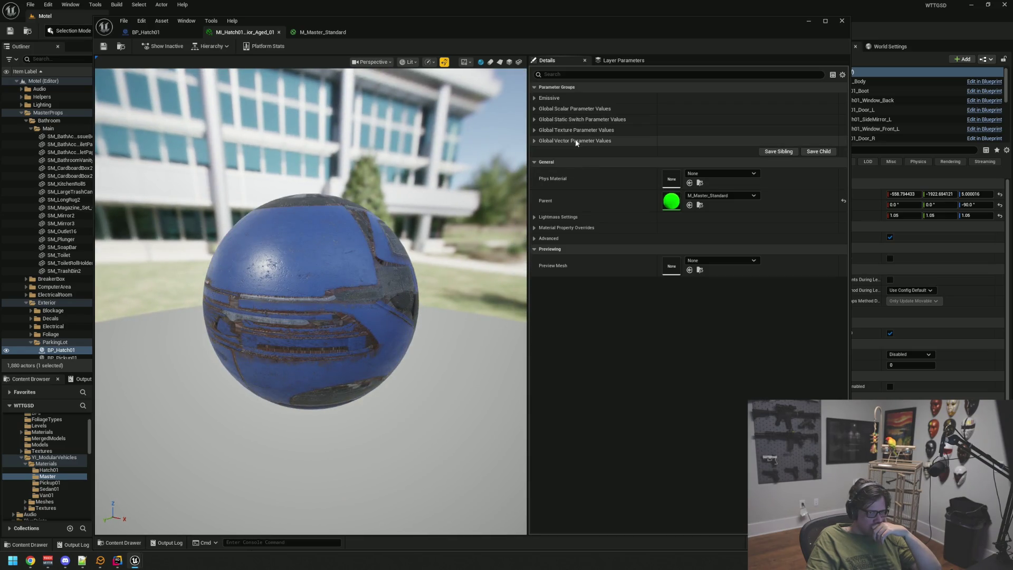
pyautogui.click(534, 139)
pyautogui.click(535, 138)
pyautogui.click(535, 131)
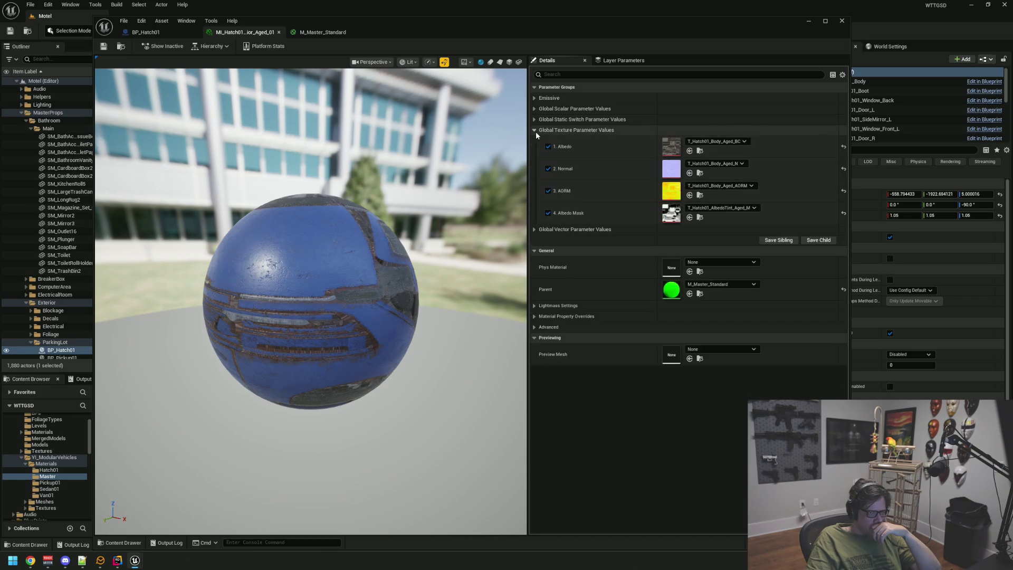
pyautogui.click(535, 130)
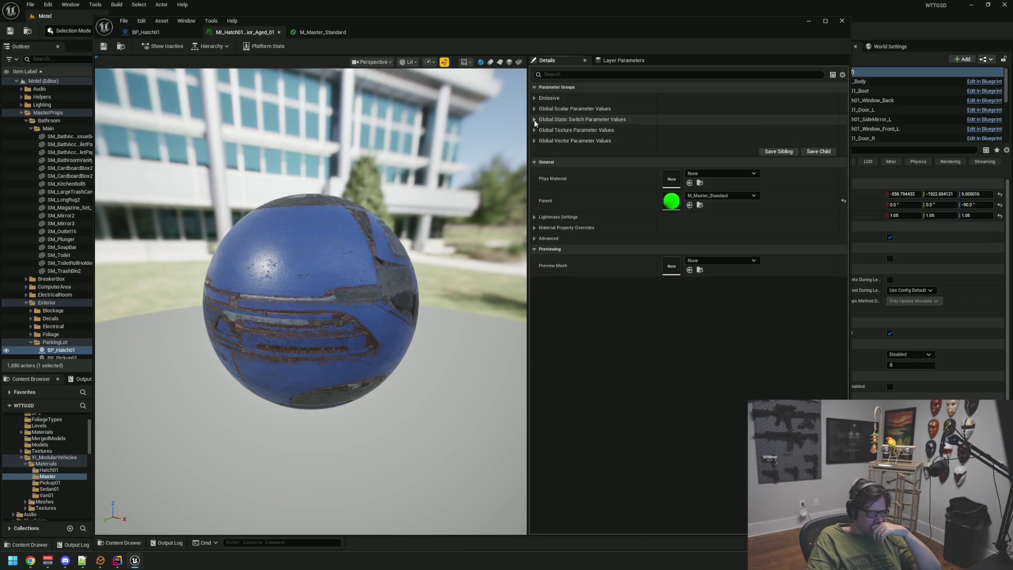
# Check the static switches, Roughness/Normal Power and Emissive groups, then return to M_Master_Standard.
pyautogui.click(534, 120)
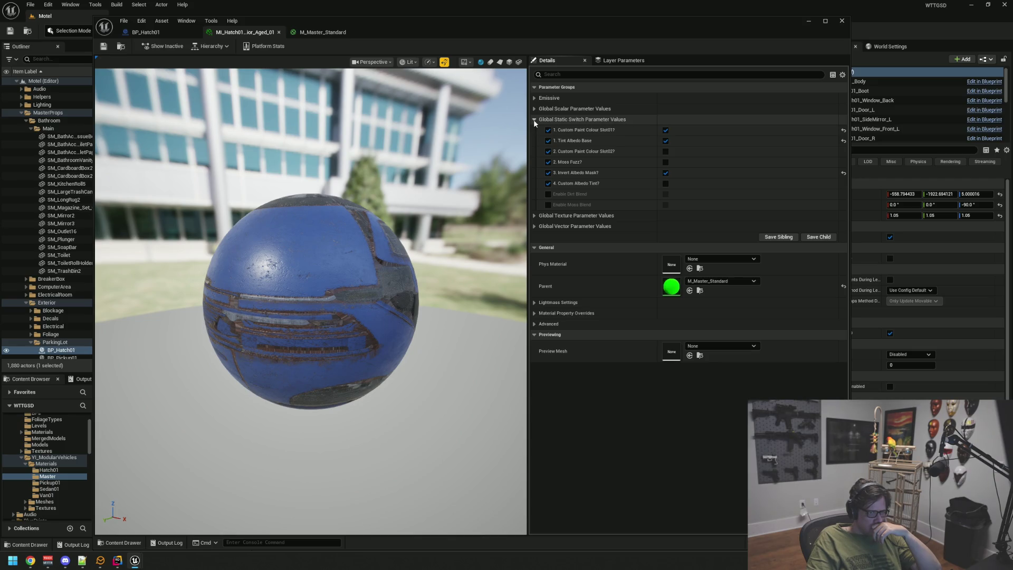
pyautogui.click(534, 120)
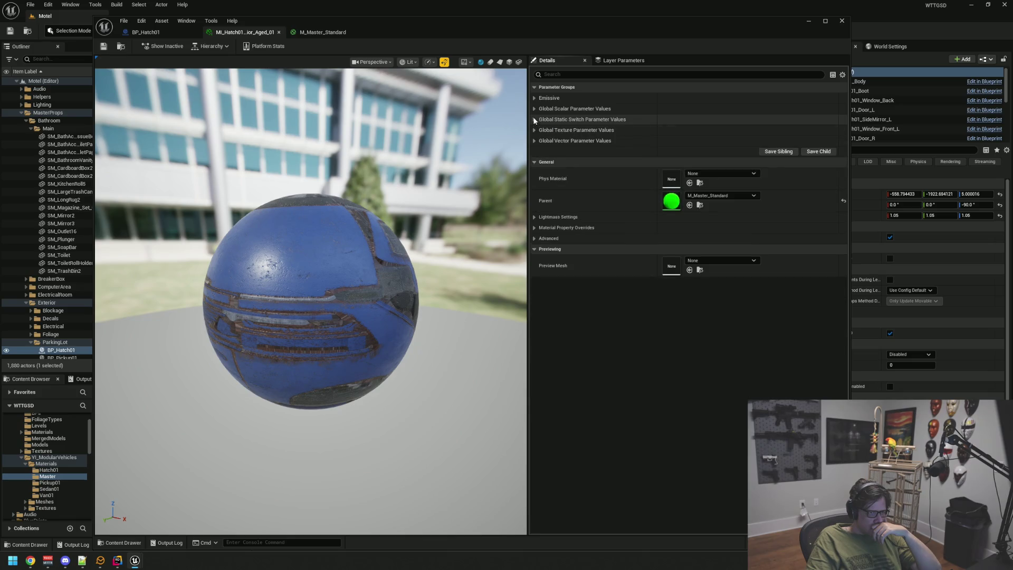
pyautogui.click(535, 109)
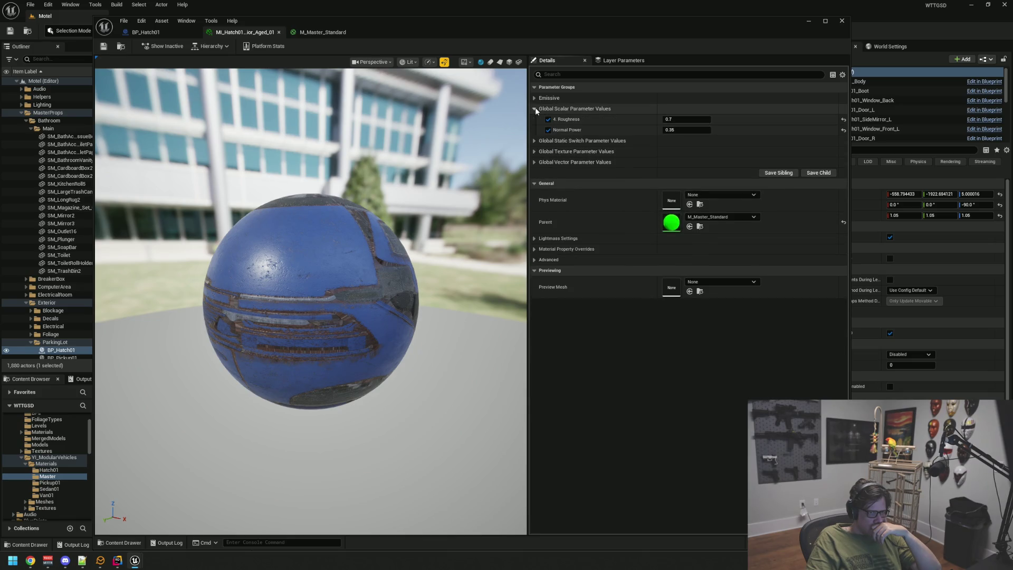
pyautogui.click(535, 107)
pyautogui.click(536, 100)
pyautogui.click(536, 100)
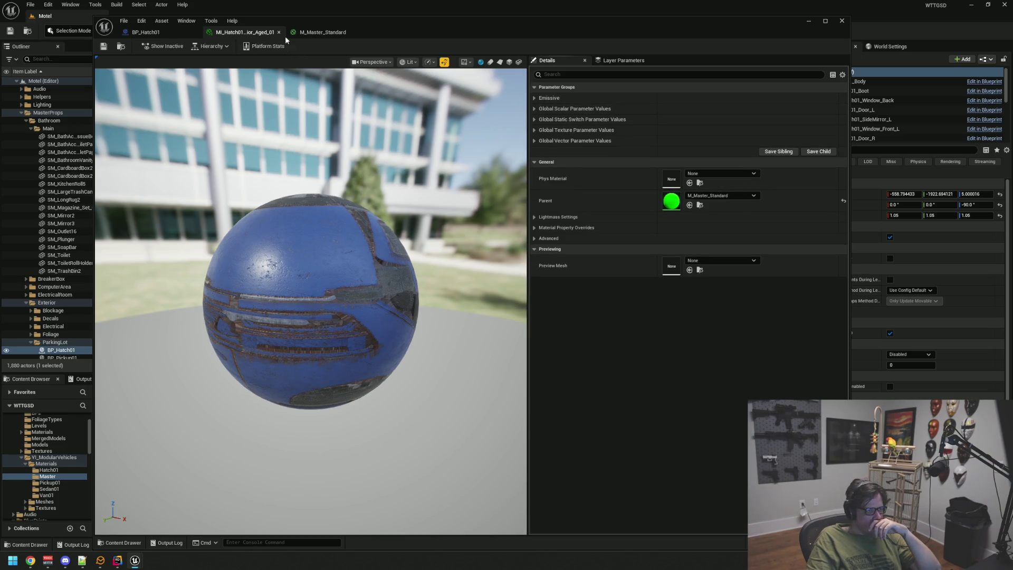
pyautogui.click(298, 33)
pyautogui.scroll(-4, 574, 180)
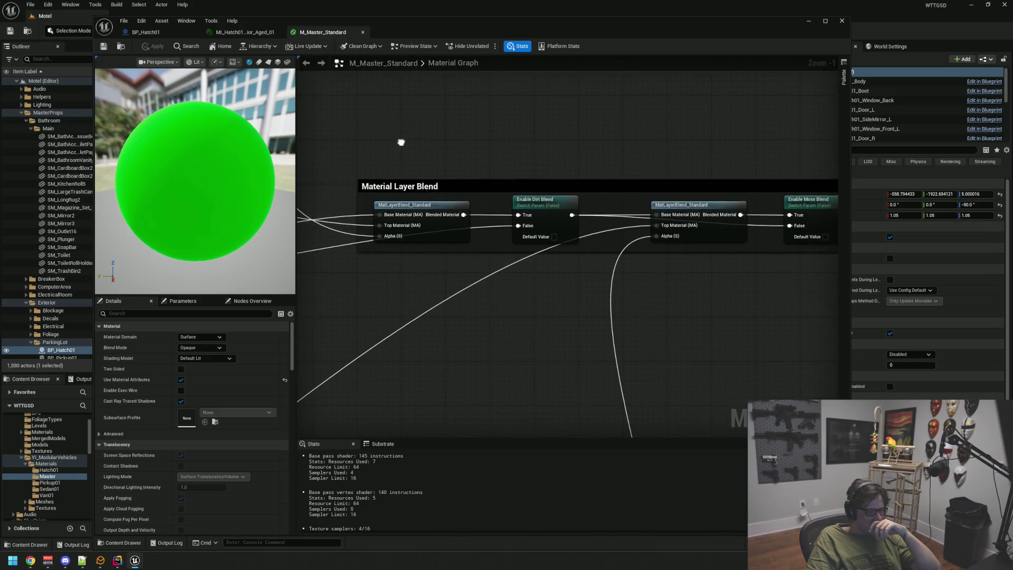
# Bring the Normal, AORM and MakeMaterialAttributes nodes into view in the graph.
pyautogui.scroll(6, 486, 248)
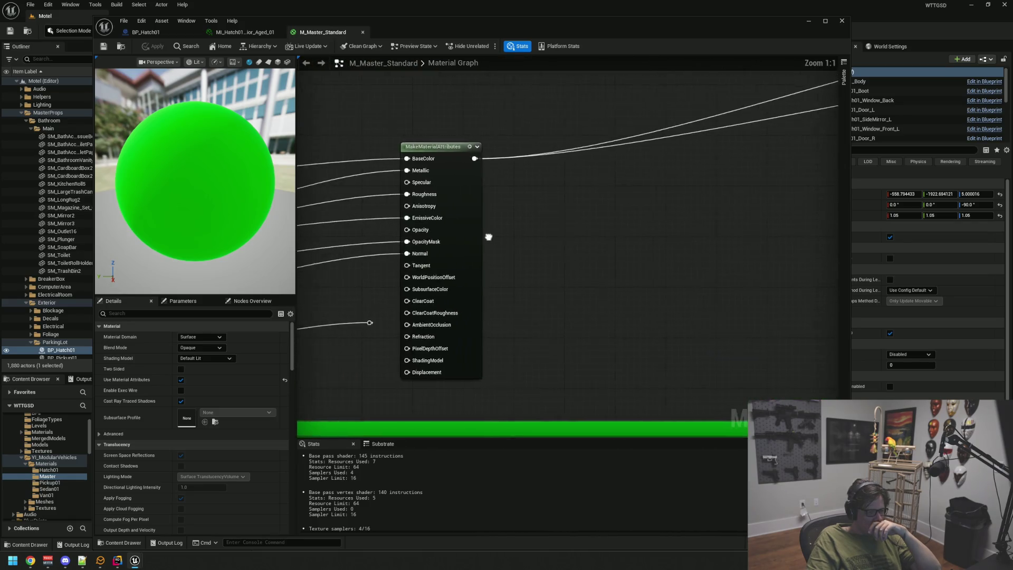
pyautogui.scroll(-6, 563, 312)
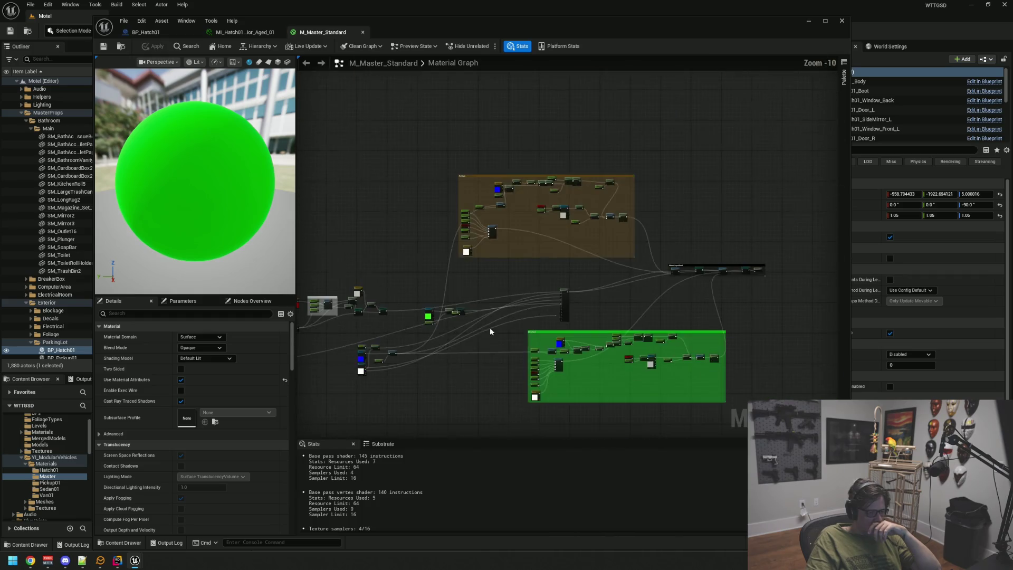
pyautogui.scroll(2, 543, 296)
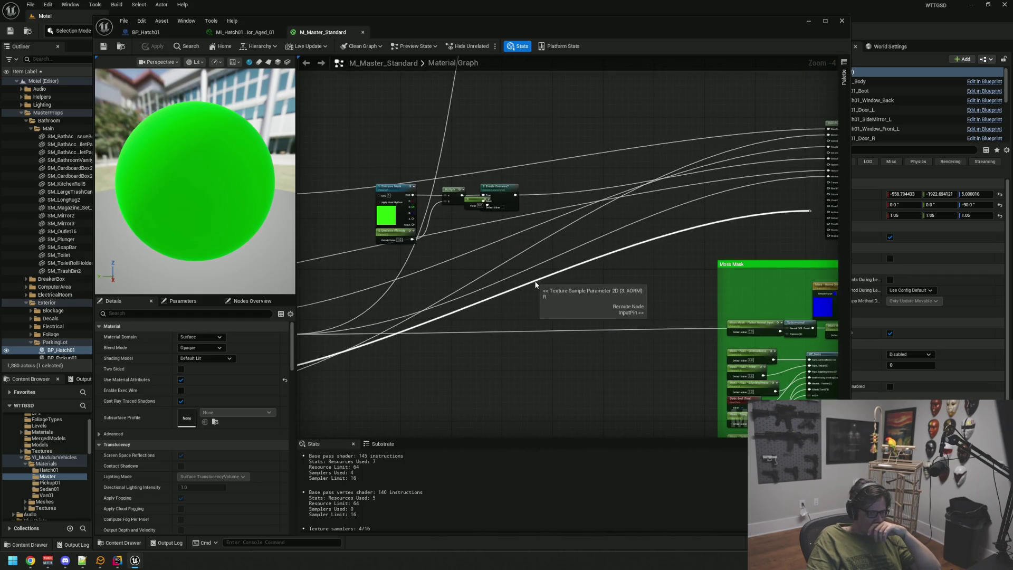
pyautogui.moveTo(530, 286); pyautogui.dragTo(691, 273)
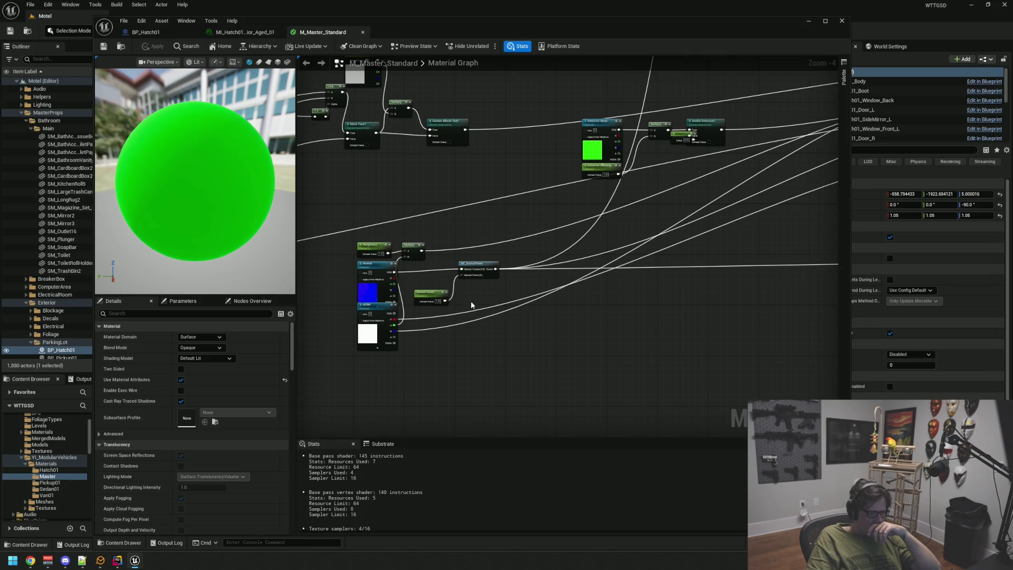
pyautogui.scroll(4, 430, 306)
pyautogui.moveTo(385, 242); pyautogui.dragTo(508, 264)
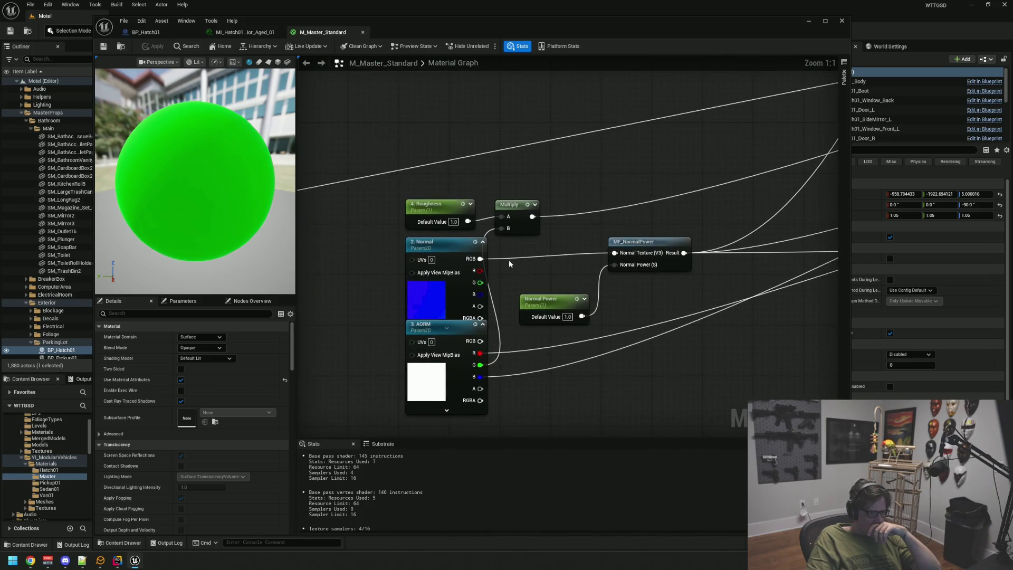
pyautogui.moveTo(643, 183); pyautogui.dragTo(600, 191)
pyautogui.scroll(-8, 594, 193)
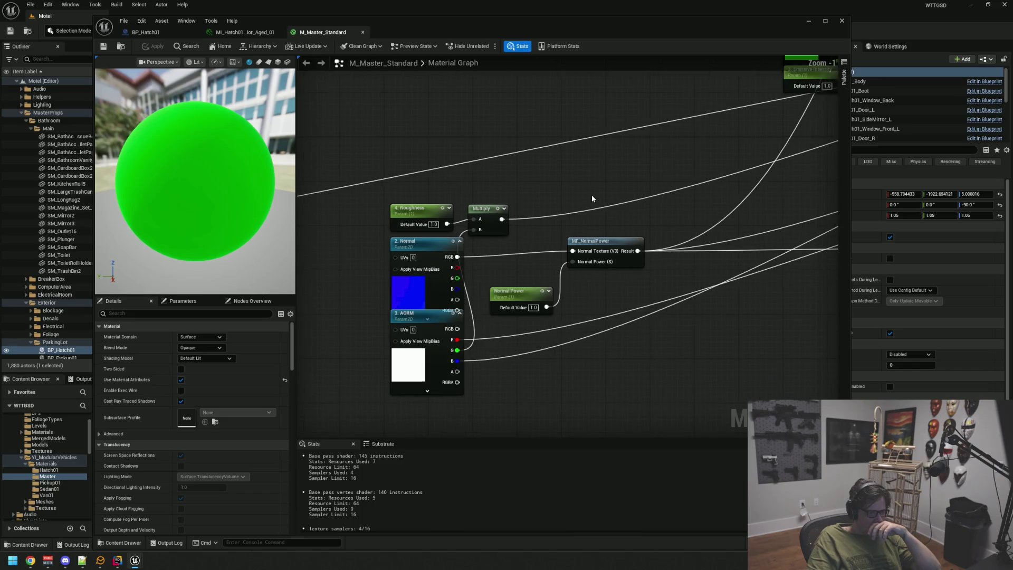
pyautogui.scroll(8, 556, 227)
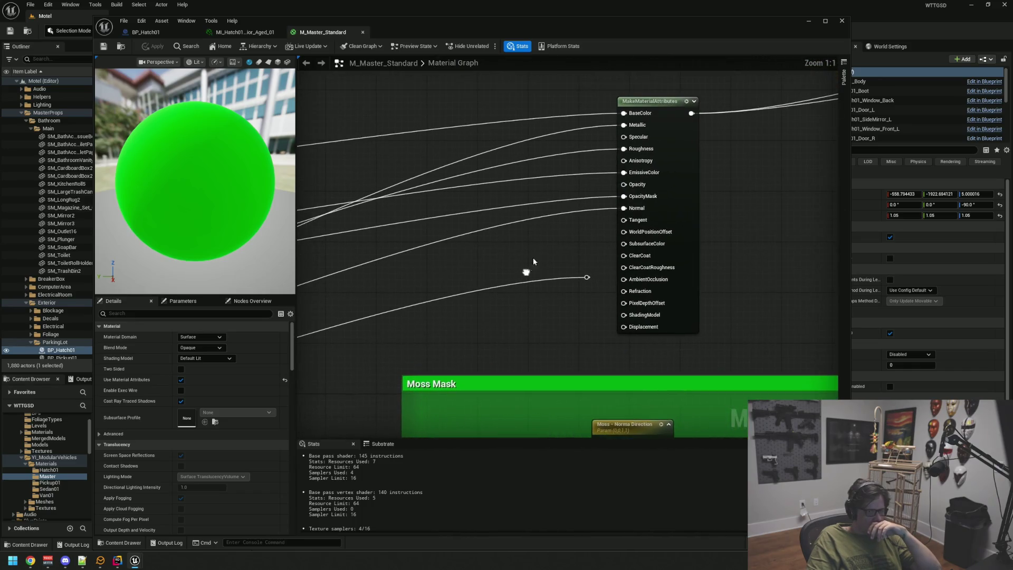
# Open the node palette on empty graph space and scroll to the Weather category.
pyautogui.rightClick(495, 290)
pyautogui.scroll(-8, 543, 365)
pyautogui.scroll(-5, 545, 367)
pyautogui.scroll(-2, 545, 366)
pyautogui.click(511, 404)
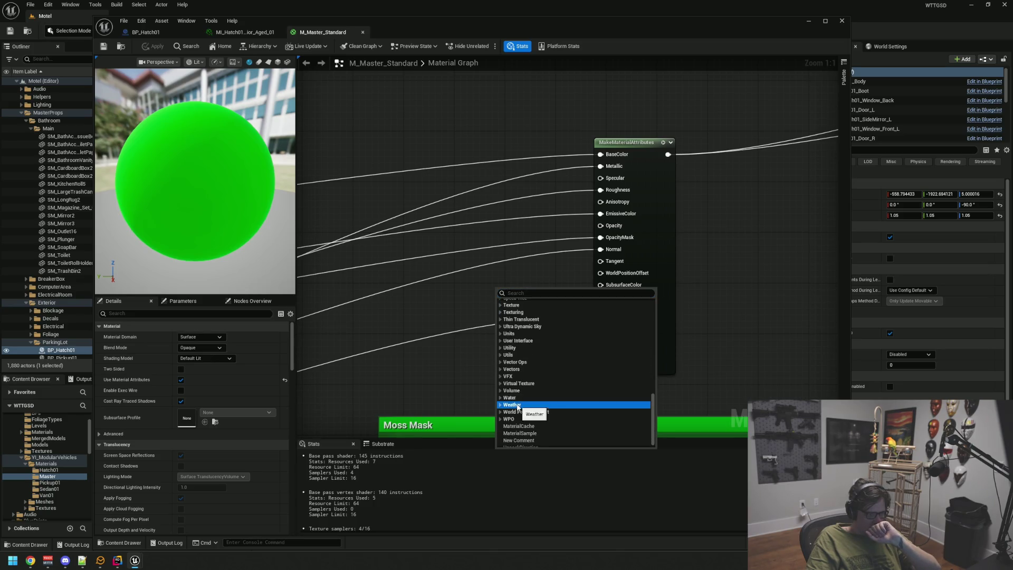
# Place a Surface_Weather_Effects node from the Weather category beside MakeMaterialAttributes.
pyautogui.click(501, 405)
pyautogui.scroll(-3, 566, 372)
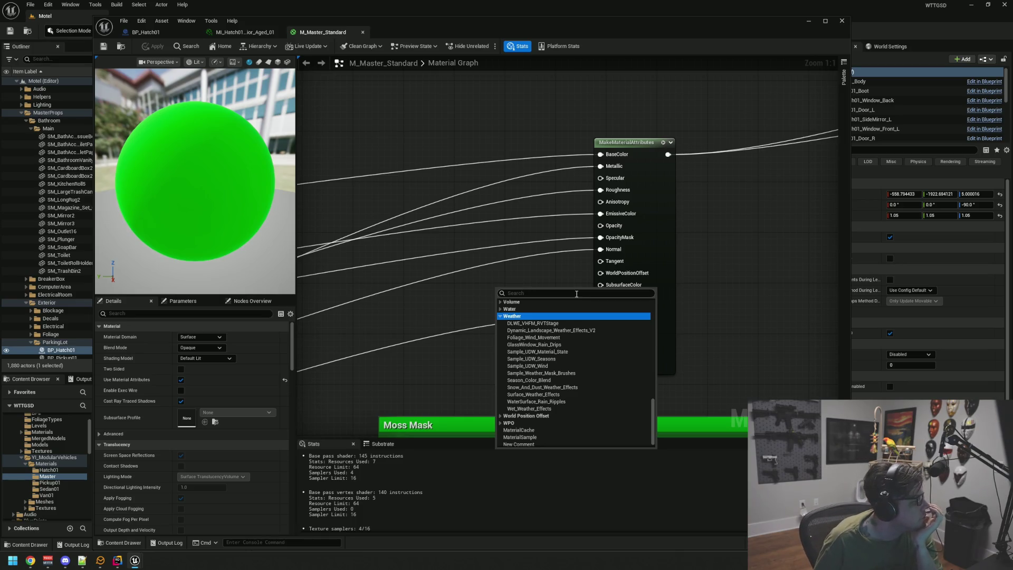
pyautogui.click(569, 392)
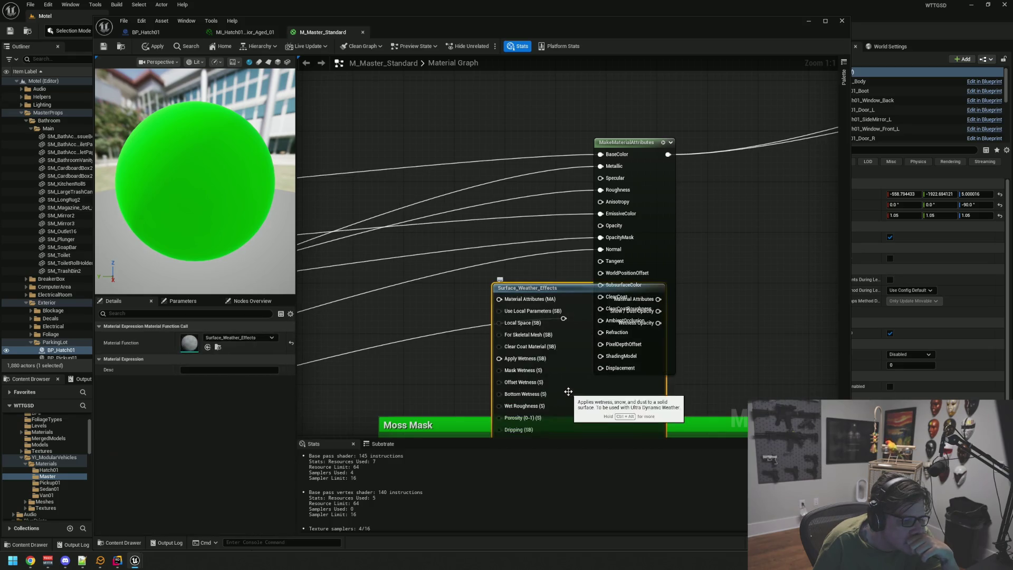
pyautogui.moveTo(544, 290)
pyautogui.mouseDown()
pyautogui.moveTo(753, 171)
pyautogui.moveTo(747, 150)
pyautogui.moveTo(664, 131)
pyautogui.moveTo(498, 137)
pyautogui.moveTo(556, 132)
pyautogui.moveTo(566, 64)
pyautogui.moveTo(559, 93)
pyautogui.moveTo(570, 106)
pyautogui.mouseUp()
# Reveal the Surface_Weather_Effects node's inputs and nudge it up beside MakeMaterialAttributes.
pyautogui.scroll(-6, 640, 247)
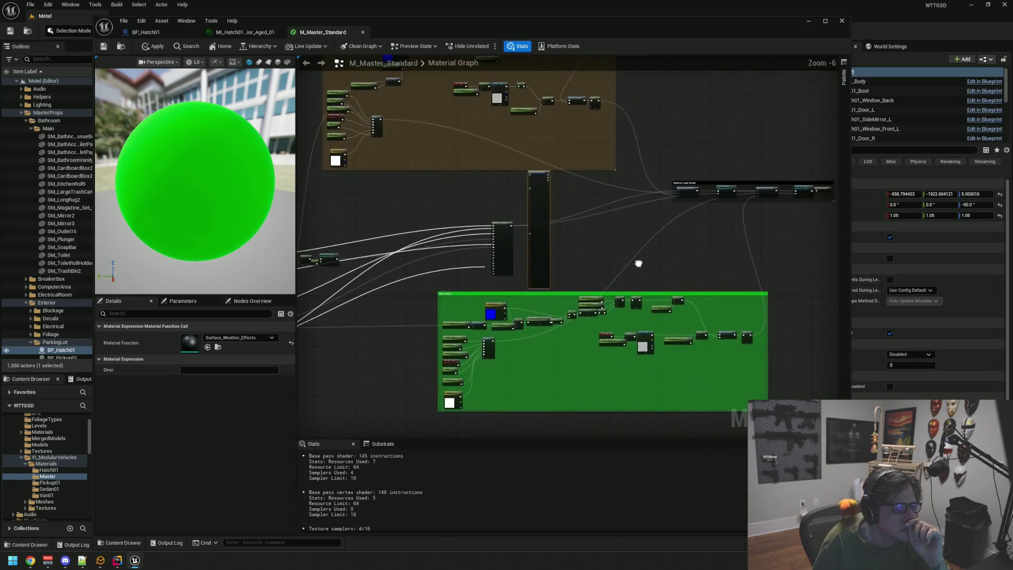
pyautogui.scroll(5, 637, 260)
pyautogui.moveTo(595, 212); pyautogui.dragTo(606, 334)
pyautogui.moveTo(633, 256); pyautogui.dragTo(648, 316)
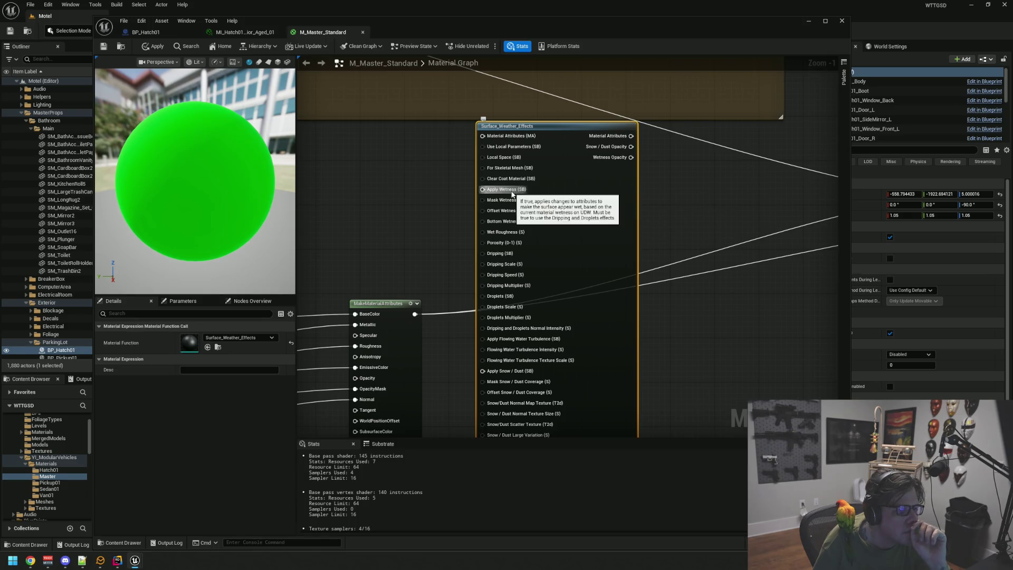
pyautogui.scroll(-2, 653, 265)
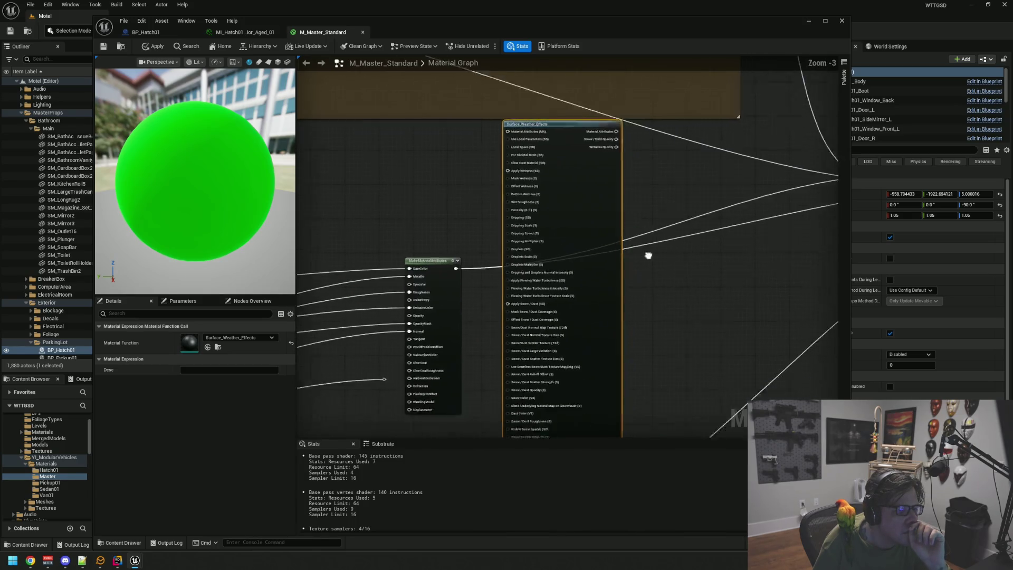
pyautogui.moveTo(653, 265); pyautogui.dragTo(626, 176)
pyautogui.moveTo(616, 265)
pyautogui.mouseDown()
pyautogui.moveTo(650, 282)
pyautogui.moveTo(615, 221)
pyautogui.mouseUp()
pyautogui.moveTo(592, 126); pyautogui.dragTo(569, 95)
pyautogui.click(638, 169)
pyautogui.scroll(4, 638, 170)
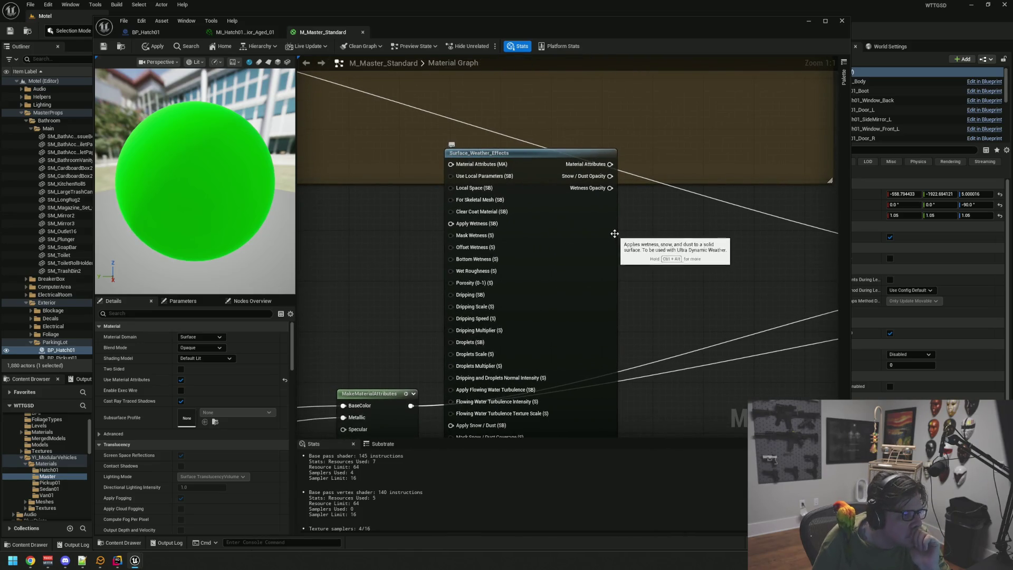
# Wire MakeMaterialAttributes through Surface_Weather_Effects into Material Layer Blend's BaseMaterial and apply.
pyautogui.moveTo(407, 269)
pyautogui.mouseDown()
pyautogui.moveTo(436, 204)
pyautogui.moveTo(427, 208)
pyautogui.mouseUp()
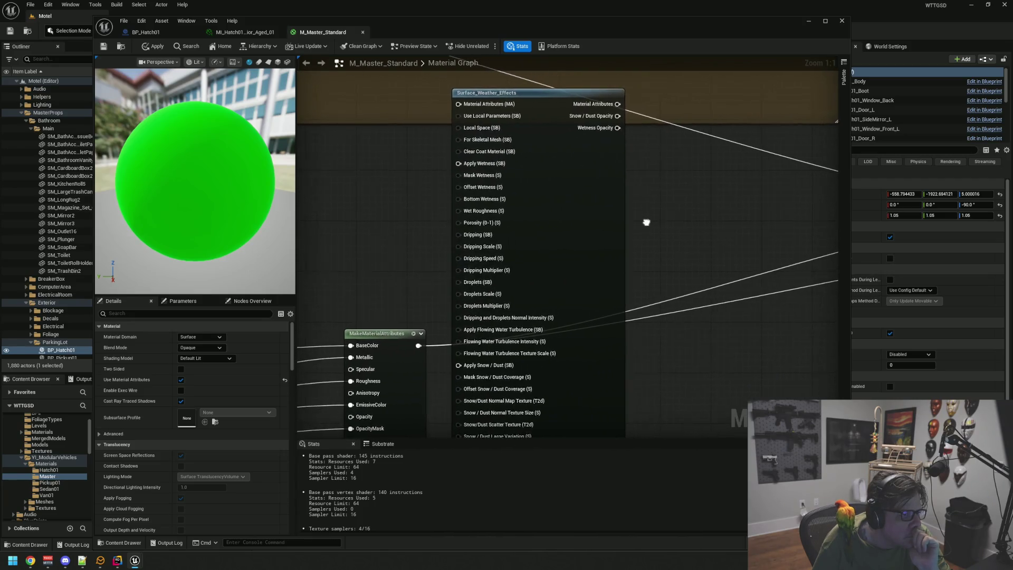
pyautogui.scroll(-2, 649, 219)
pyautogui.moveTo(649, 219); pyautogui.dragTo(470, 280)
pyautogui.moveTo(656, 276)
pyautogui.mouseDown()
pyautogui.moveTo(513, 272)
pyautogui.moveTo(526, 283)
pyautogui.moveTo(608, 245)
pyautogui.mouseUp()
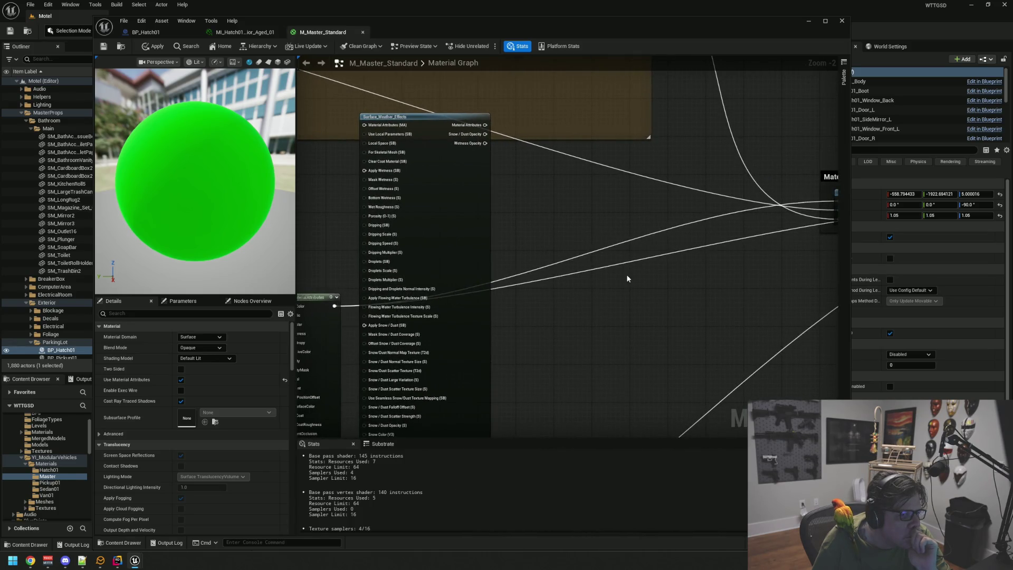
pyautogui.scroll(-2, 626, 278)
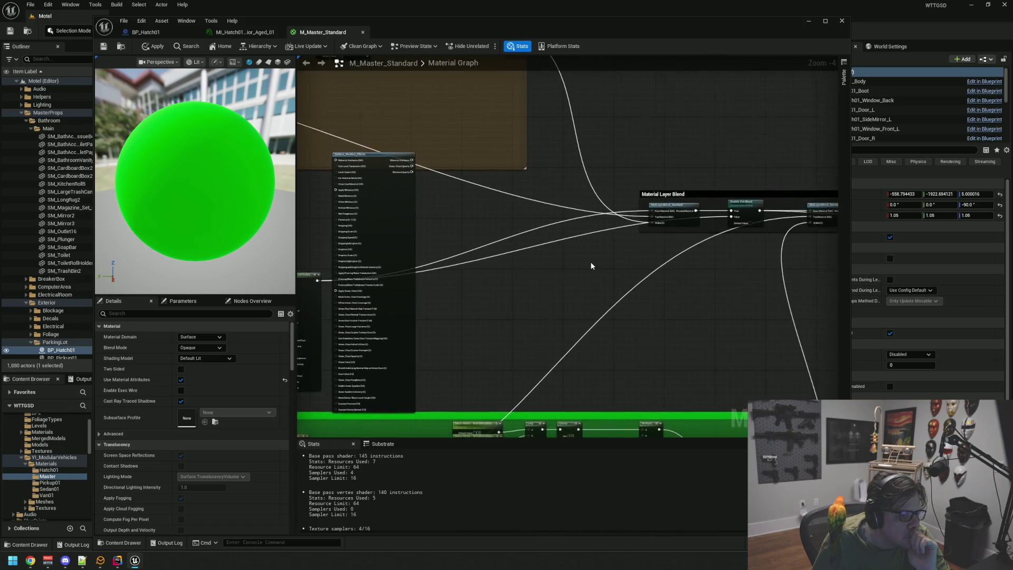
pyautogui.scroll(1, 584, 264)
pyautogui.scroll(-1, 593, 264)
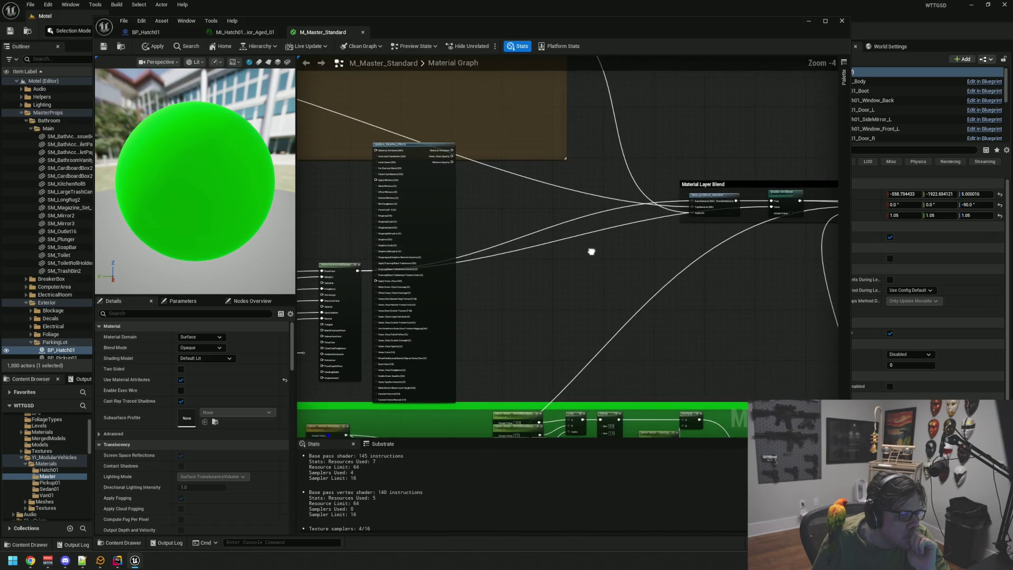
pyautogui.moveTo(360, 271)
pyautogui.mouseDown()
pyautogui.moveTo(388, 211)
pyautogui.moveTo(390, 163)
pyautogui.moveTo(381, 154)
pyautogui.mouseUp()
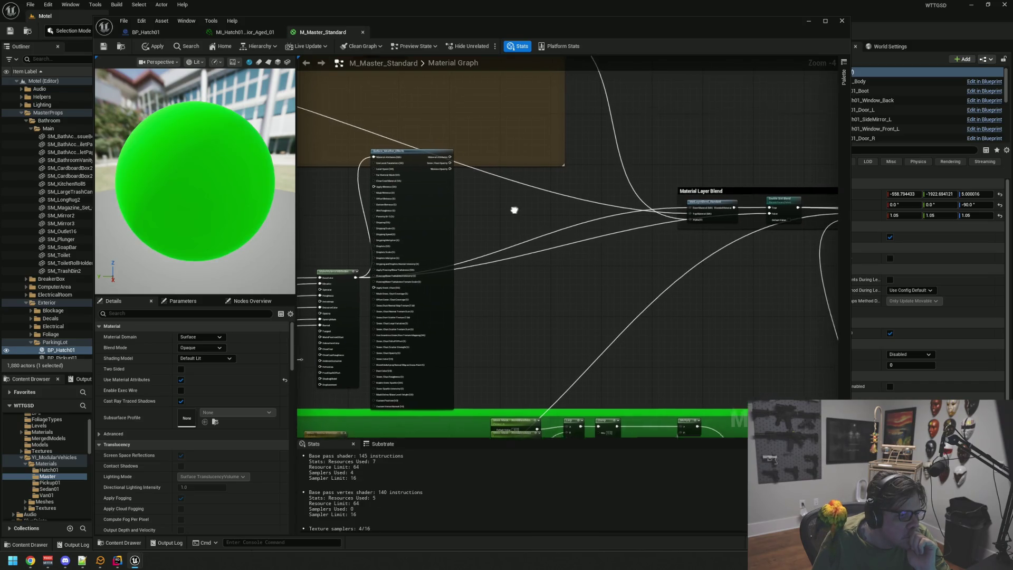
pyautogui.moveTo(516, 208); pyautogui.dragTo(458, 217)
pyautogui.moveTo(392, 163); pyautogui.dragTo(631, 214)
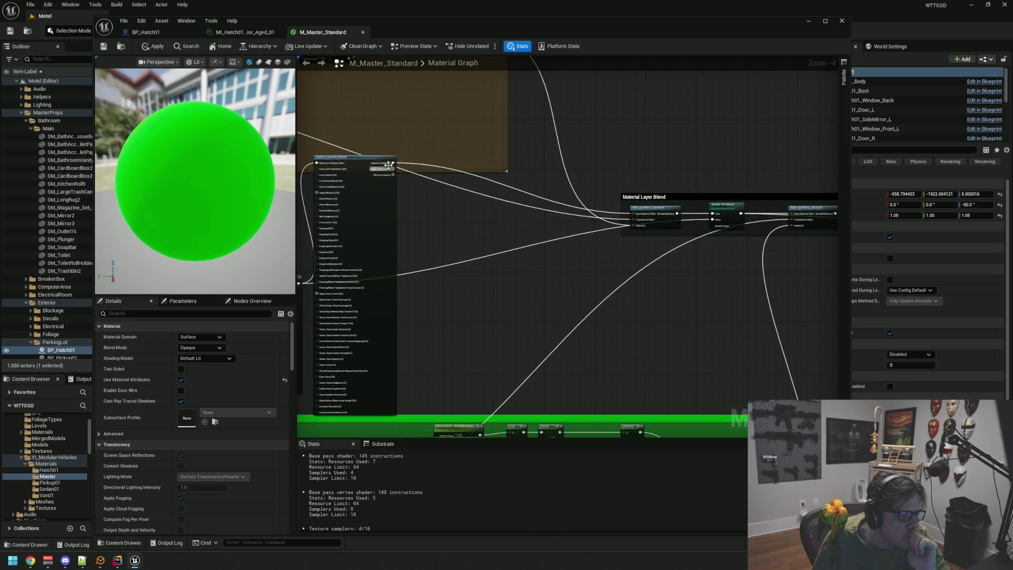
pyautogui.moveTo(392, 162)
pyautogui.mouseDown()
pyautogui.moveTo(593, 271)
pyautogui.moveTo(669, 256)
pyautogui.moveTo(712, 221)
pyautogui.mouseUp()
pyautogui.moveTo(698, 279)
pyautogui.mouseDown()
pyautogui.moveTo(617, 255)
pyautogui.moveTo(515, 248)
pyautogui.moveTo(773, 271)
pyautogui.moveTo(649, 241)
pyautogui.moveTo(641, 258)
pyautogui.mouseUp()
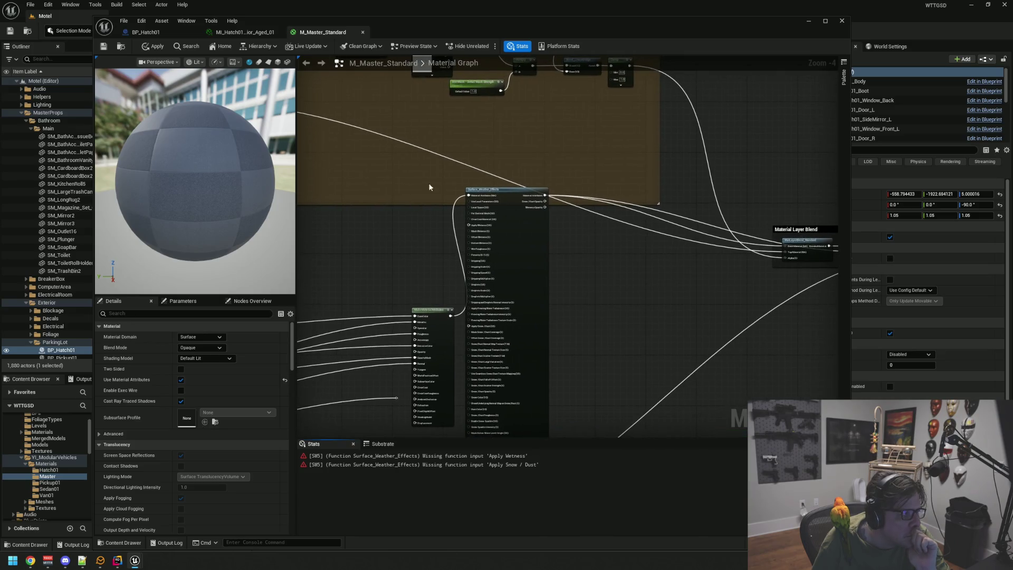
pyautogui.click(146, 47)
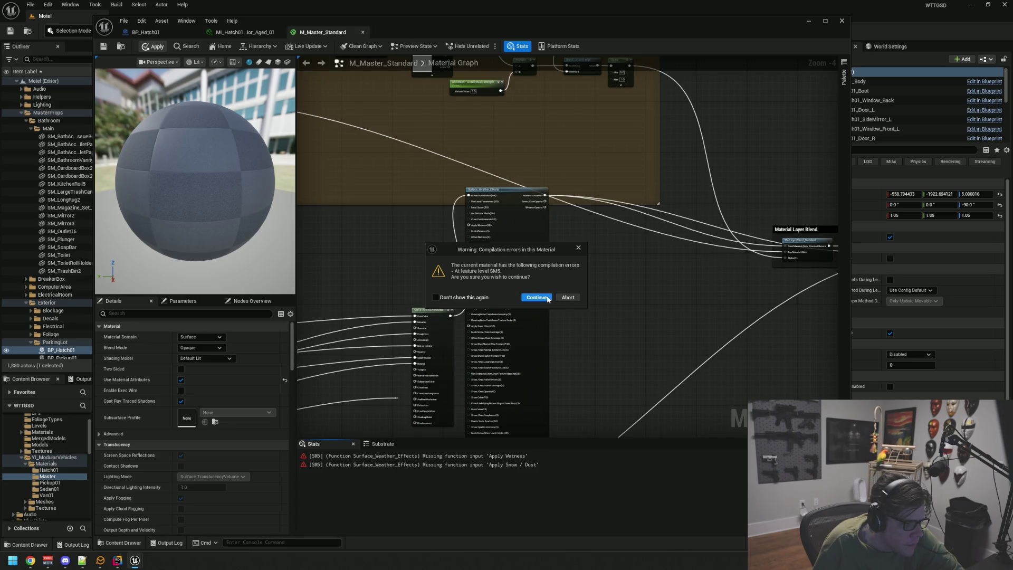
# Abort the failing compile, zoom to the Apply Wetness input and open the node search on empty canvas.
pyautogui.click(564, 298)
pyautogui.scroll(4, 572, 271)
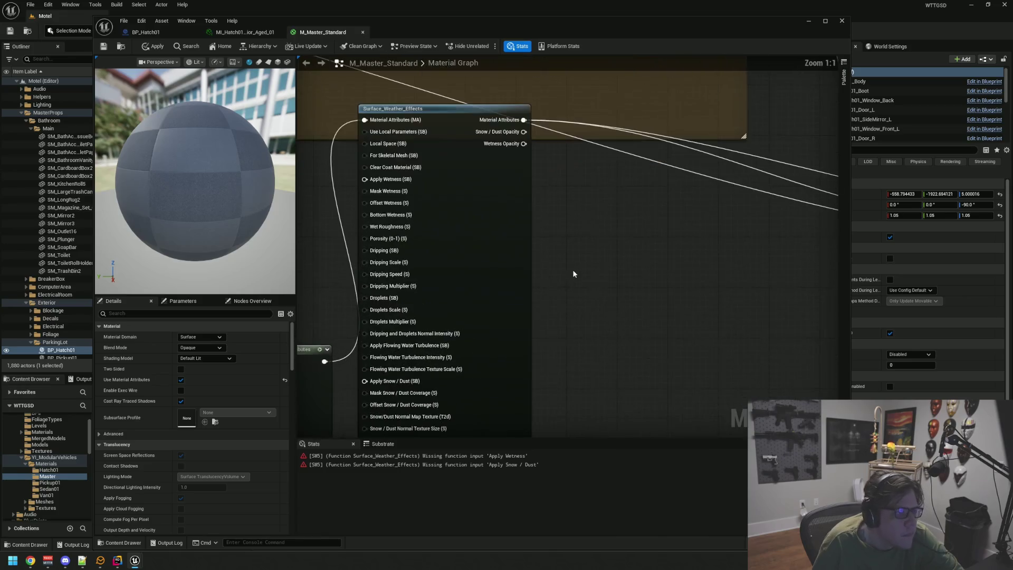
pyautogui.moveTo(579, 267)
pyautogui.mouseDown()
pyautogui.moveTo(633, 267)
pyautogui.moveTo(701, 290)
pyautogui.mouseUp()
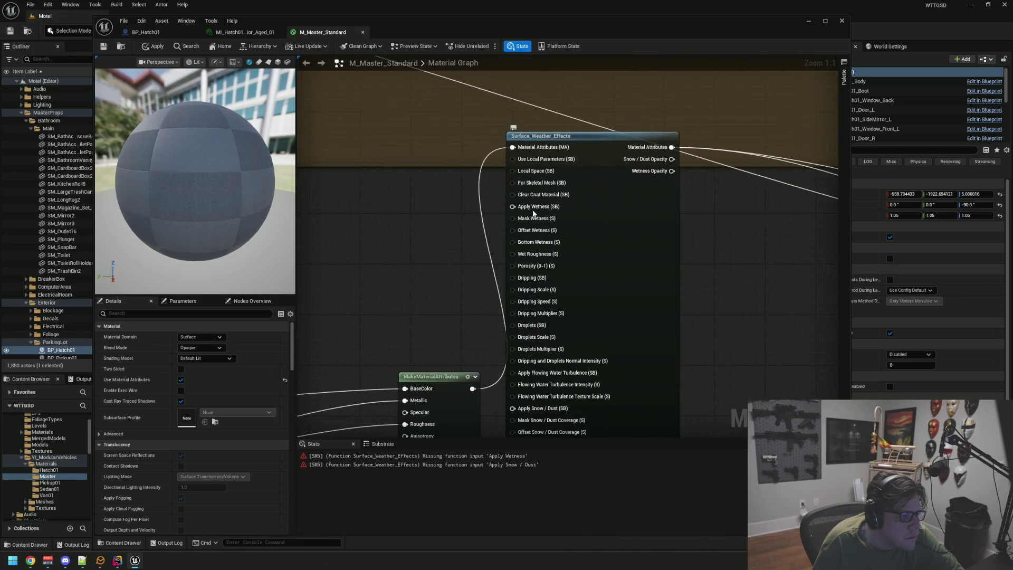
pyautogui.moveTo(534, 210); pyautogui.dragTo(423, 213)
pyautogui.click(431, 206)
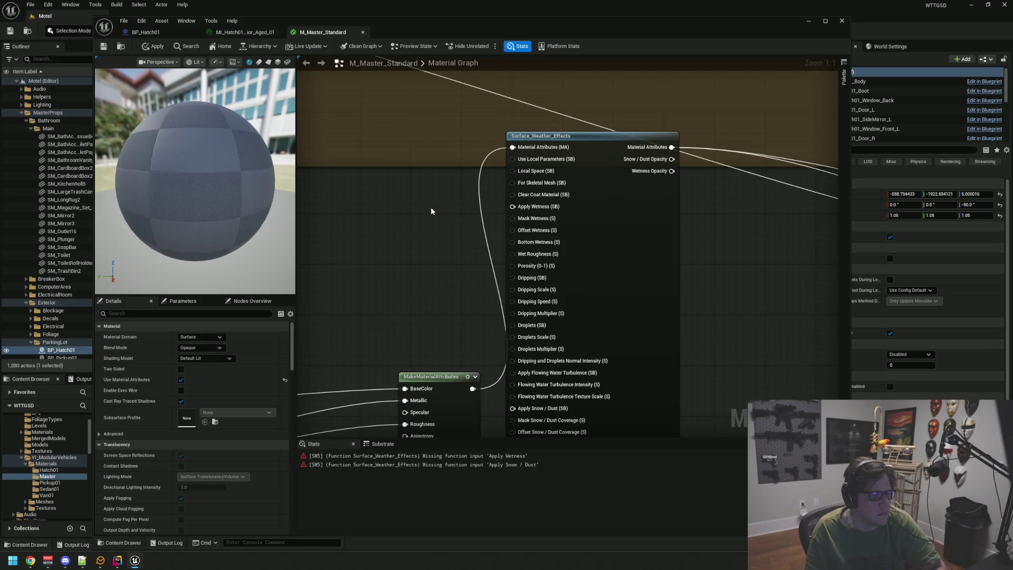
pyautogui.rightClick(410, 217)
# Add a Static Bool node and wire its output into the Apply Wetness (SB) input.
pyautogui.write('static bool')
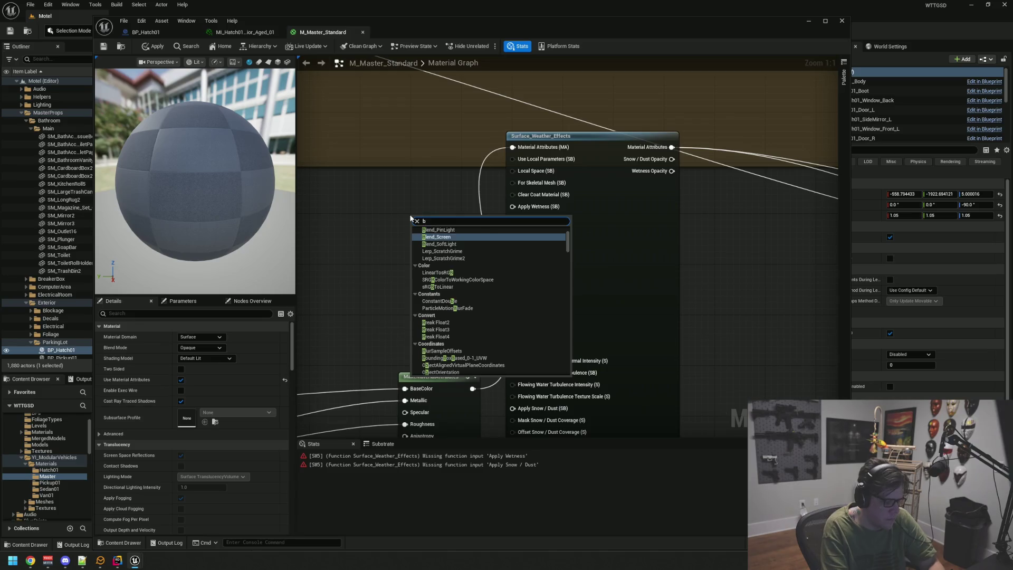
pyautogui.press('Escape')
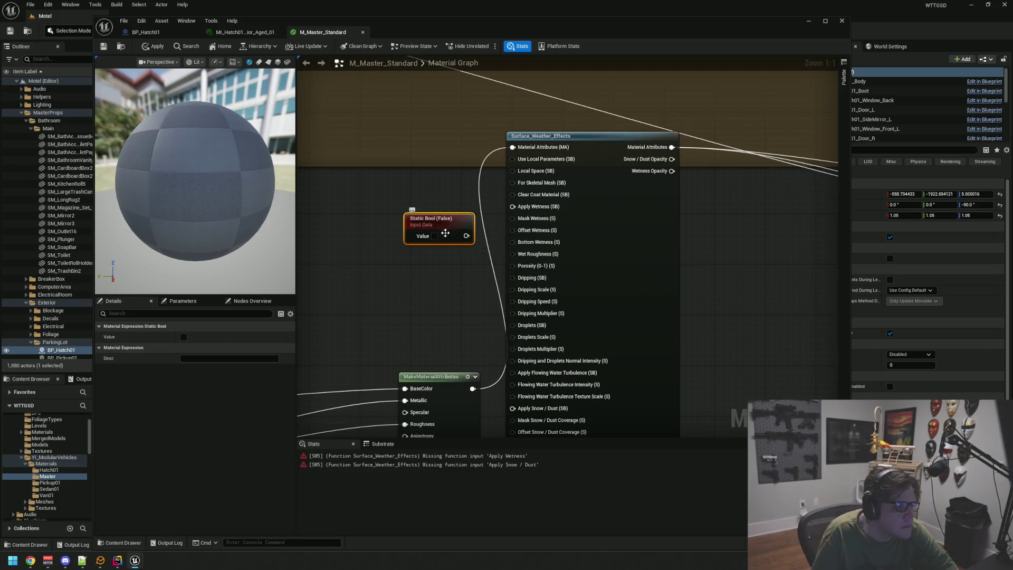
pyautogui.moveTo(464, 236); pyautogui.dragTo(512, 206)
pyautogui.moveTo(427, 215); pyautogui.dragTo(406, 194)
pyautogui.moveTo(427, 268)
pyautogui.mouseDown()
pyautogui.moveTo(457, 257)
pyautogui.moveTo(473, 229)
pyautogui.moveTo(461, 193)
pyautogui.mouseUp()
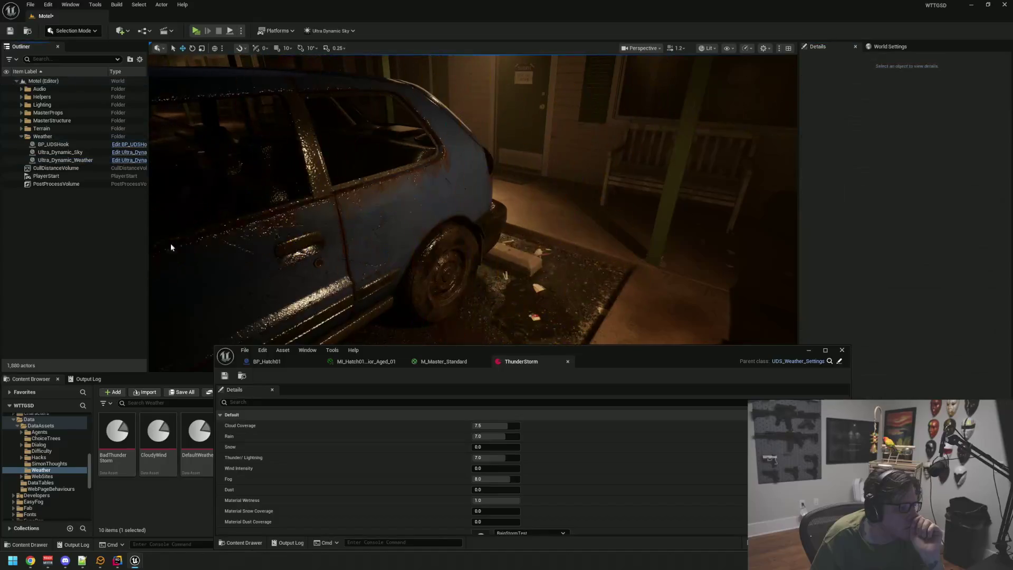
# Fly the viewport camera around the wet car, then select the Ultra_Dynamic_Weather actor.
pyautogui.moveTo(506, 220)
pyautogui.mouseDown()
pyautogui.moveTo(526, 227)
pyautogui.moveTo(491, 245)
pyautogui.mouseUp()
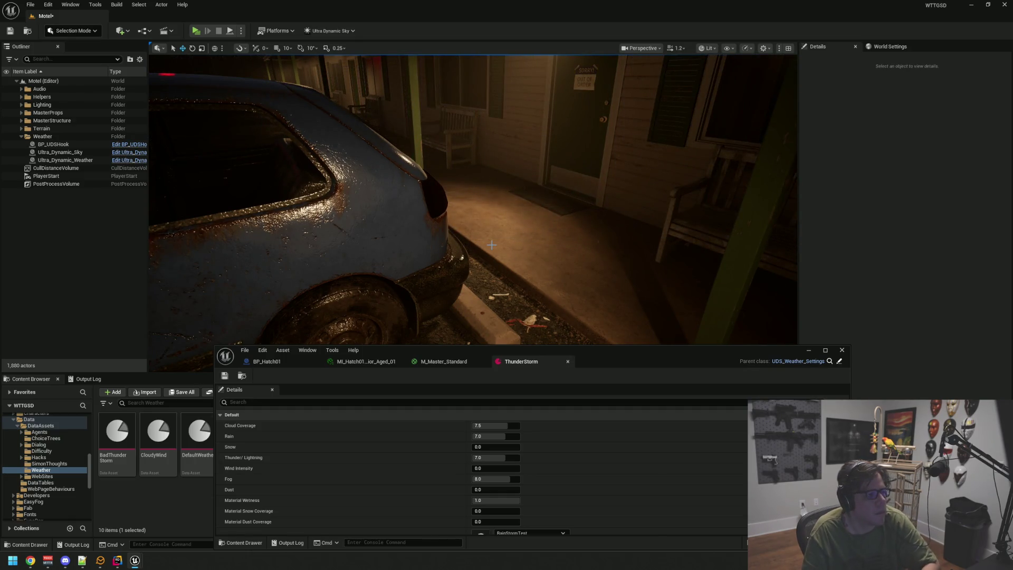
pyautogui.press('a')
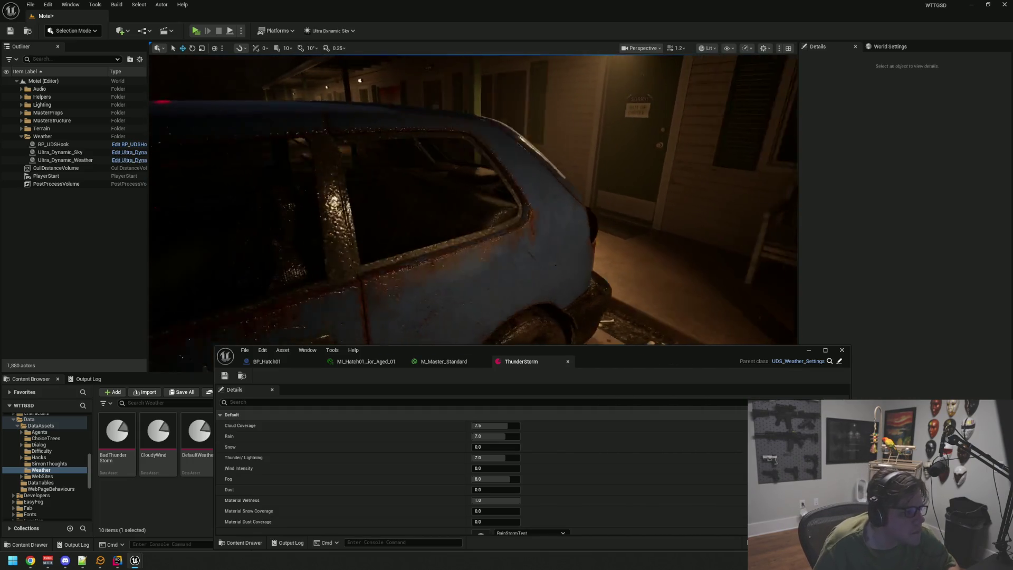
pyautogui.press('d')
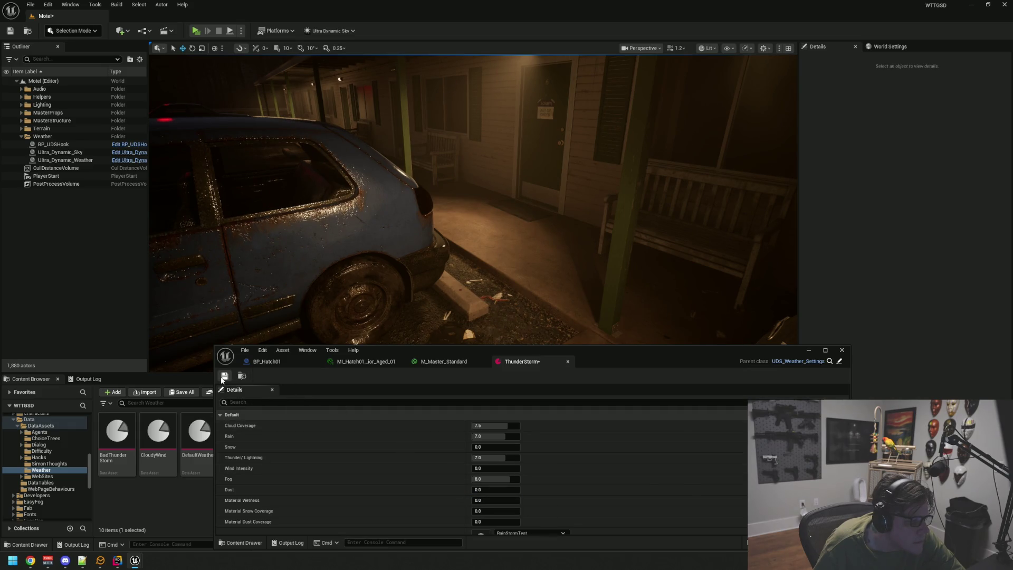
pyautogui.click(66, 160)
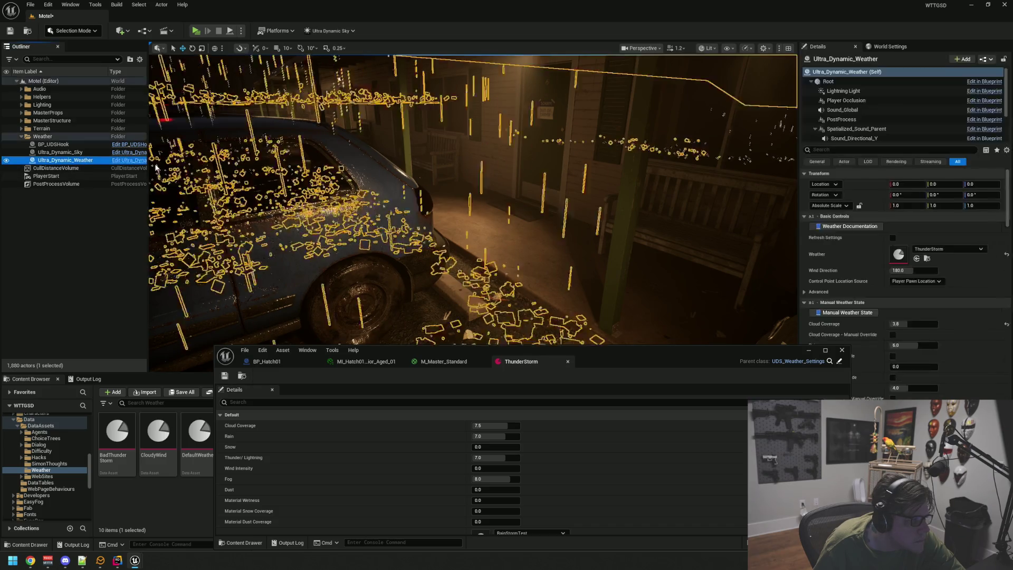
# Refresh the weather actor's settings, tour the rainy lot and porch, then close the ThunderStorm tab.
pyautogui.click(890, 238)
pyautogui.moveTo(577, 244); pyautogui.dragTo(296, 237)
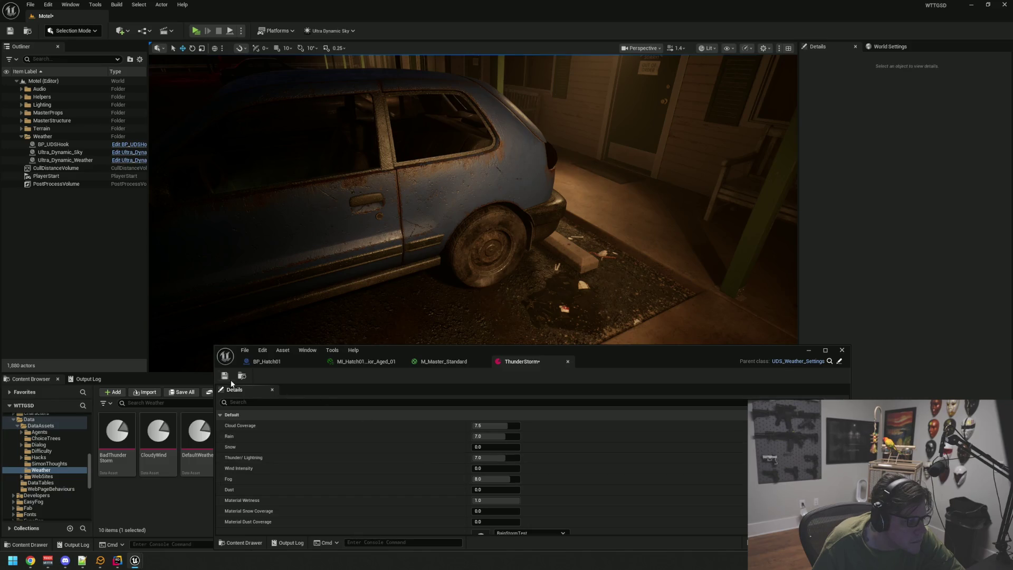
pyautogui.moveTo(490, 254); pyautogui.dragTo(490, 239)
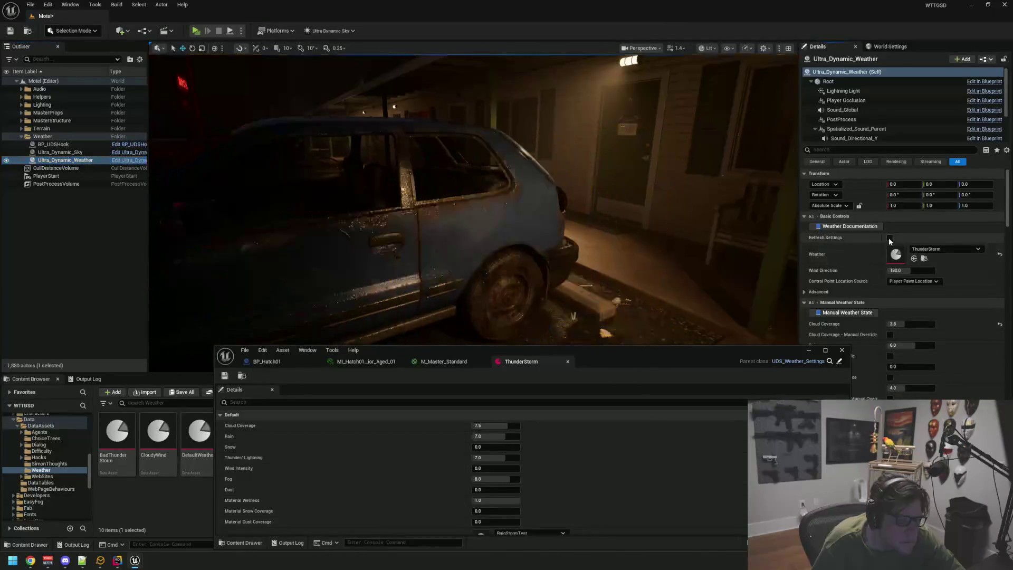
pyautogui.press('Escape')
pyautogui.scroll(5, 474, 199)
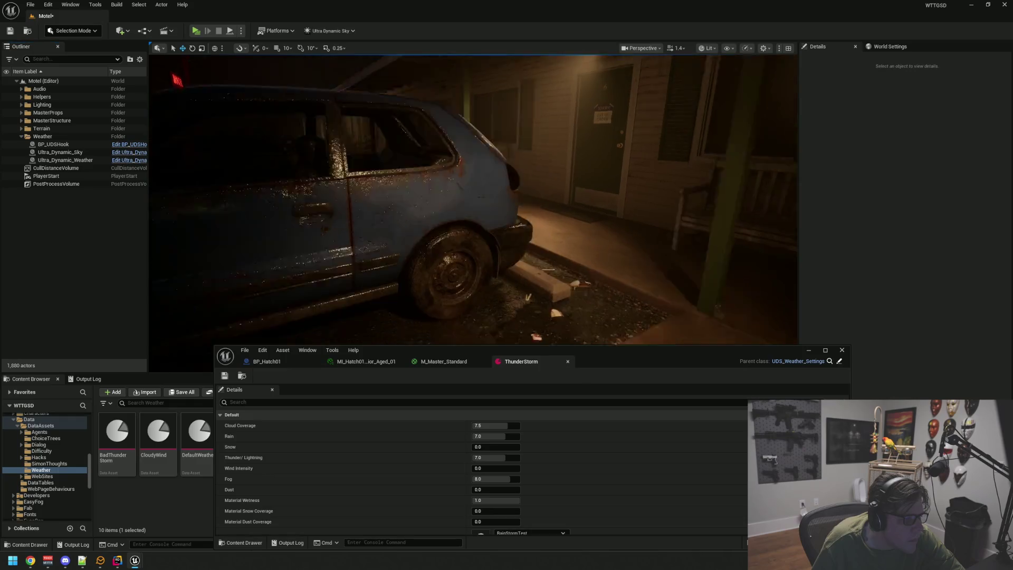
pyautogui.moveTo(473, 199)
pyautogui.mouseDown()
pyautogui.moveTo(453, 203)
pyautogui.moveTo(524, 204)
pyautogui.moveTo(473, 200)
pyautogui.moveTo(495, 203)
pyautogui.moveTo(480, 205)
pyautogui.mouseUp()
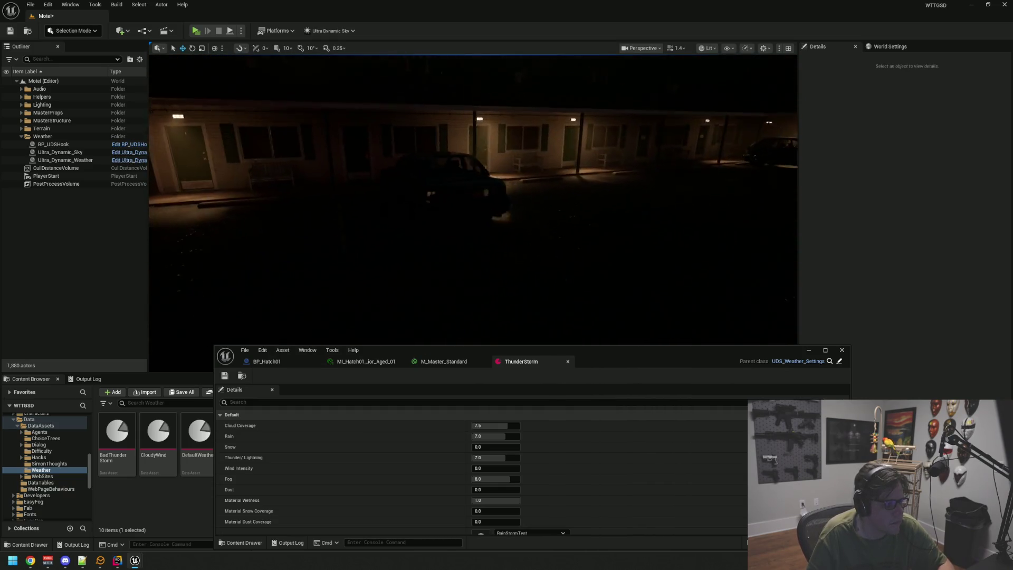
pyautogui.moveTo(480, 206)
pyautogui.mouseDown()
pyautogui.moveTo(501, 204)
pyautogui.moveTo(463, 199)
pyautogui.moveTo(480, 203)
pyautogui.moveTo(467, 220)
pyautogui.mouseUp()
pyautogui.middleClick(522, 361)
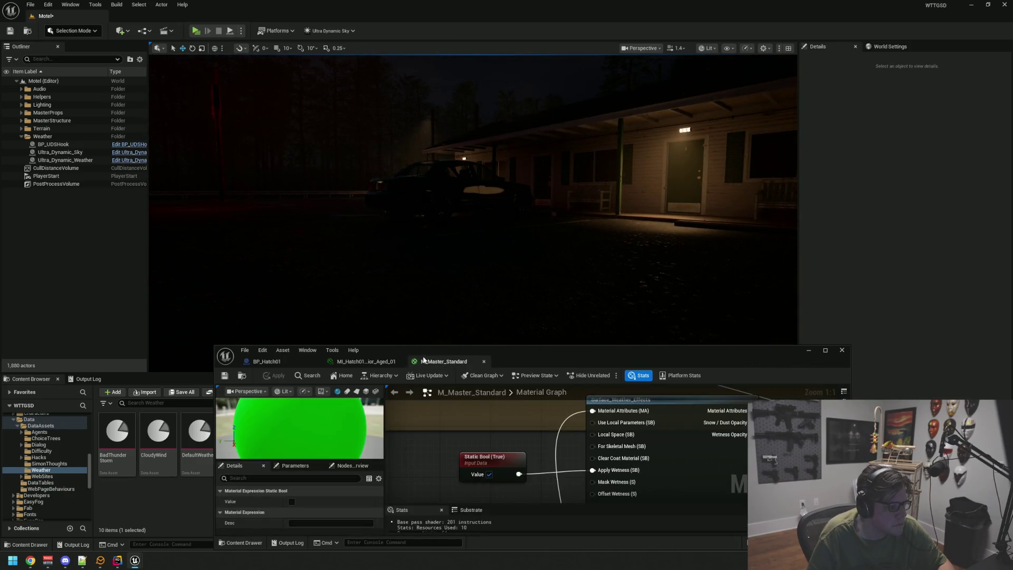
# Close the M_Master_Standard, MI_Hatch01 and BP_Hatch01 editor tabs.
pyautogui.middleClick(427, 361)
pyautogui.middleClick(364, 361)
pyautogui.middleClick(297, 361)
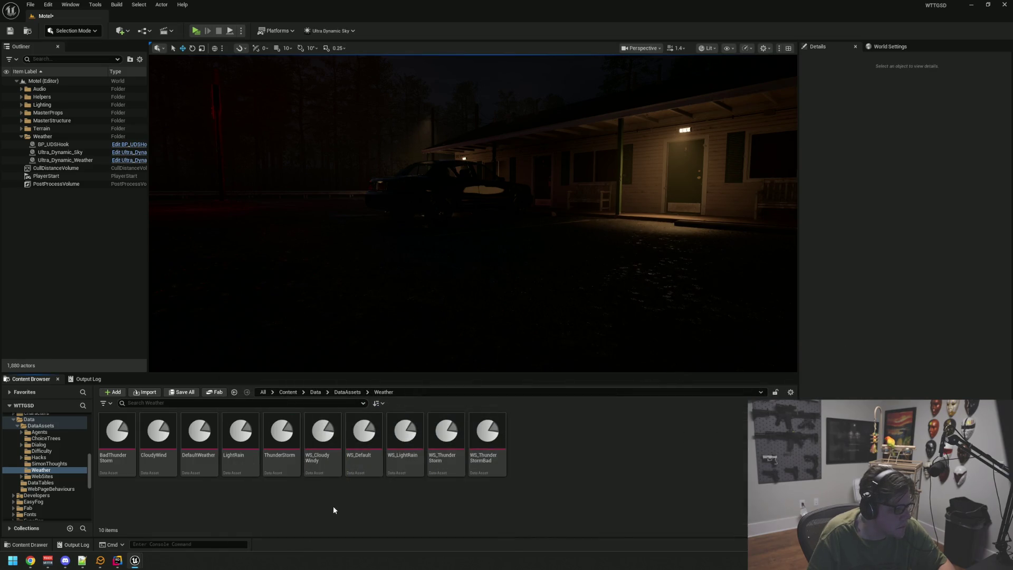
# Open the LightRain preset, set its Material Wetness to 0.45, and close its settings.
pyautogui.doubleClick(251, 463)
pyautogui.moveTo(382, 358); pyautogui.dragTo(350, 191)
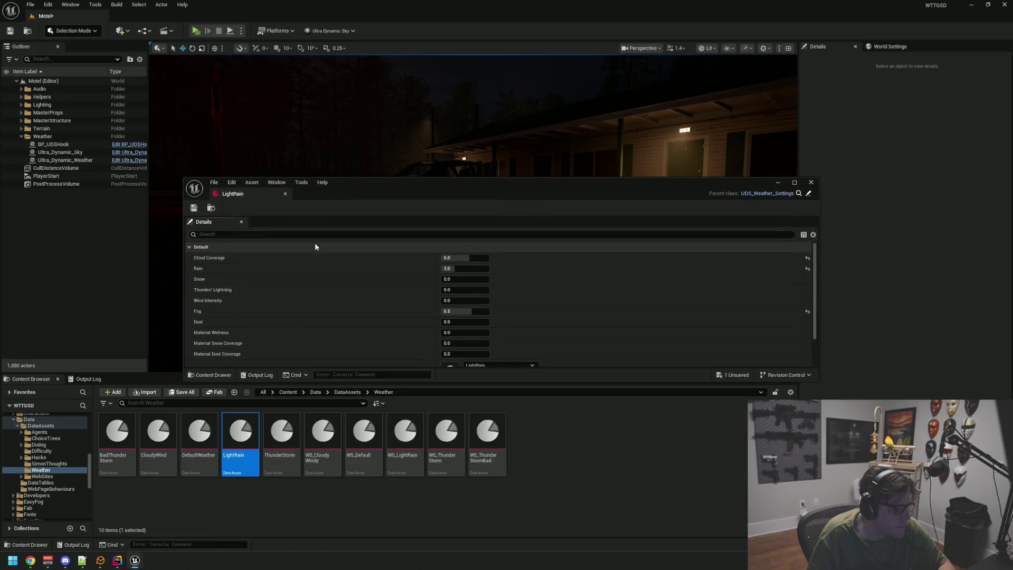
pyautogui.click(457, 333)
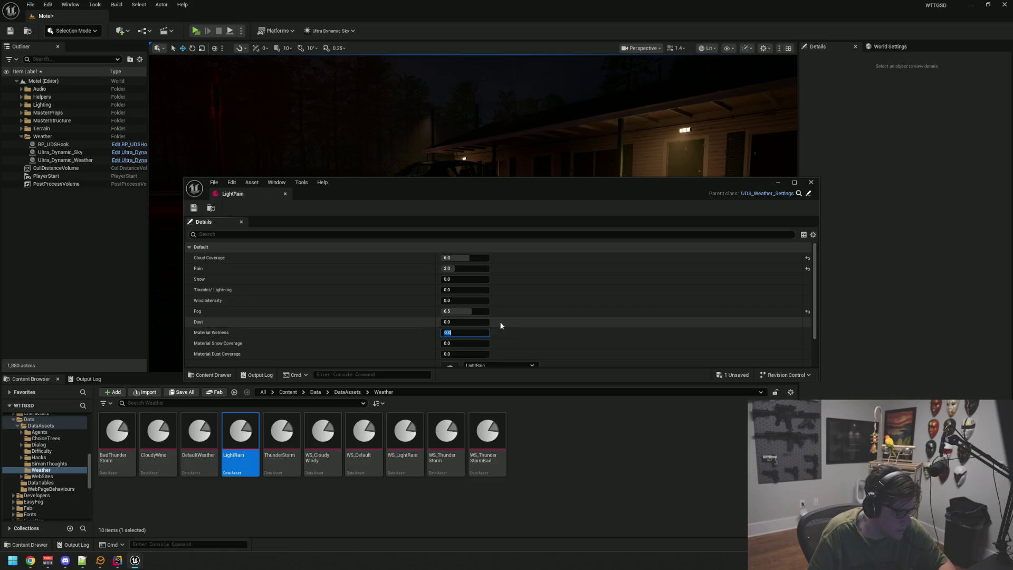
pyautogui.click(343, 343)
pyautogui.click(445, 331)
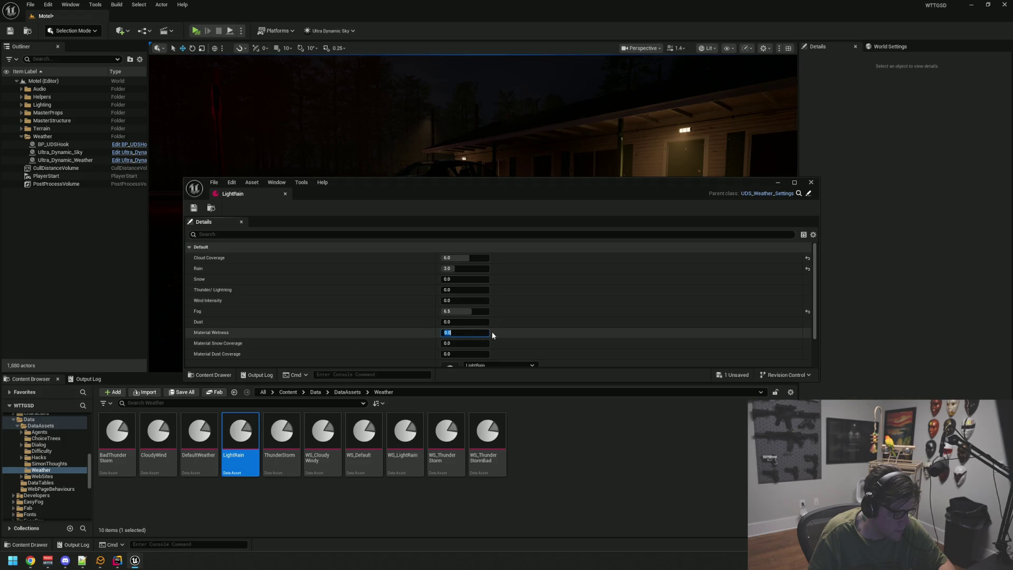
pyautogui.write('0.45')
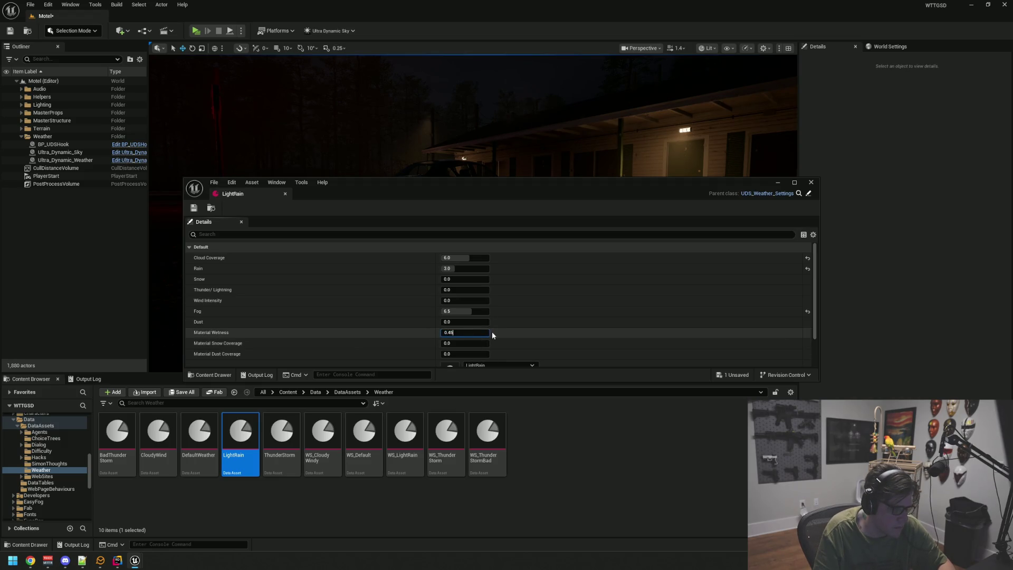
pyautogui.press('Return')
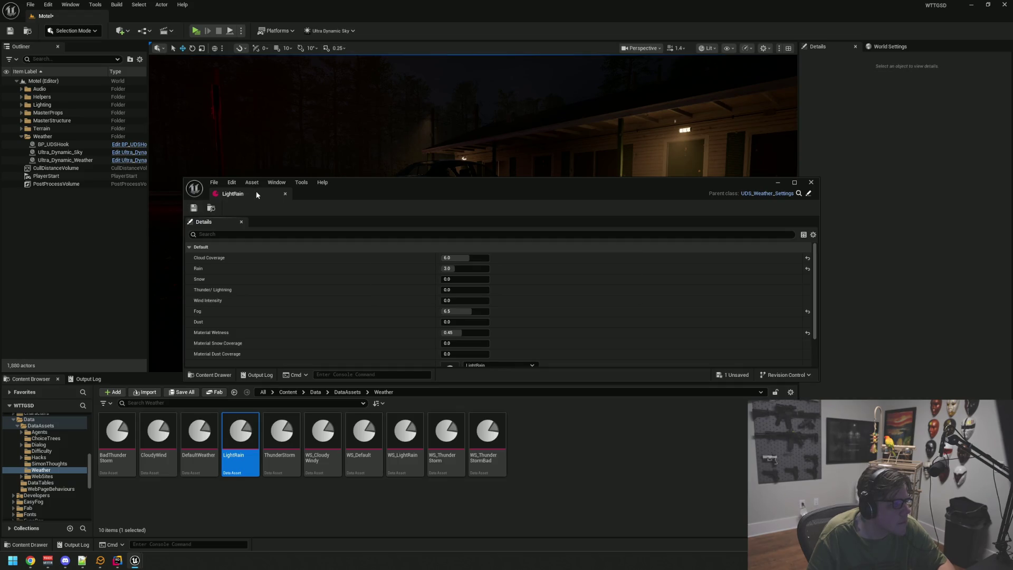
pyautogui.click(285, 194)
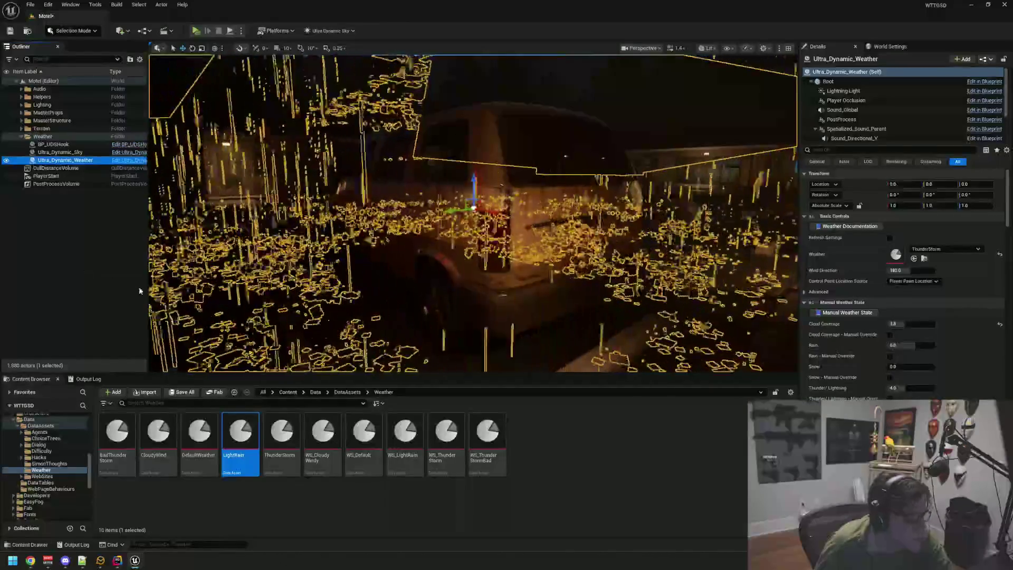
# Drop the DefaultWeather preset onto the weather actor's Weather slot and look around the van.
pyautogui.moveTo(200, 432)
pyautogui.mouseDown()
pyautogui.moveTo(279, 426)
pyautogui.moveTo(888, 258)
pyautogui.mouseUp()
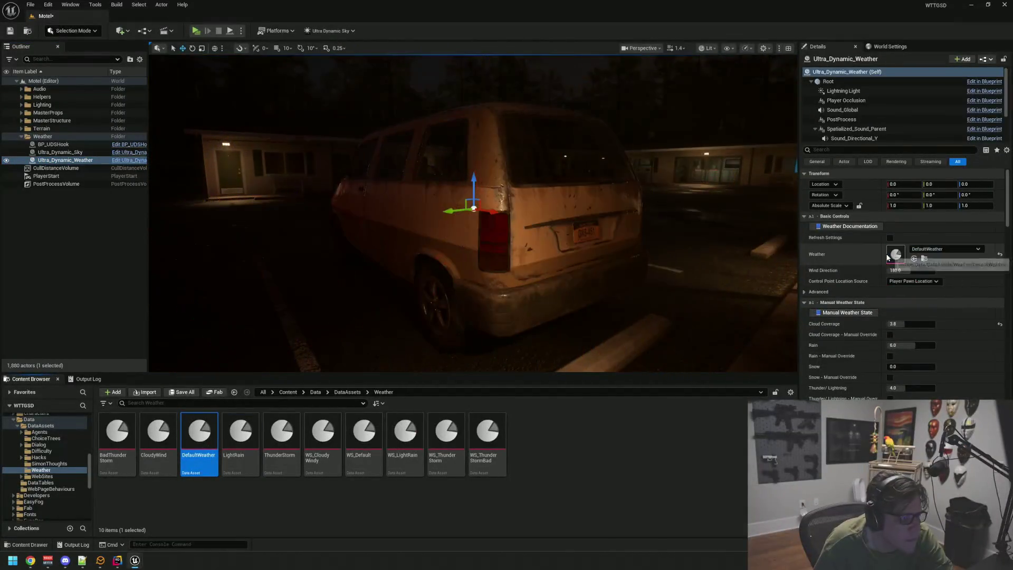
pyautogui.click(125, 260)
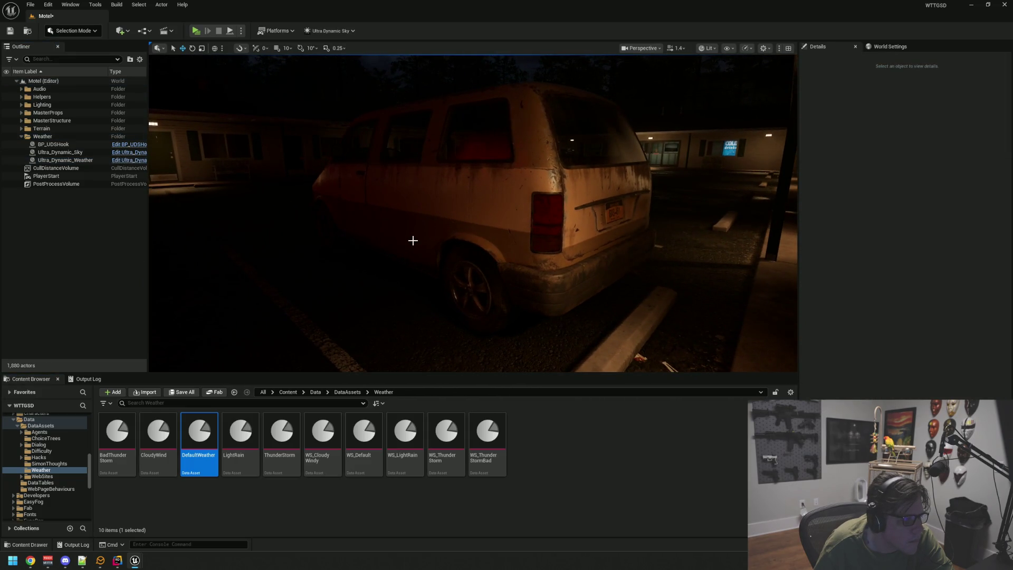
pyautogui.moveTo(413, 240); pyautogui.dragTo(438, 240)
# Assign LightRain to Ultra_Dynamic_Weather's Weather slot and fly out over the motel courtyard.
pyautogui.click(75, 160)
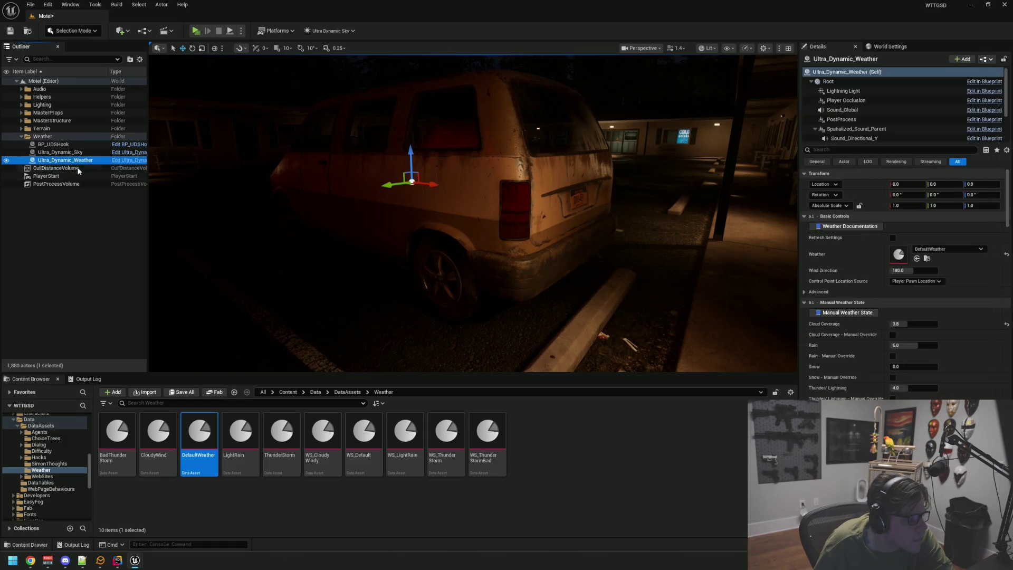
pyautogui.moveTo(248, 420); pyautogui.dragTo(853, 306)
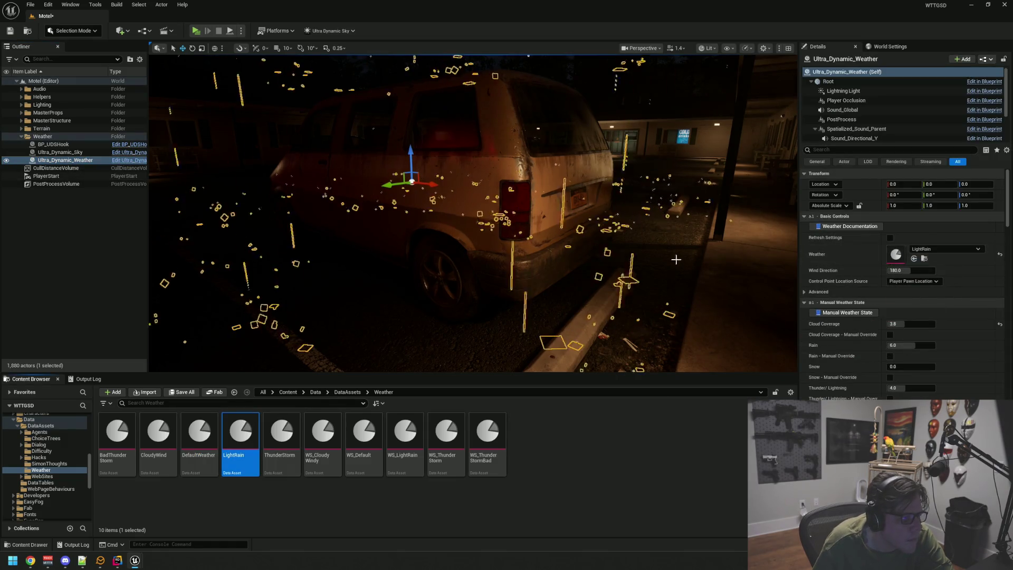
pyautogui.click(86, 239)
pyautogui.moveTo(301, 225)
pyautogui.mouseDown()
pyautogui.moveTo(248, 227)
pyautogui.moveTo(364, 225)
pyautogui.mouseUp()
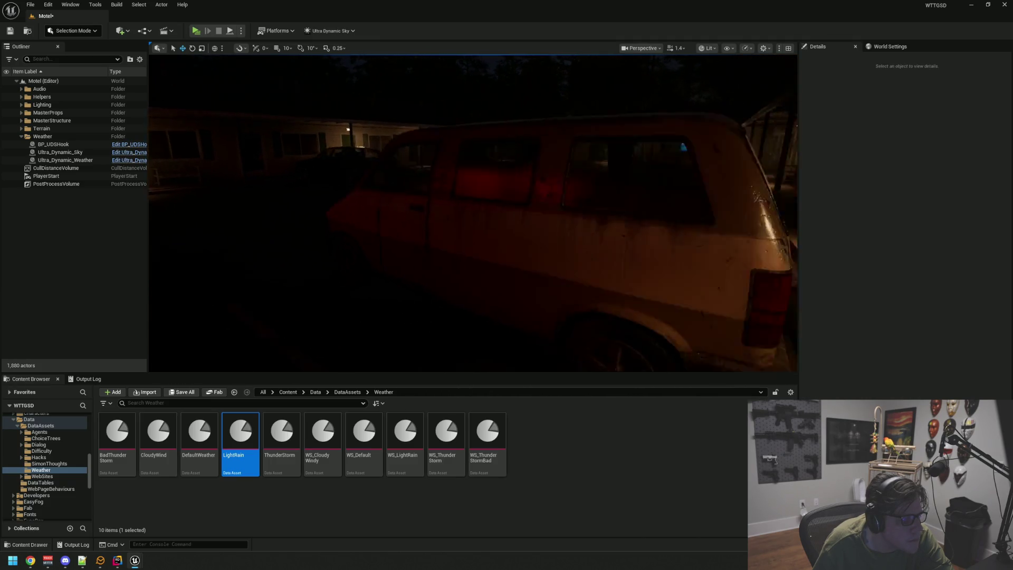
pyautogui.moveTo(454, 243)
pyautogui.mouseDown()
pyautogui.moveTo(489, 206)
pyautogui.moveTo(504, 222)
pyautogui.moveTo(474, 222)
pyautogui.moveTo(465, 250)
pyautogui.moveTo(394, 181)
pyautogui.moveTo(350, 158)
pyautogui.mouseUp()
# Fly out to the parking lot and save the Motel level.
pyautogui.scroll(1, 489, 206)
pyautogui.moveTo(420, 194)
pyautogui.mouseDown()
pyautogui.moveTo(441, 210)
pyautogui.moveTo(409, 192)
pyautogui.moveTo(479, 190)
pyautogui.moveTo(486, 211)
pyautogui.moveTo(478, 226)
pyautogui.mouseUp()
pyautogui.hotkey('ctrl', 's')
# Inspect the wet SM_ParkingLot01 and motel front, collapsing the Main and MasterProps Outliner folders.
pyautogui.click(94, 160)
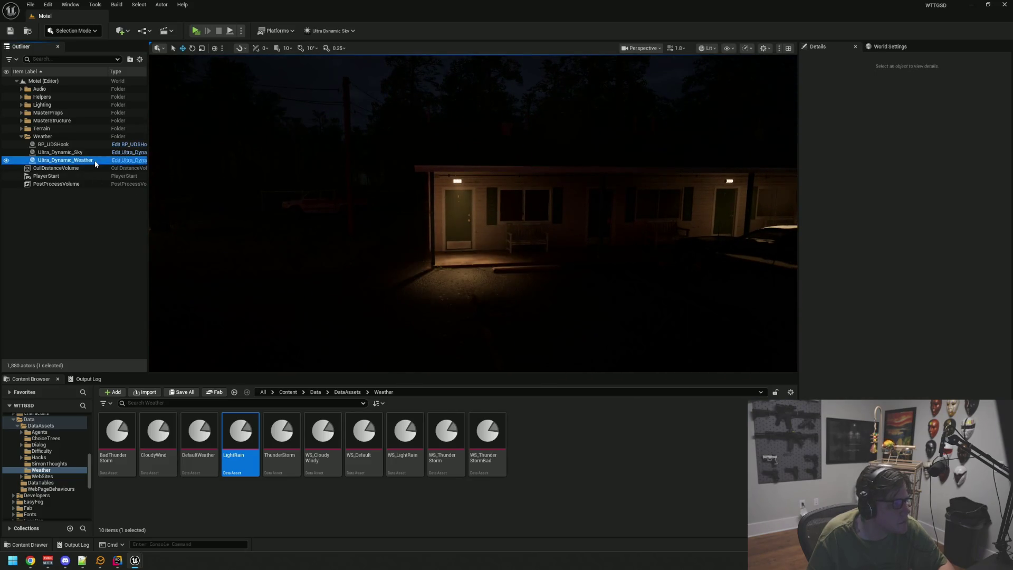
pyautogui.moveTo(478, 227); pyautogui.dragTo(477, 227)
pyautogui.moveTo(449, 156); pyautogui.dragTo(450, 156)
pyautogui.click(450, 156)
pyautogui.click(350, 183)
pyautogui.moveTo(351, 183); pyautogui.dragTo(350, 221)
pyautogui.moveTo(368, 153); pyautogui.dragTo(408, 158)
pyautogui.moveTo(472, 162)
pyautogui.mouseDown()
pyautogui.moveTo(450, 160)
pyautogui.moveTo(424, 179)
pyautogui.mouseUp()
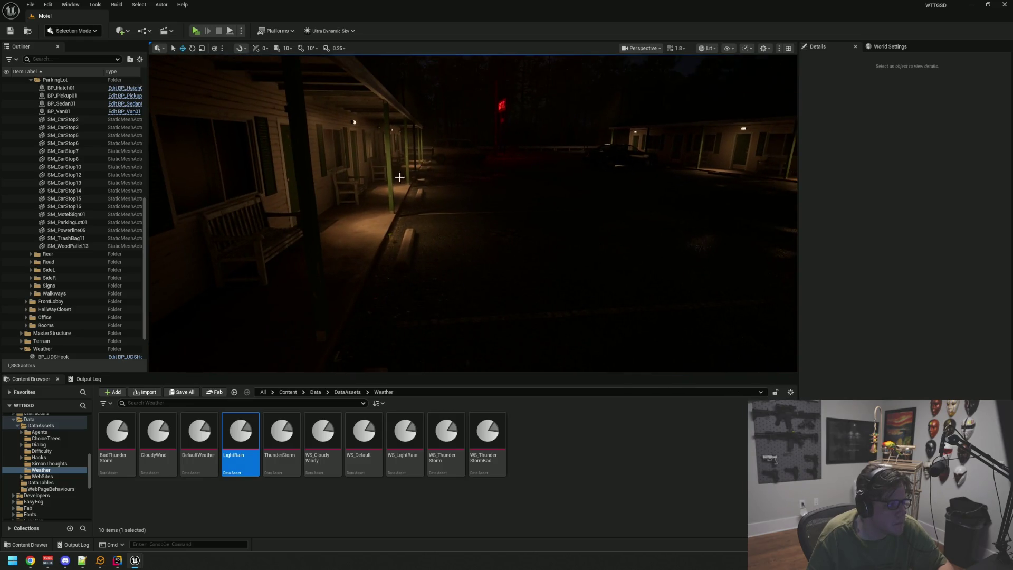
pyautogui.scroll(10, 90, 149)
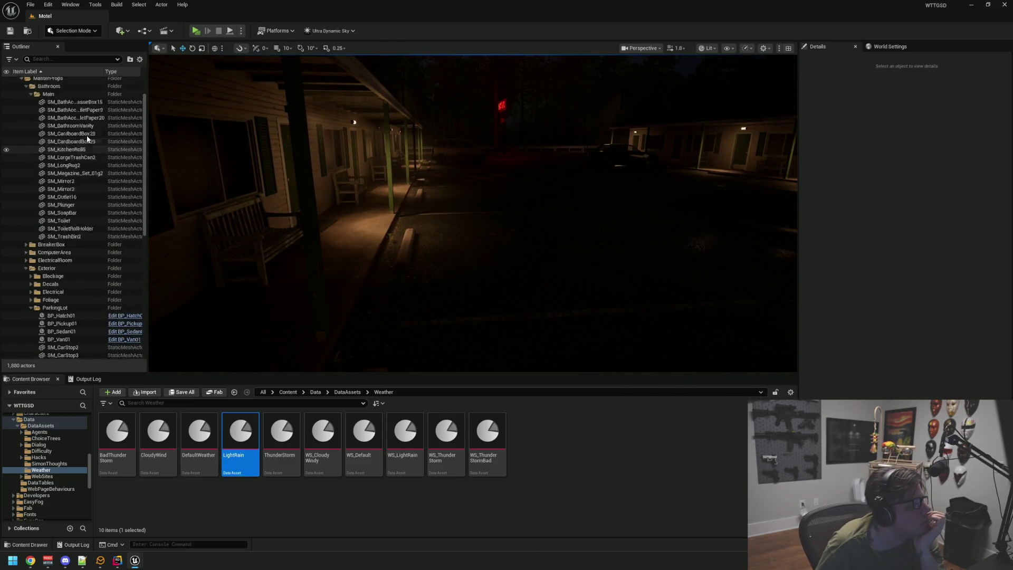
pyautogui.click(31, 129)
pyautogui.click(21, 113)
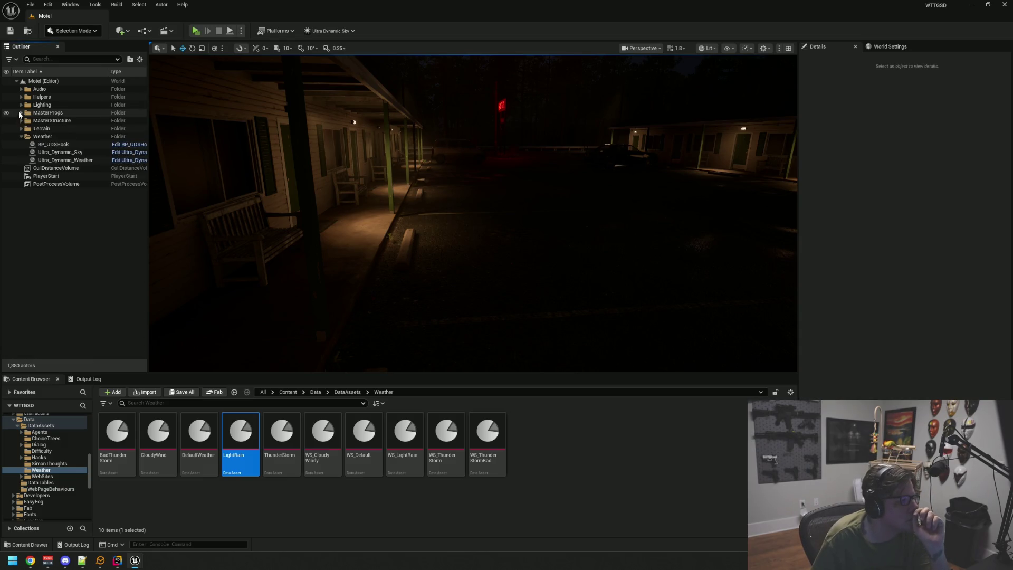
pyautogui.moveTo(320, 225); pyautogui.dragTo(320, 225)
pyautogui.moveTo(482, 214)
pyautogui.mouseDown()
pyautogui.moveTo(452, 211)
pyautogui.moveTo(487, 211)
pyautogui.mouseUp()
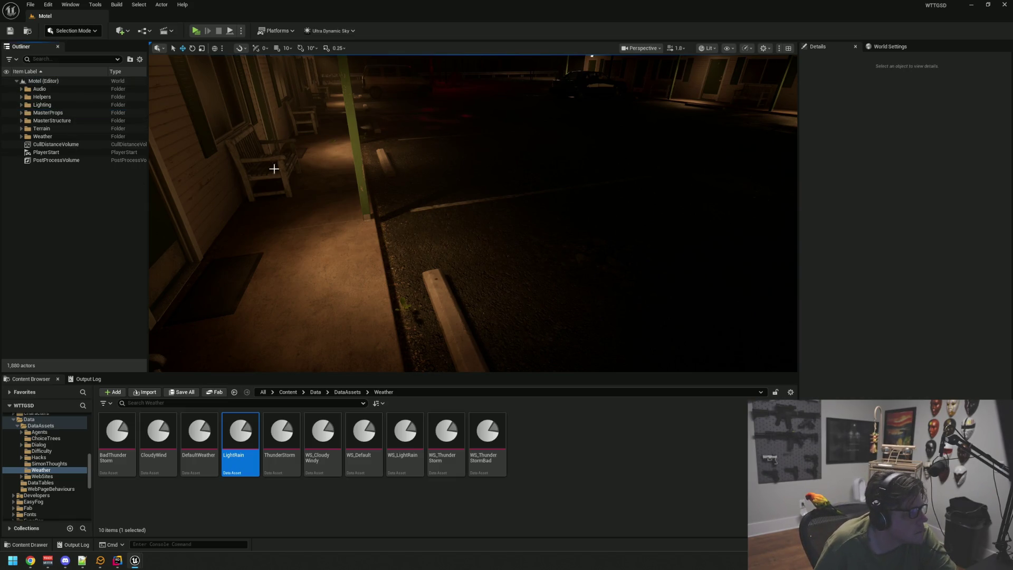
pyautogui.moveTo(247, 170); pyautogui.dragTo(96, 157)
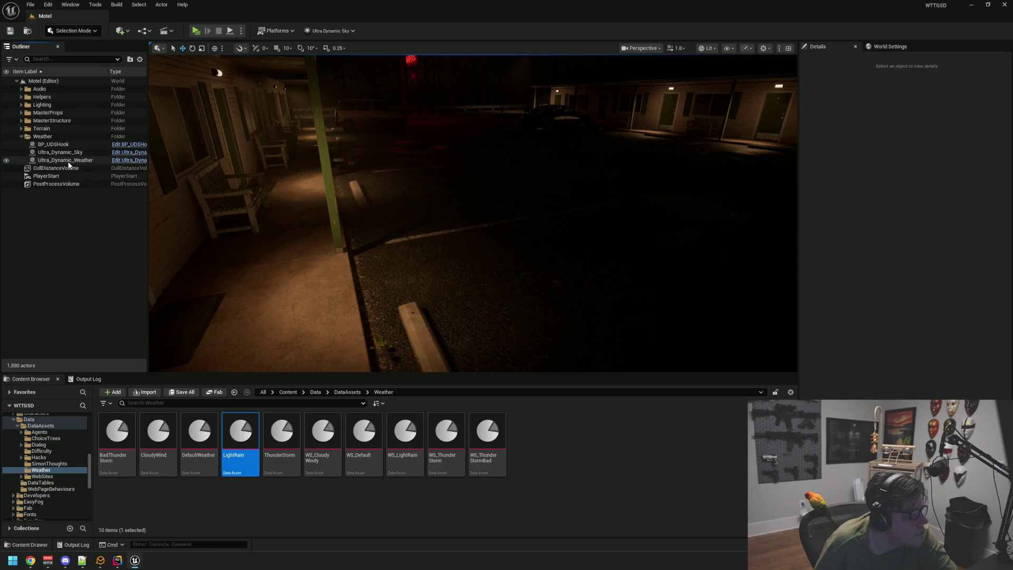
# Switch Ultra_Dynamic_Weather's preset to ThunderStorm, then select the hatchback BP_Hatch01.
pyautogui.click(68, 161)
pyautogui.moveTo(280, 442)
pyautogui.mouseDown()
pyautogui.moveTo(896, 251)
pyautogui.moveTo(945, 249)
pyautogui.mouseUp()
pyautogui.click(126, 242)
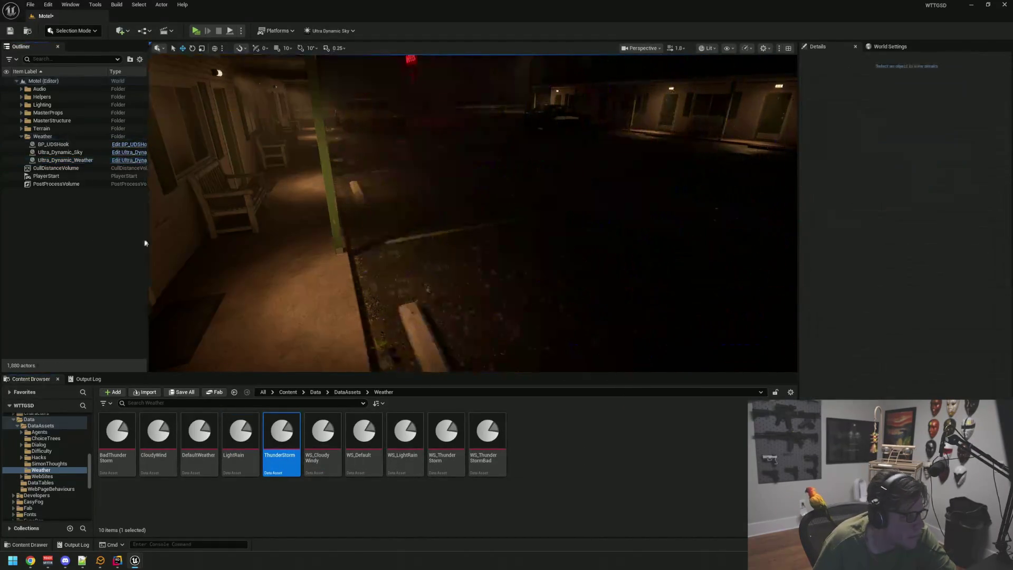
pyautogui.moveTo(427, 216)
pyautogui.mouseDown()
pyautogui.moveTo(417, 213)
pyautogui.moveTo(438, 218)
pyautogui.moveTo(427, 216)
pyautogui.mouseUp()
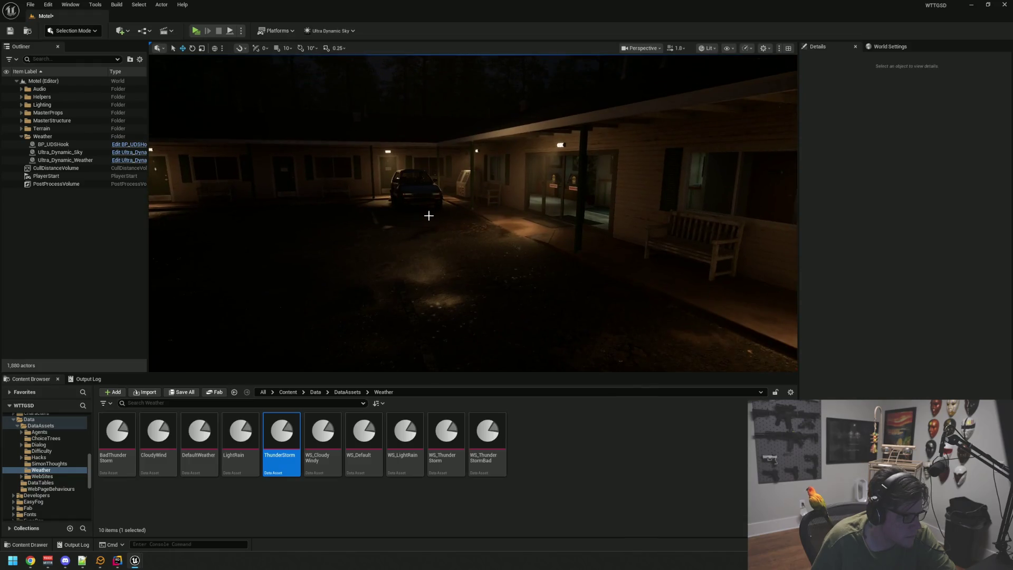
pyautogui.moveTo(478, 124); pyautogui.dragTo(695, 148)
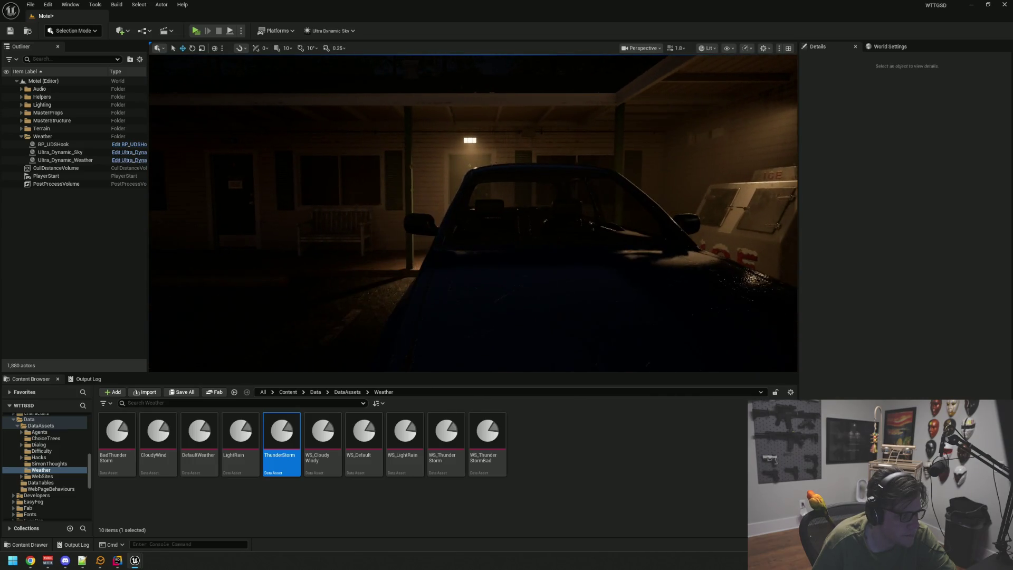
pyautogui.click(460, 239)
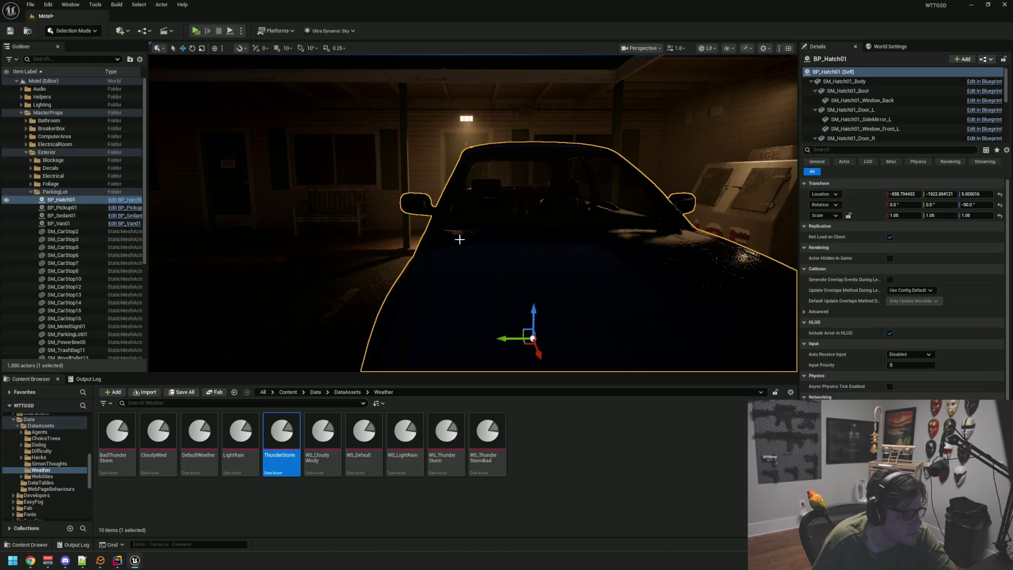
# Follow BP_Hatch01's front windshield material MI_Hatch01_Glass_Aged to its parent M_Master_Glass and open it.
pyautogui.hotkey('ctrl', 'e')
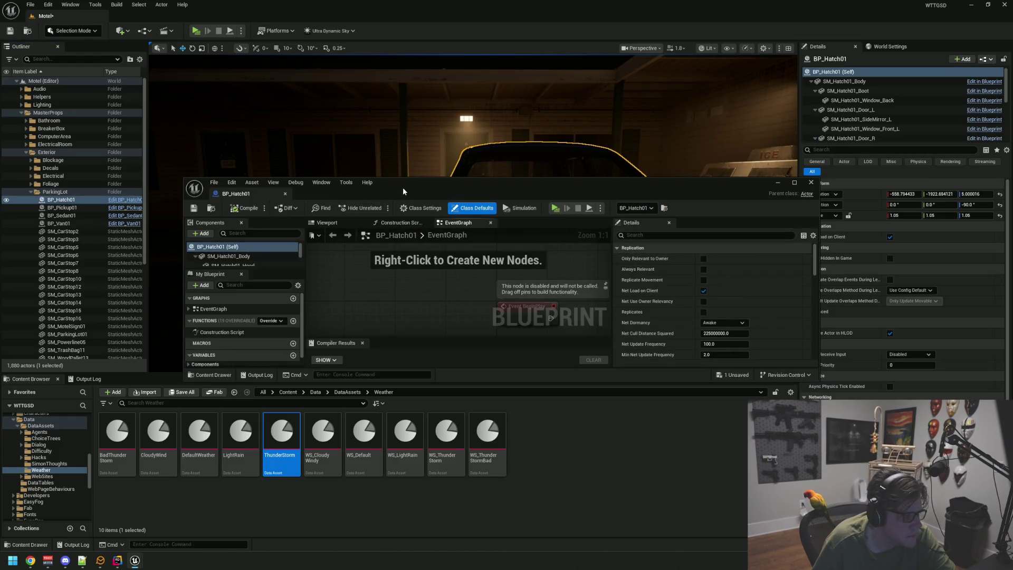
pyautogui.click(338, 218)
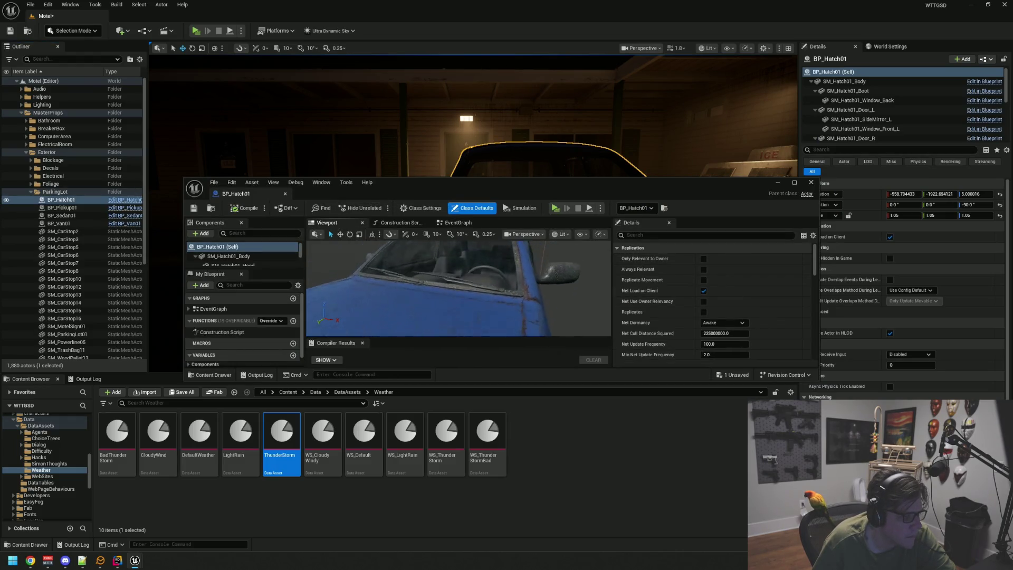
pyautogui.click(477, 283)
pyautogui.scroll(-3, 713, 311)
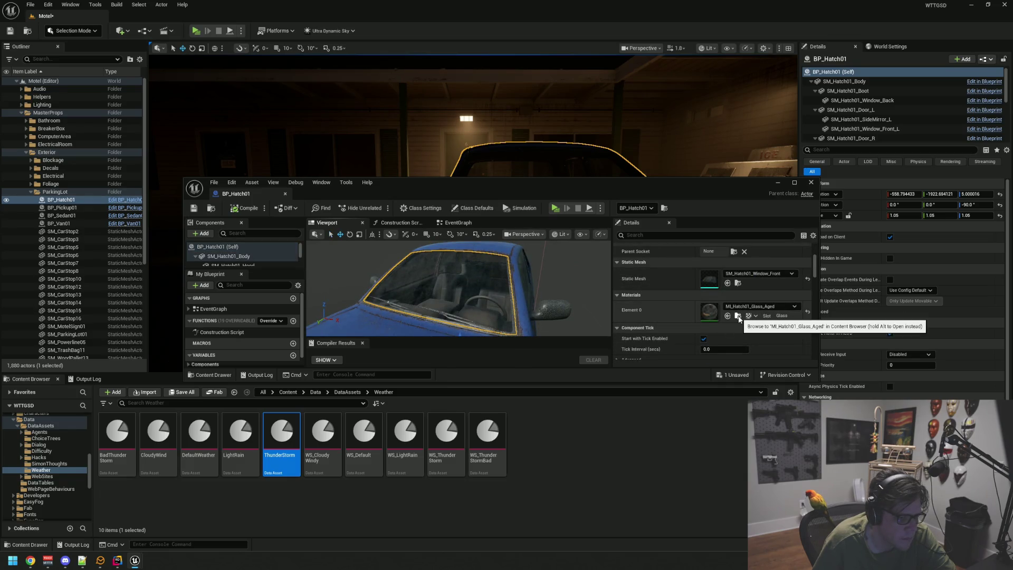
pyautogui.click(737, 315)
pyautogui.doubleClick(173, 424)
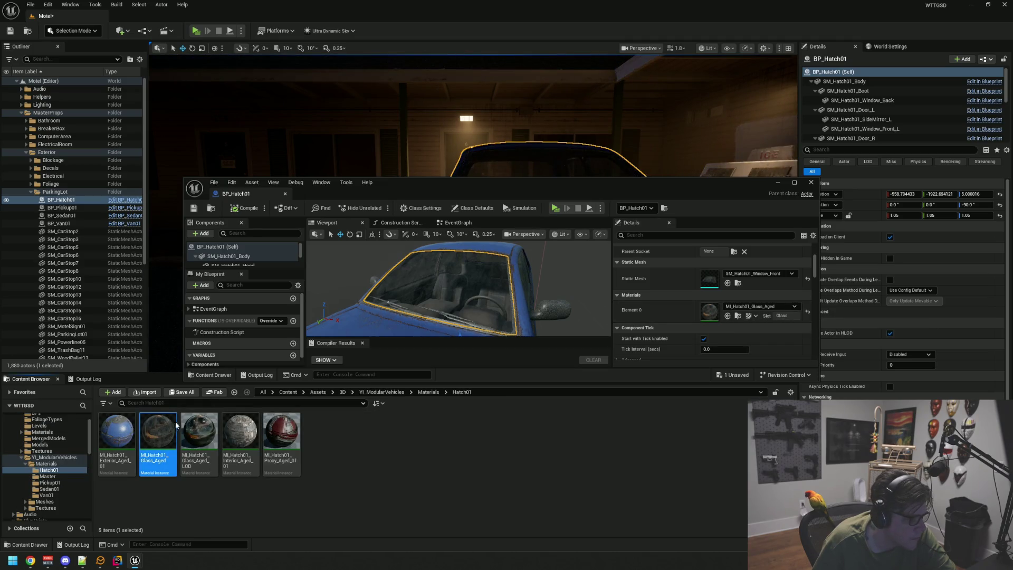
pyautogui.scroll(-2, 670, 305)
pyautogui.click(697, 330)
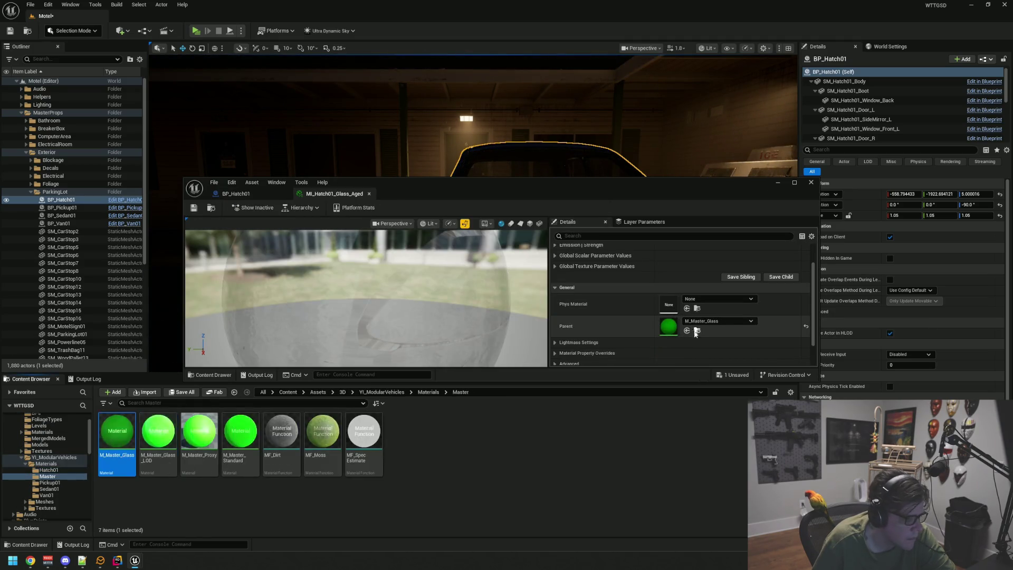
pyautogui.doubleClick(119, 424)
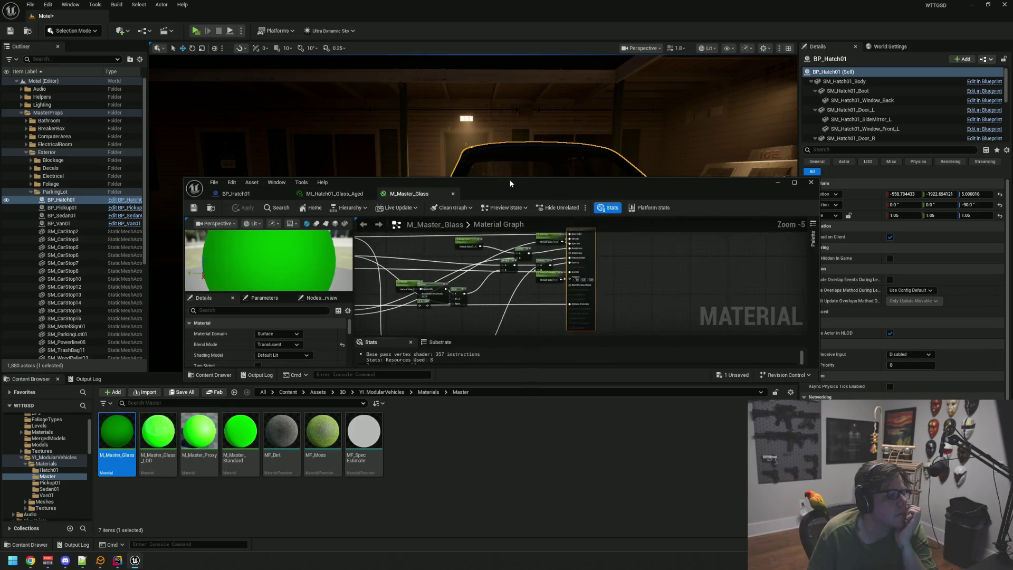
# Shift the Material Result node right, then reposition and enlarge the M_Master_Glass editor window.
pyautogui.scroll(-2, 591, 284)
pyautogui.scroll(-1, 592, 285)
pyautogui.moveTo(577, 280)
pyautogui.mouseDown()
pyautogui.moveTo(554, 267)
pyautogui.moveTo(534, 277)
pyautogui.mouseUp()
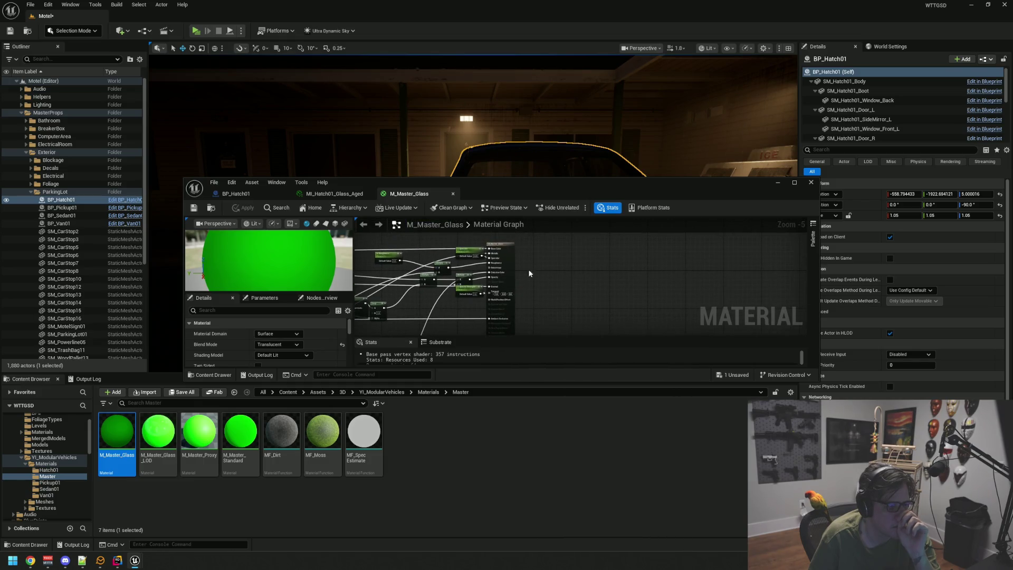
pyautogui.moveTo(501, 246)
pyautogui.mouseDown()
pyautogui.moveTo(667, 247)
pyautogui.moveTo(614, 235)
pyautogui.mouseUp()
pyautogui.moveTo(591, 193)
pyautogui.mouseDown()
pyautogui.moveTo(512, 119)
pyautogui.moveTo(510, 62)
pyautogui.mouseUp()
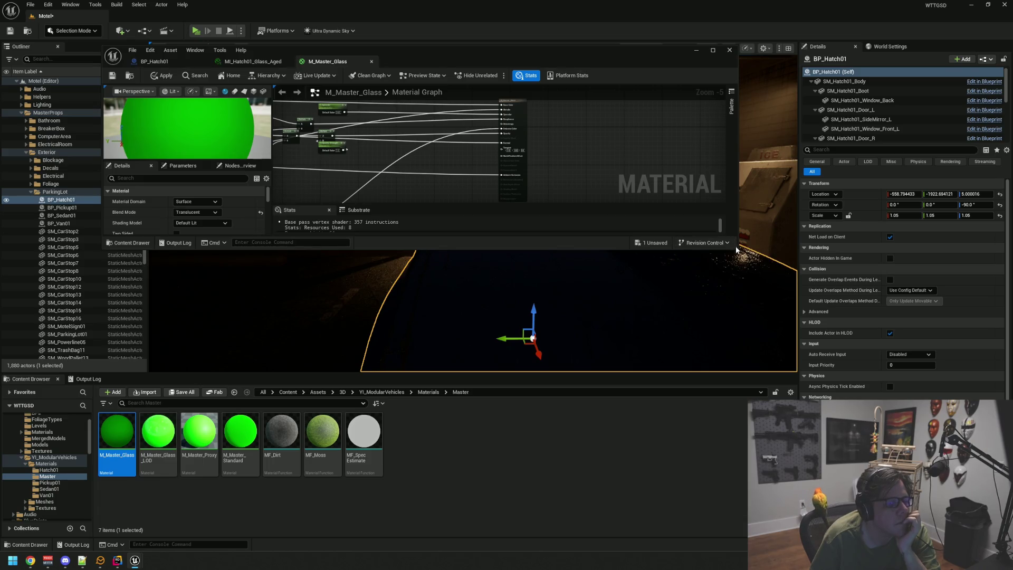
pyautogui.moveTo(736, 248); pyautogui.dragTo(765, 397)
# Survey the Base Textures, Emissive Controller and Siren Mask nodes, then move the editor below the car view.
pyautogui.scroll(5, 450, 214)
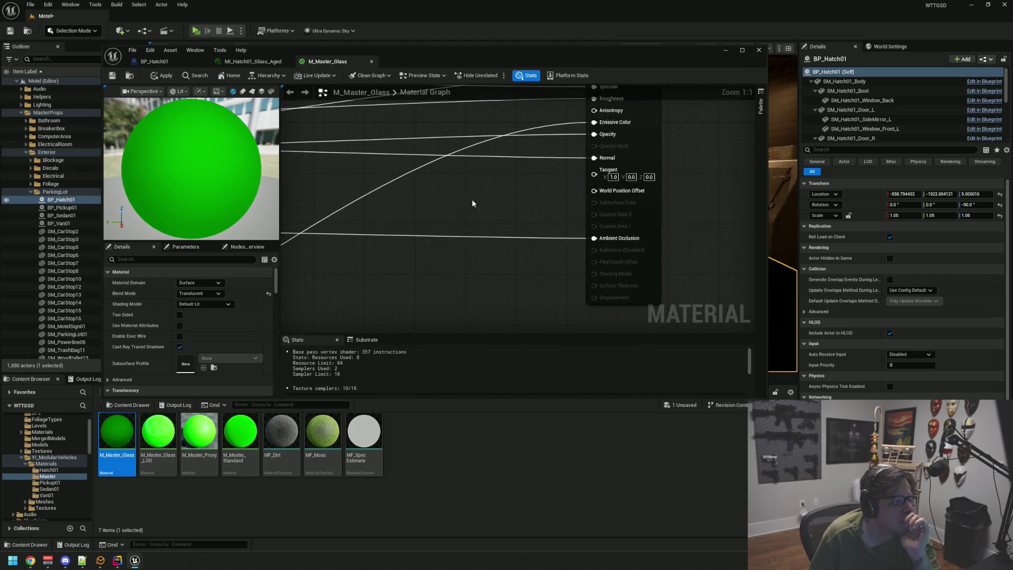
pyautogui.scroll(-2, 483, 188)
pyautogui.moveTo(485, 187); pyautogui.dragTo(652, 221)
pyautogui.scroll(-3, 606, 208)
pyautogui.moveTo(482, 207); pyautogui.dragTo(496, 186)
pyautogui.scroll(-2, 497, 186)
pyautogui.moveTo(533, 152); pyautogui.dragTo(581, 111)
pyautogui.scroll(2, 506, 206)
pyautogui.scroll(-3, 515, 209)
pyautogui.moveTo(515, 209)
pyautogui.mouseDown()
pyautogui.moveTo(474, 128)
pyautogui.moveTo(475, 102)
pyautogui.mouseUp()
pyautogui.scroll(5, 540, 277)
pyautogui.moveTo(539, 277); pyautogui.dragTo(559, 217)
pyautogui.scroll(1, 526, 244)
pyautogui.moveTo(601, 177); pyautogui.dragTo(619, 174)
pyautogui.scroll(-5, 618, 174)
pyautogui.moveTo(528, 186); pyautogui.dragTo(436, 266)
pyautogui.scroll(5, 543, 179)
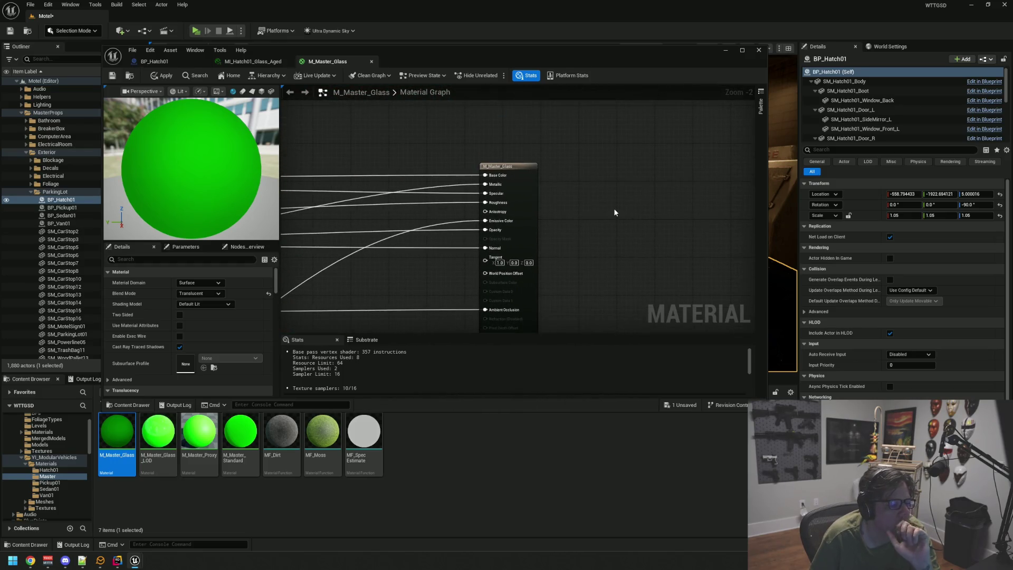
pyautogui.moveTo(614, 59); pyautogui.dragTo(628, 339)
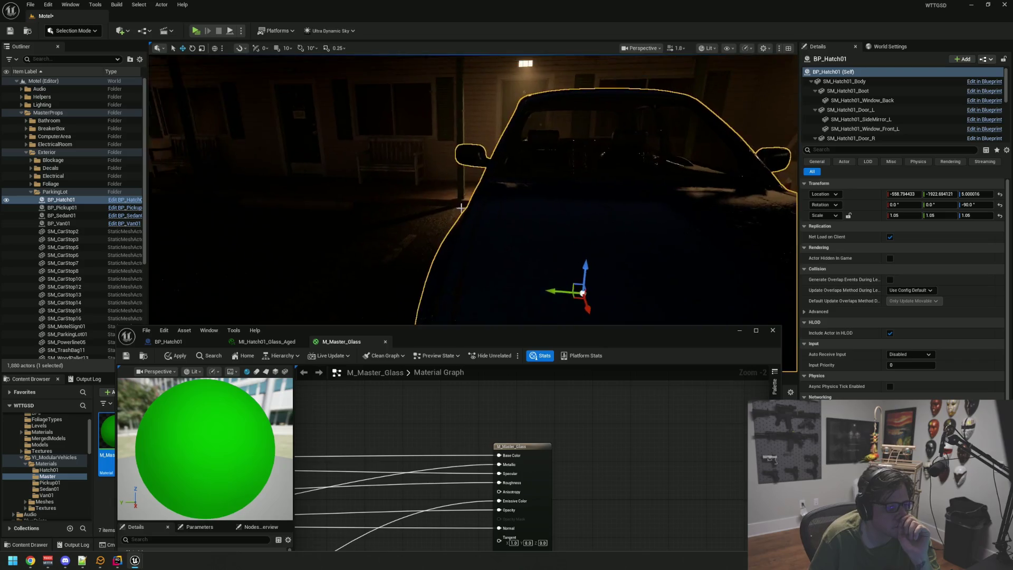
# Fly the camera away from the wet car and bring up the README's Surface Weather Effects page.
pyautogui.scroll(-5, 413, 281)
pyautogui.moveTo(413, 281)
pyautogui.mouseDown()
pyautogui.moveTo(406, 138)
pyautogui.moveTo(380, 227)
pyautogui.moveTo(512, 163)
pyautogui.moveTo(511, 205)
pyautogui.moveTo(456, 157)
pyautogui.mouseUp()
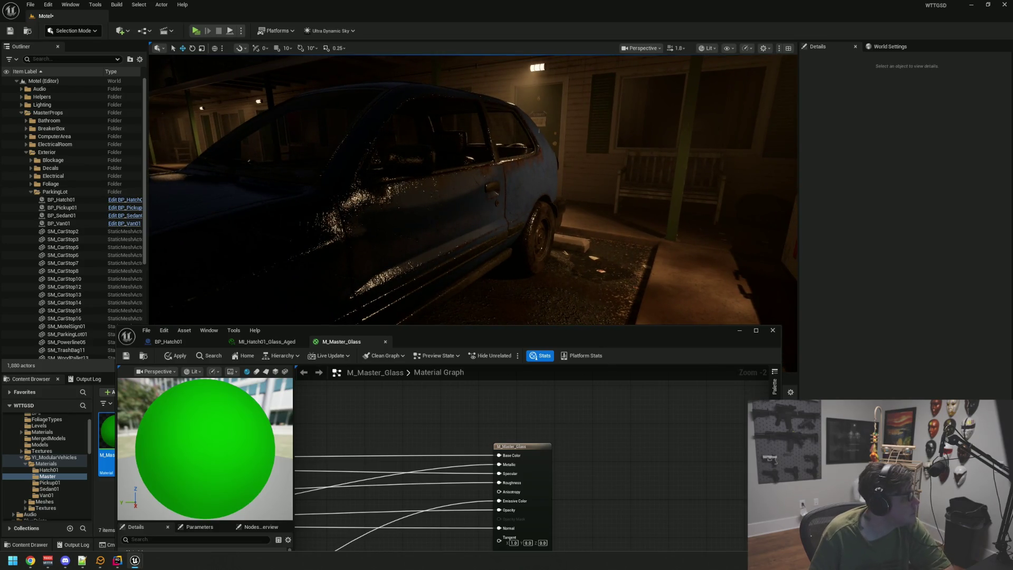
pyautogui.hotkey('alt', 'Tab')
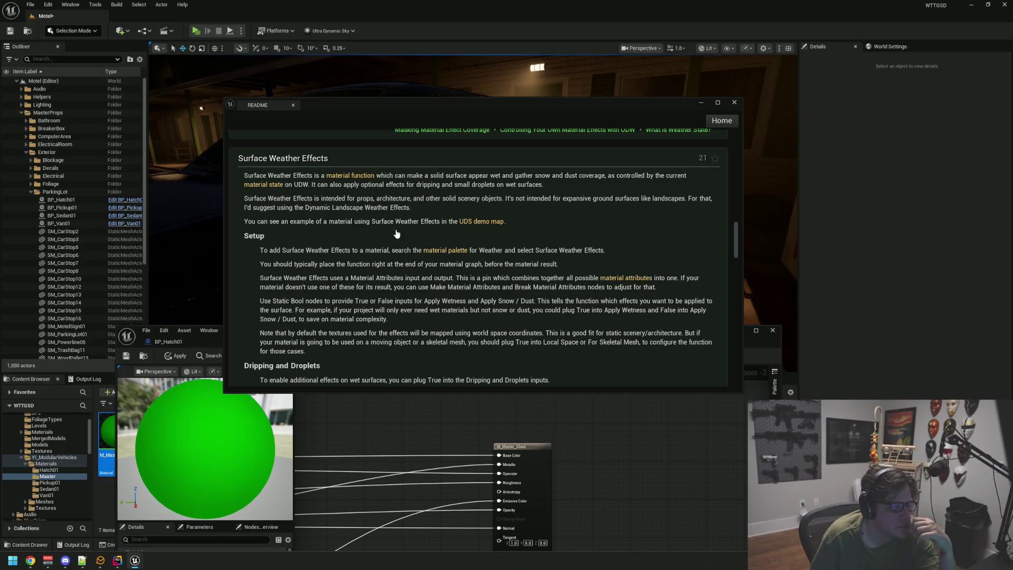
# Bring up the README's Material Effects Overview and move the window to the upper-left so the wet car shows.
pyautogui.scroll(10, 396, 243)
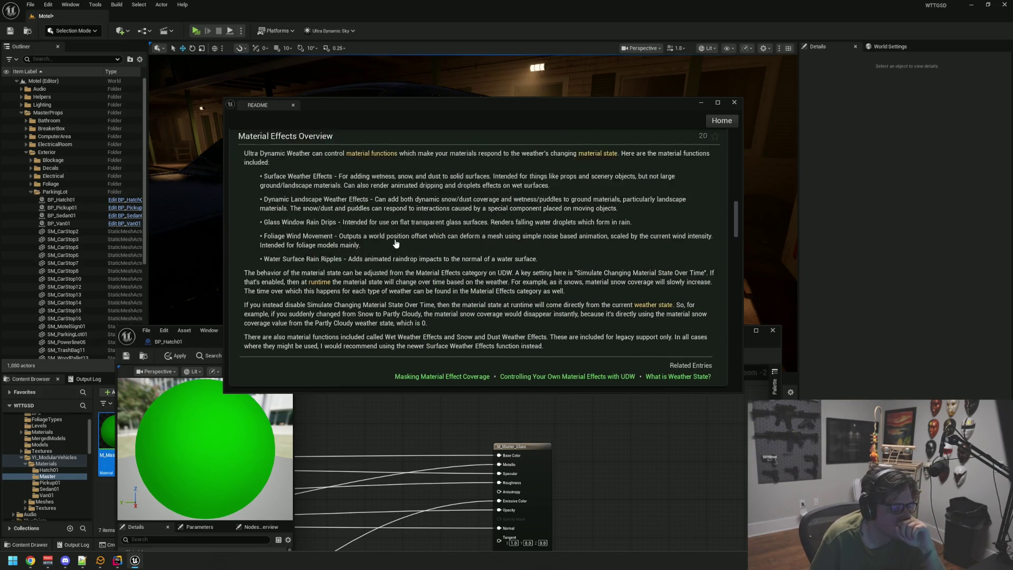
pyautogui.scroll(1, 396, 244)
pyautogui.scroll(-2, 395, 243)
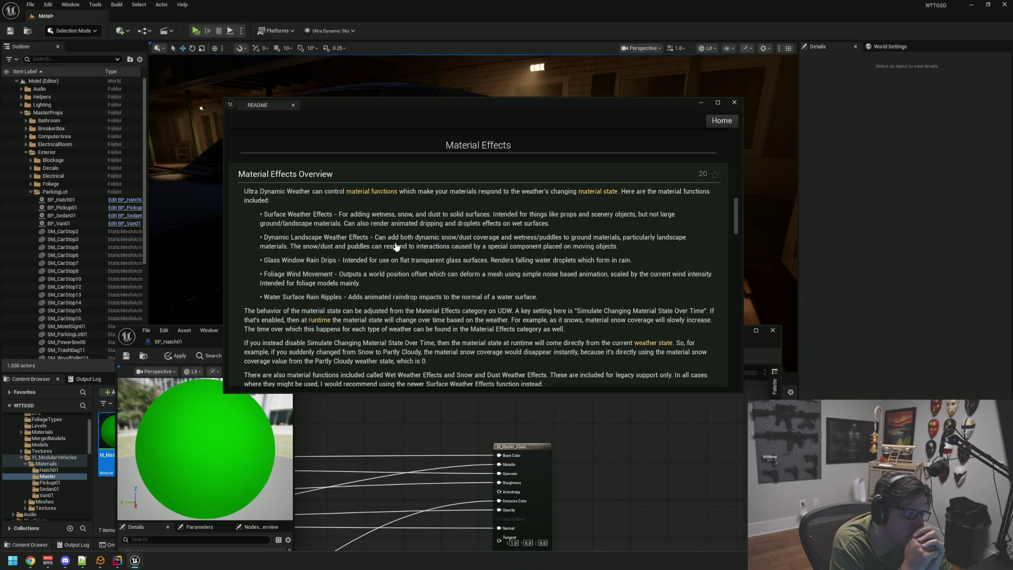
pyautogui.moveTo(443, 109)
pyautogui.mouseDown()
pyautogui.moveTo(350, 4)
pyautogui.moveTo(0, 61)
pyautogui.mouseUp()
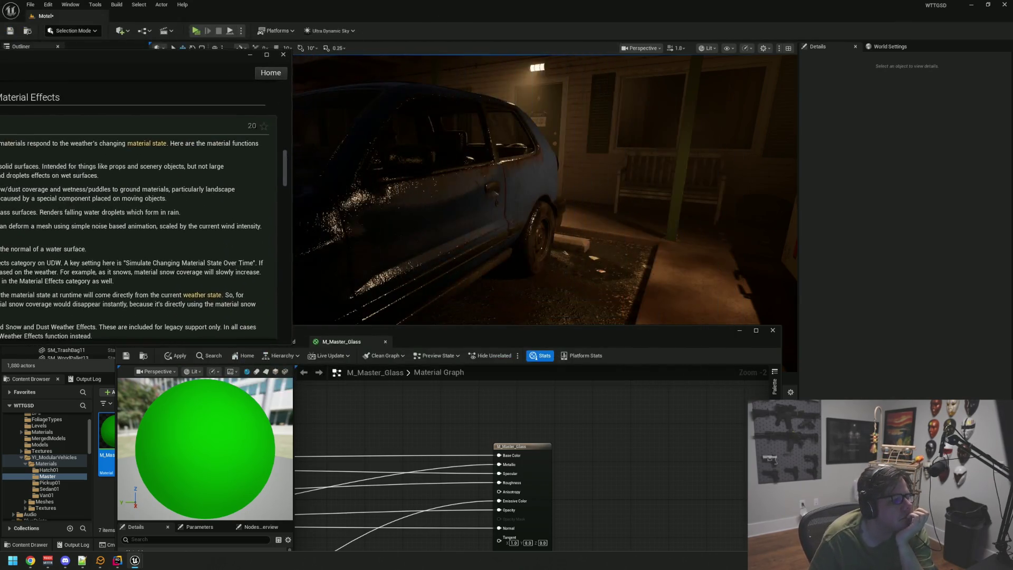
# Raise the material editor and review M_Master_Standard's Surface_Weather_Effects, MakeMaterialAttributes and Static Bool nodes.
pyautogui.click(408, 223)
pyautogui.moveTo(423, 338)
pyautogui.mouseDown()
pyautogui.moveTo(493, 161)
pyautogui.moveTo(496, 56)
pyautogui.mouseUp()
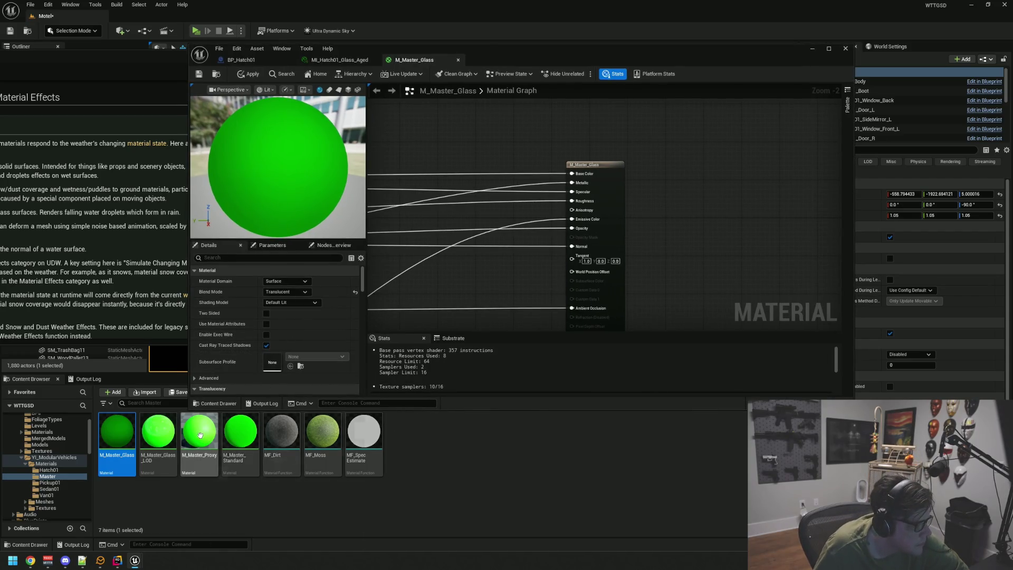
pyautogui.click(240, 428)
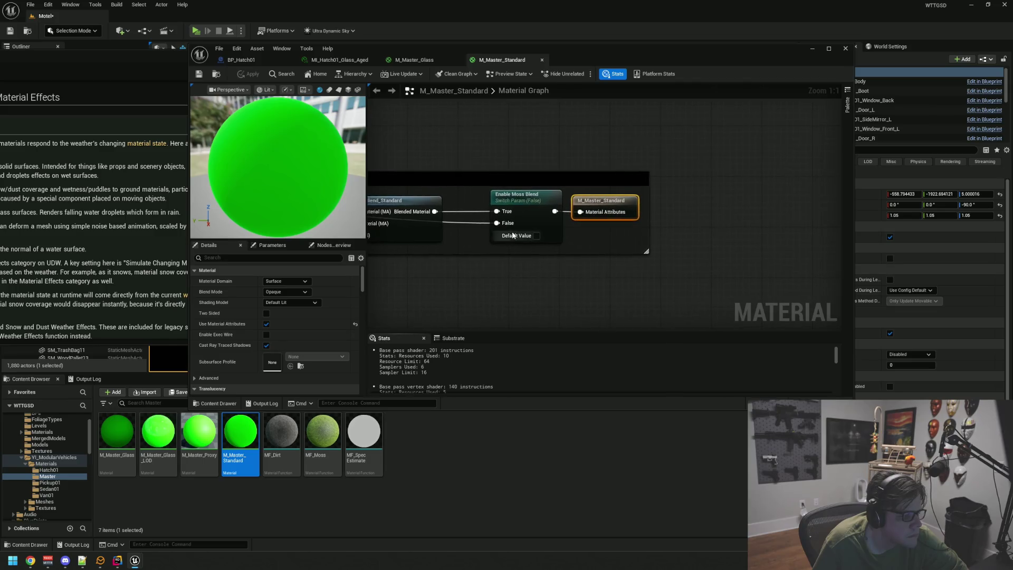
pyautogui.scroll(-7, 520, 287)
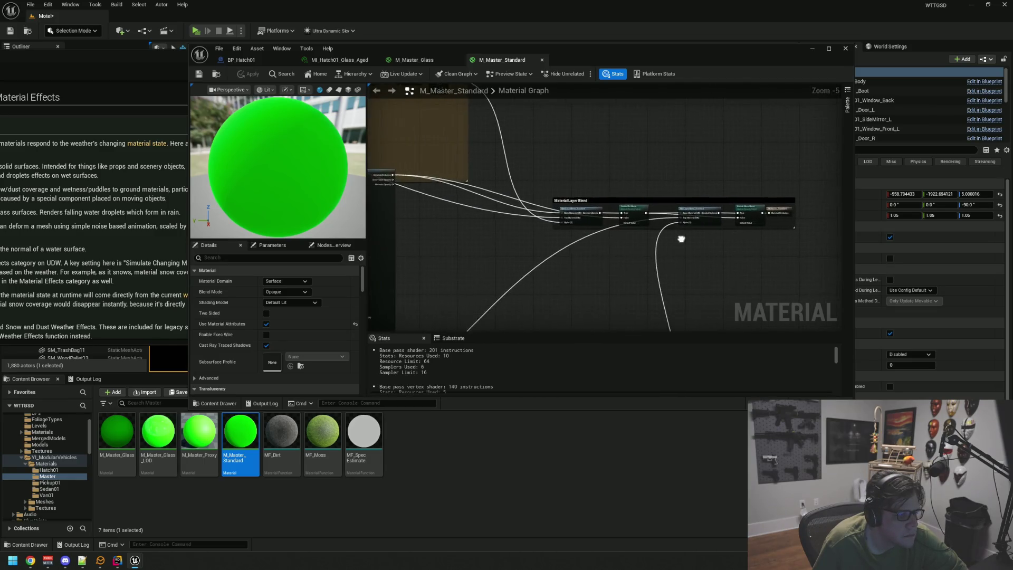
pyautogui.scroll(7, 575, 239)
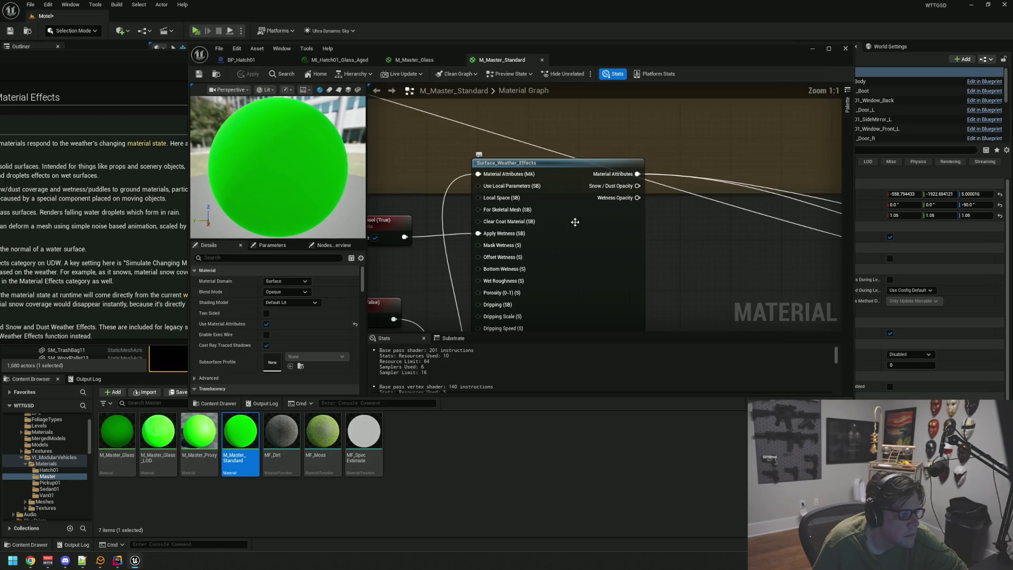
pyautogui.moveTo(659, 244); pyautogui.dragTo(658, 183)
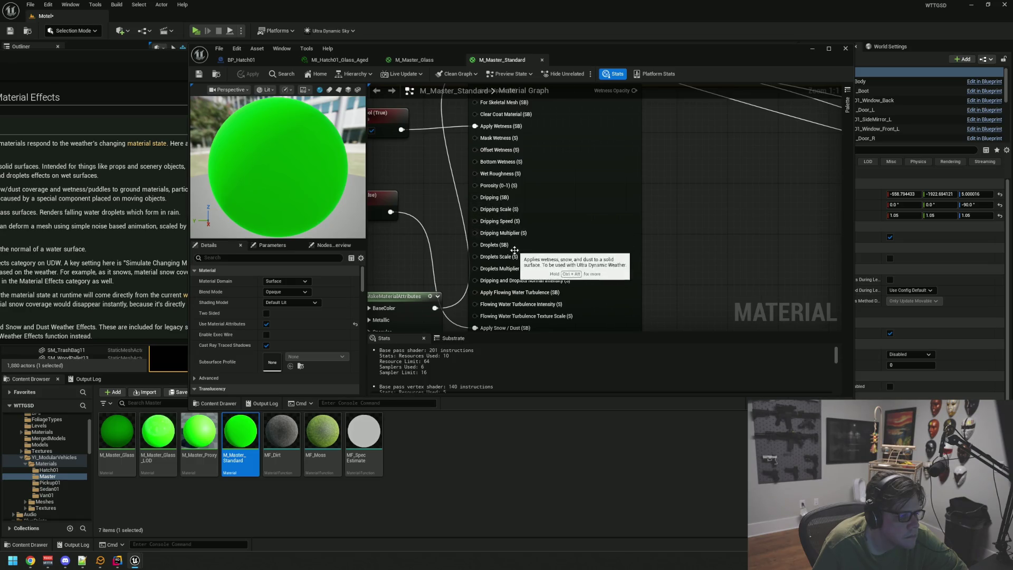
pyautogui.moveTo(677, 242); pyautogui.dragTo(674, 299)
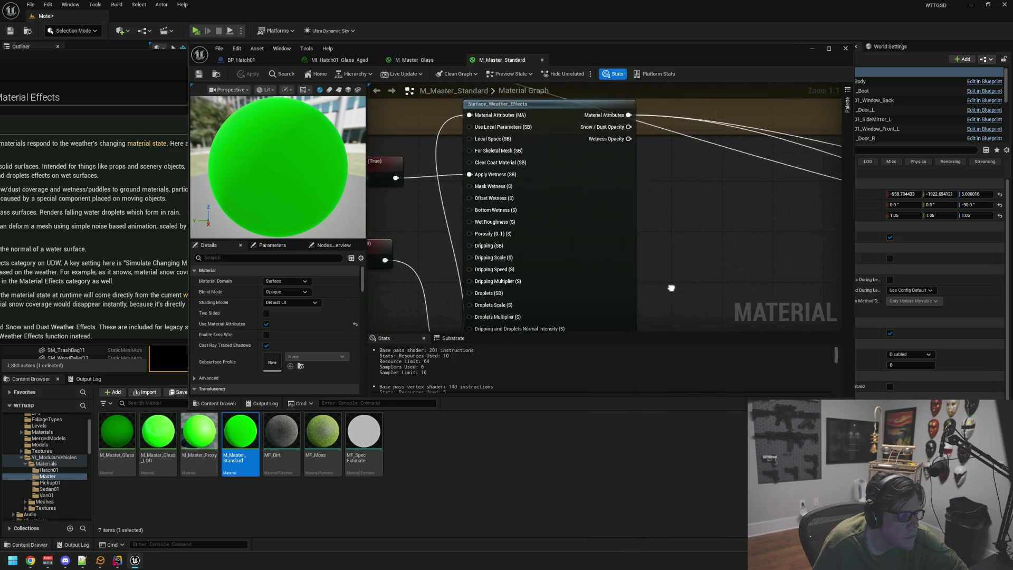
pyautogui.scroll(-3, 663, 236)
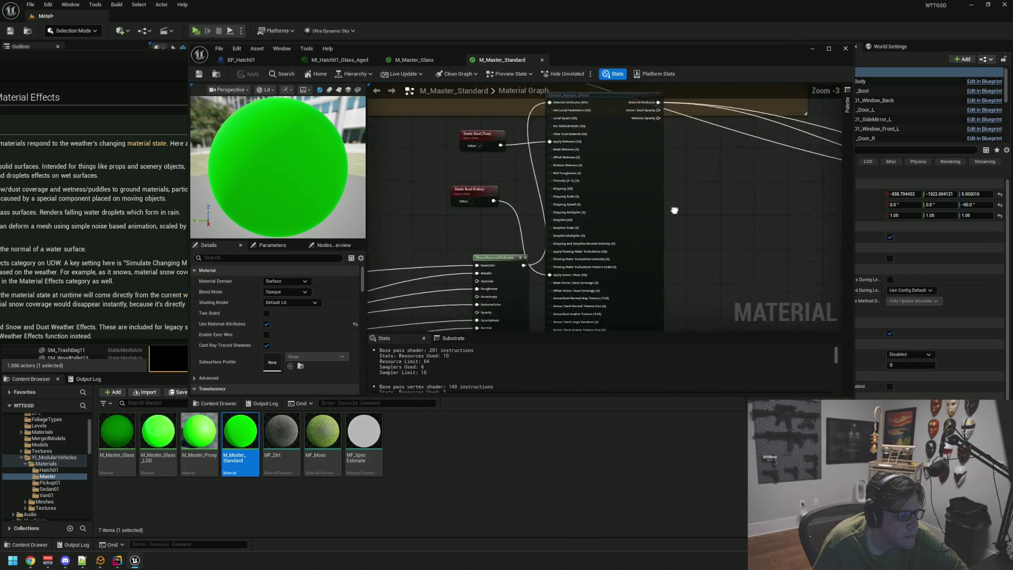
pyautogui.moveTo(454, 204)
pyautogui.mouseDown()
pyautogui.moveTo(560, 175)
pyautogui.moveTo(495, 200)
pyautogui.moveTo(494, 170)
pyautogui.mouseUp()
pyautogui.scroll(1, 494, 199)
# Maximize the material editor and center the Material Layer Blend group in view.
pyautogui.click(828, 50)
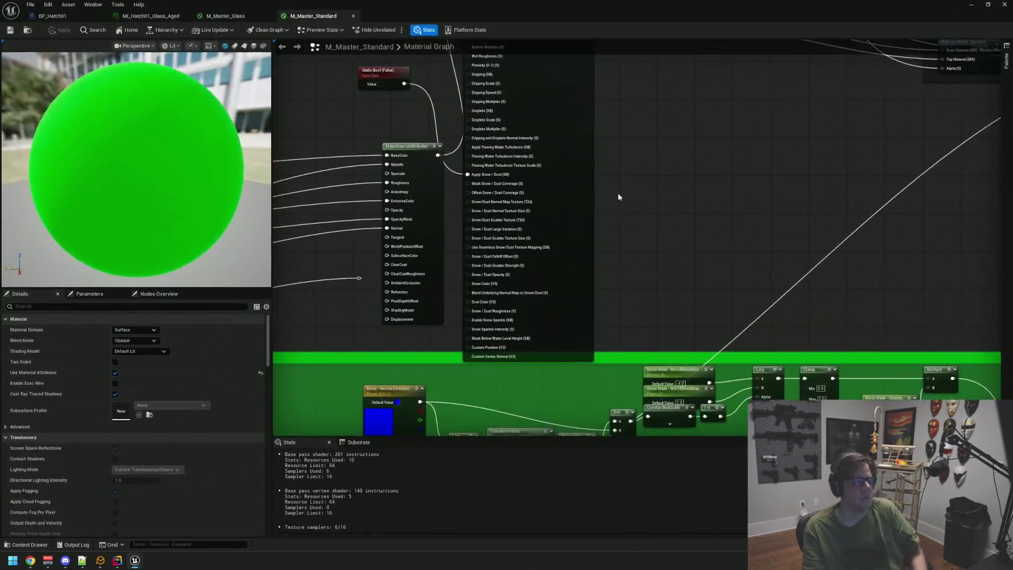
pyautogui.moveTo(643, 122)
pyautogui.mouseDown()
pyautogui.moveTo(645, 210)
pyautogui.moveTo(657, 190)
pyautogui.moveTo(650, 199)
pyautogui.mouseUp()
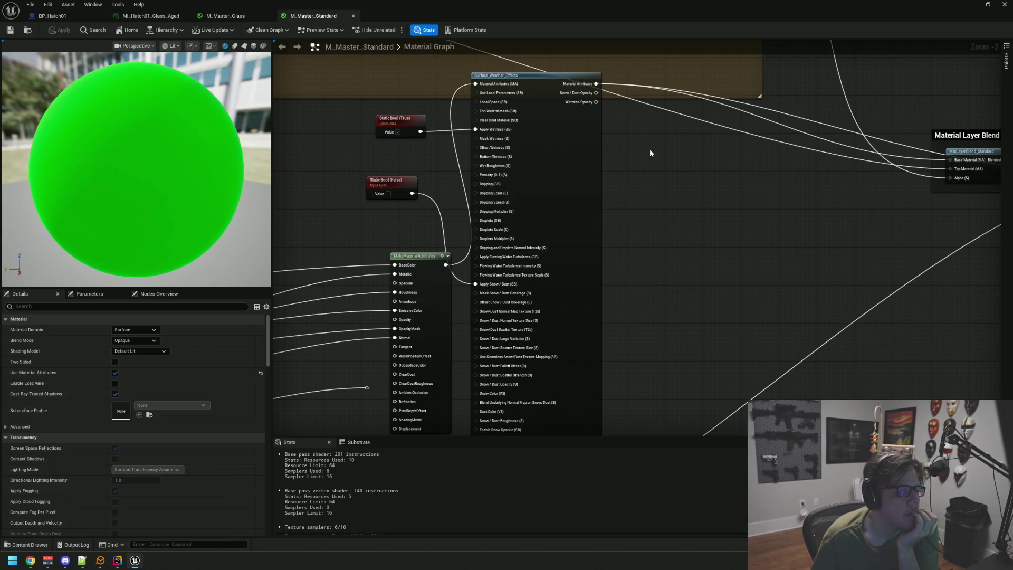
pyautogui.moveTo(650, 153); pyautogui.dragTo(578, 169)
pyautogui.moveTo(682, 204)
pyautogui.mouseDown()
pyautogui.moveTo(559, 231)
pyautogui.moveTo(462, 233)
pyautogui.mouseUp()
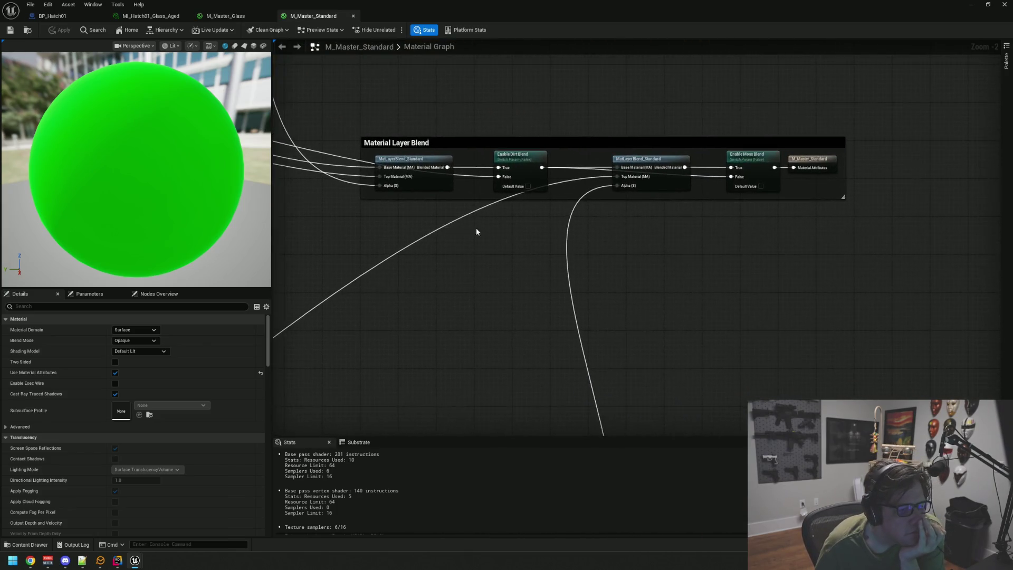
pyautogui.moveTo(678, 245); pyautogui.dragTo(592, 242)
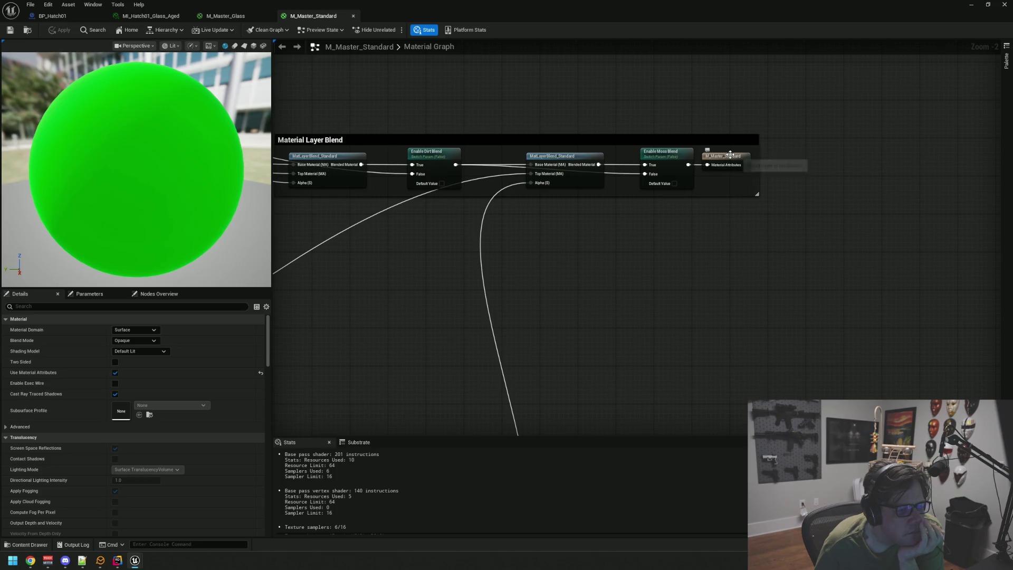
pyautogui.moveTo(607, 265); pyautogui.dragTo(803, 239)
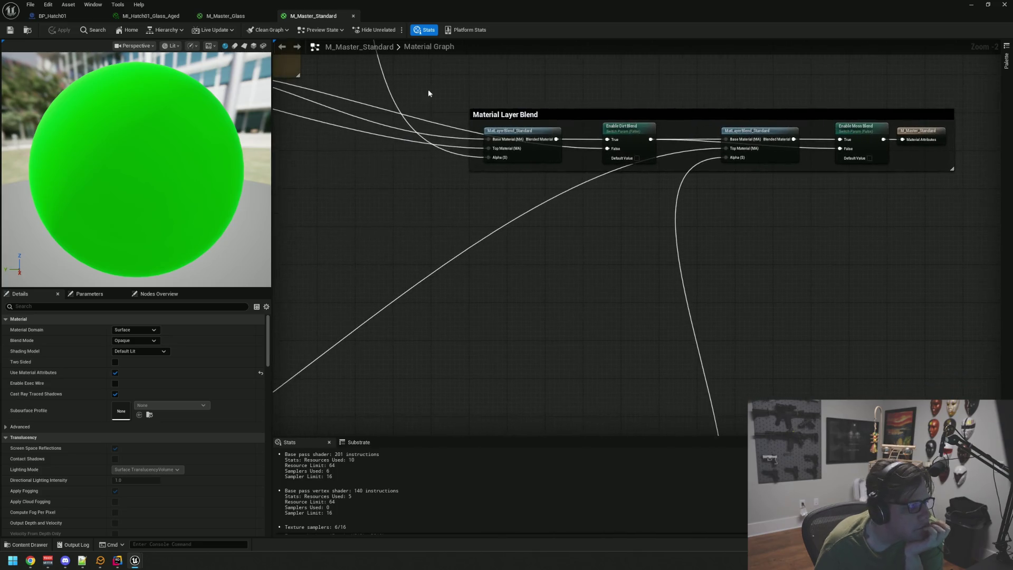
# Switch to the M_Master_Glass graph and zoom in on its result node.
pyautogui.click(246, 17)
pyautogui.scroll(2, 598, 176)
pyautogui.moveTo(586, 176)
pyautogui.mouseDown()
pyautogui.moveTo(749, 156)
pyautogui.moveTo(666, 170)
pyautogui.moveTo(619, 158)
pyautogui.moveTo(687, 160)
pyautogui.mouseUp()
# Add a MakeMaterialAttributes node ('make mat') and place it beside the glass result node.
pyautogui.rightClick(695, 152)
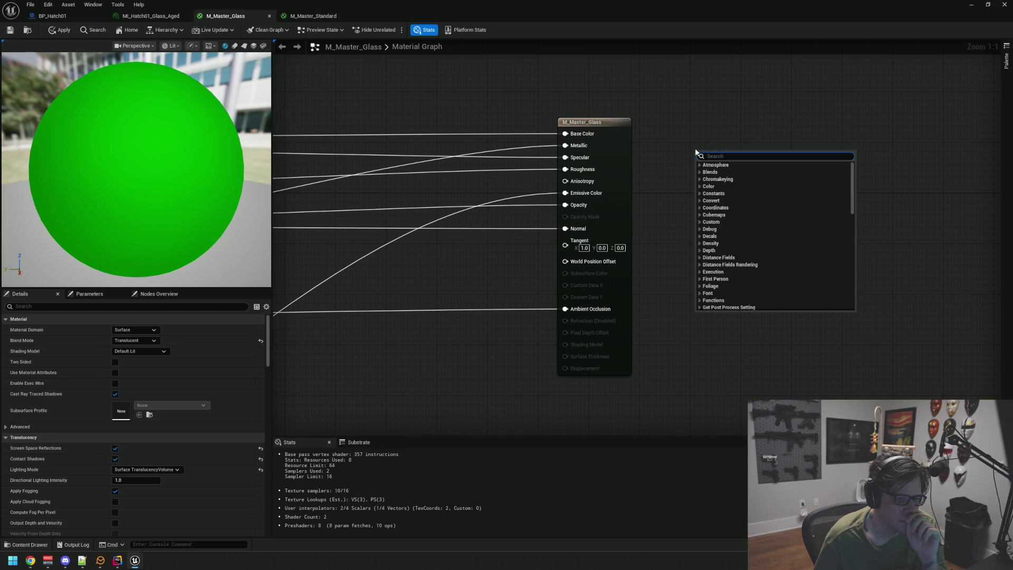
pyautogui.click(682, 132)
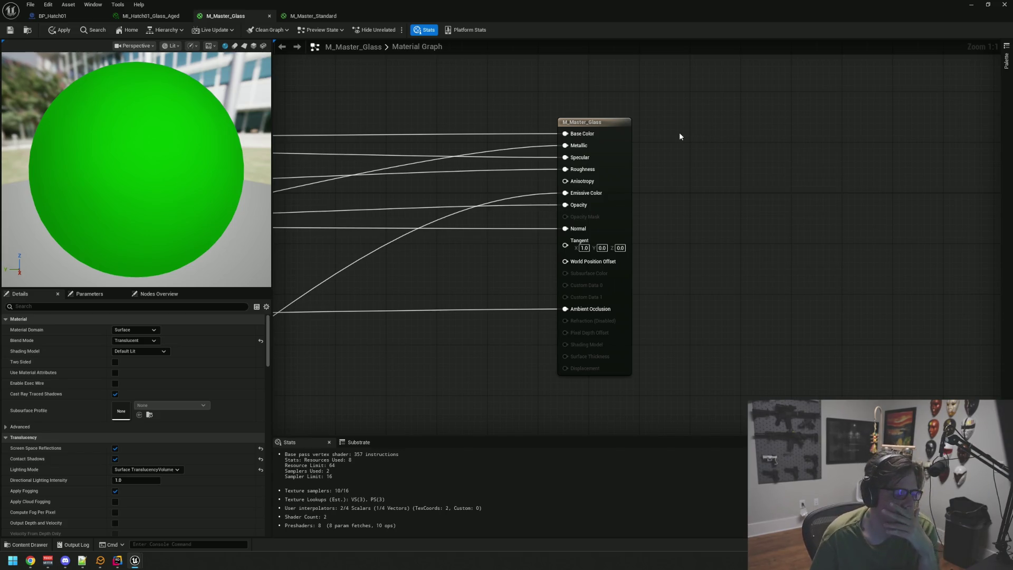
pyautogui.click(594, 123)
pyautogui.click(574, 96)
pyautogui.rightClick(573, 98)
pyautogui.write('make mat')
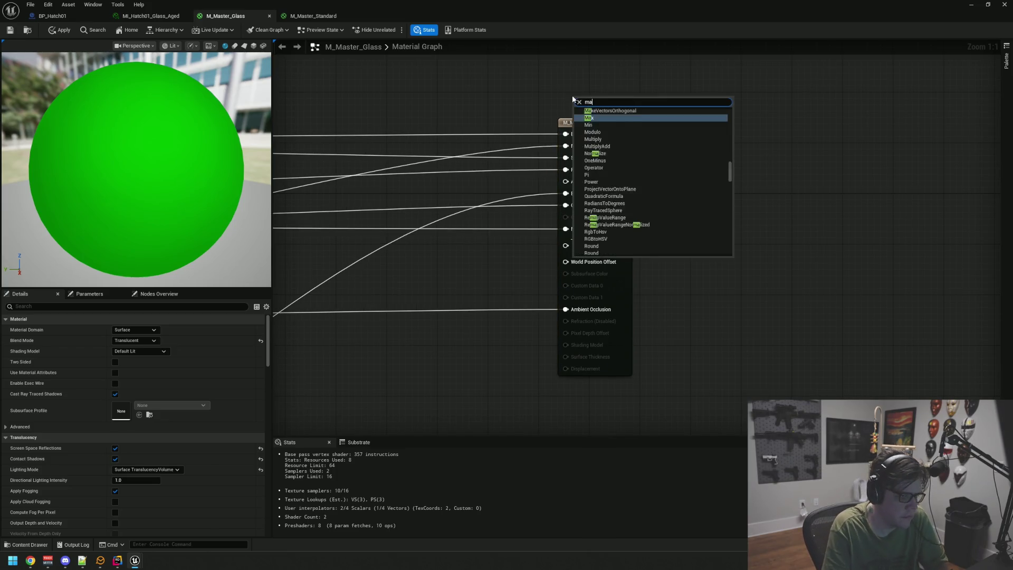
pyautogui.press('Return')
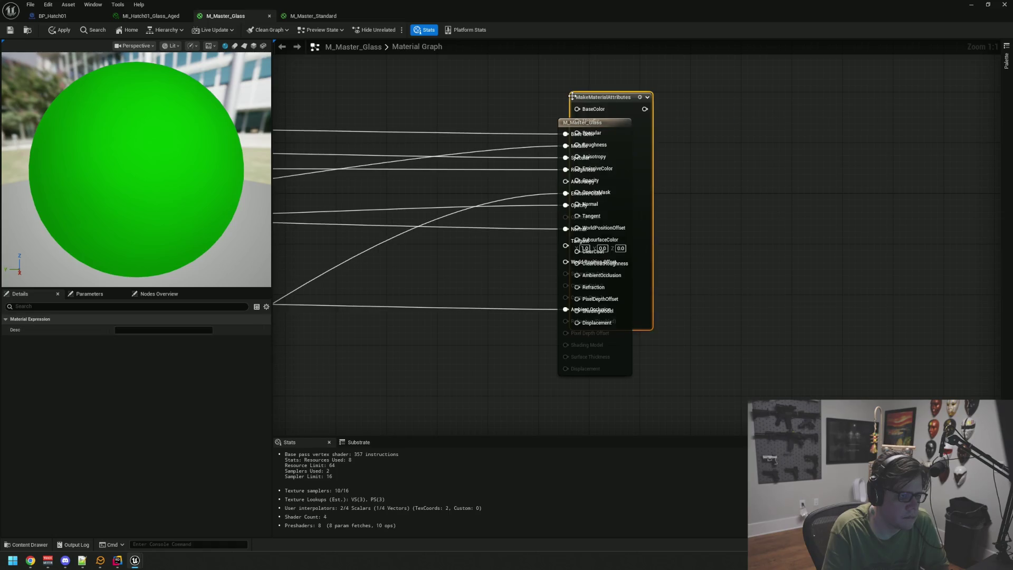
pyautogui.moveTo(619, 93)
pyautogui.mouseDown()
pyautogui.moveTo(751, 219)
pyautogui.moveTo(460, 116)
pyautogui.moveTo(741, 117)
pyautogui.moveTo(741, 131)
pyautogui.moveTo(590, 122)
pyautogui.moveTo(429, 92)
pyautogui.moveTo(467, 88)
pyautogui.mouseUp()
pyautogui.click(368, 72)
pyautogui.moveTo(591, 102)
pyautogui.mouseDown()
pyautogui.moveTo(752, 125)
pyautogui.moveTo(999, 138)
pyautogui.moveTo(806, 132)
pyautogui.moveTo(515, 83)
pyautogui.mouseUp()
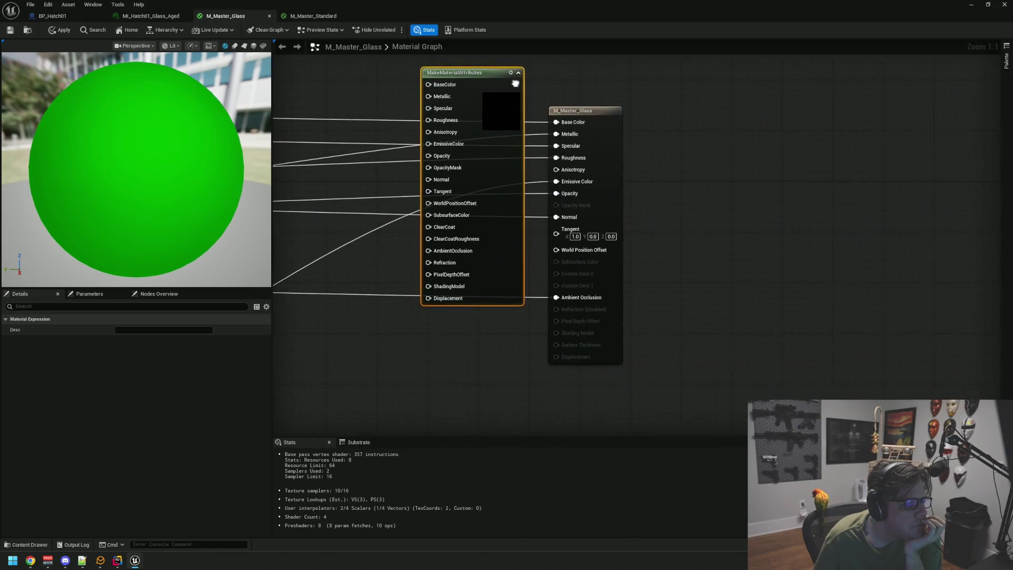
pyautogui.click(596, 115)
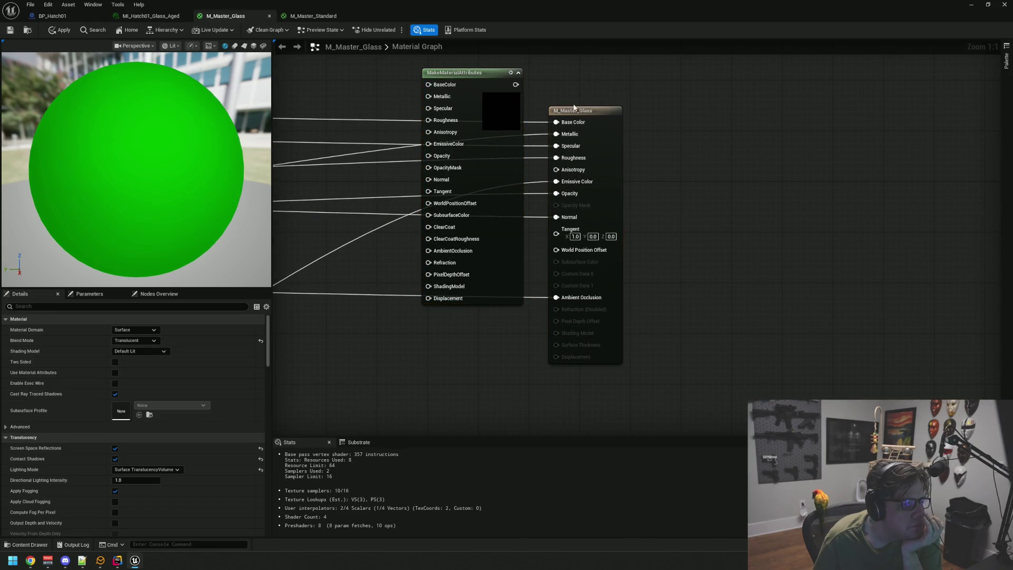
pyautogui.moveTo(466, 85)
pyautogui.mouseDown()
pyautogui.moveTo(699, 111)
pyautogui.moveTo(604, 211)
pyautogui.moveTo(732, 139)
pyautogui.mouseUp()
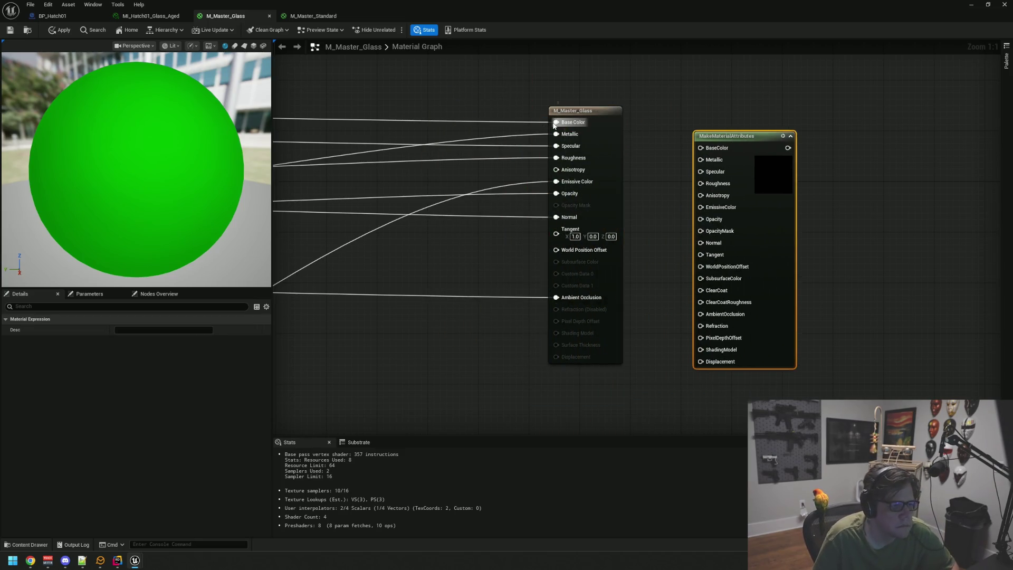
# Reroute the Base Color, Metallic, Specular and Roughness wires into MakeMaterialAttributes.
pyautogui.moveTo(554, 125); pyautogui.dragTo(703, 149)
pyautogui.moveTo(555, 133)
pyautogui.mouseDown()
pyautogui.moveTo(712, 152)
pyautogui.moveTo(701, 160)
pyautogui.mouseUp()
pyautogui.moveTo(556, 145)
pyautogui.mouseDown()
pyautogui.moveTo(583, 162)
pyautogui.moveTo(708, 176)
pyautogui.mouseUp()
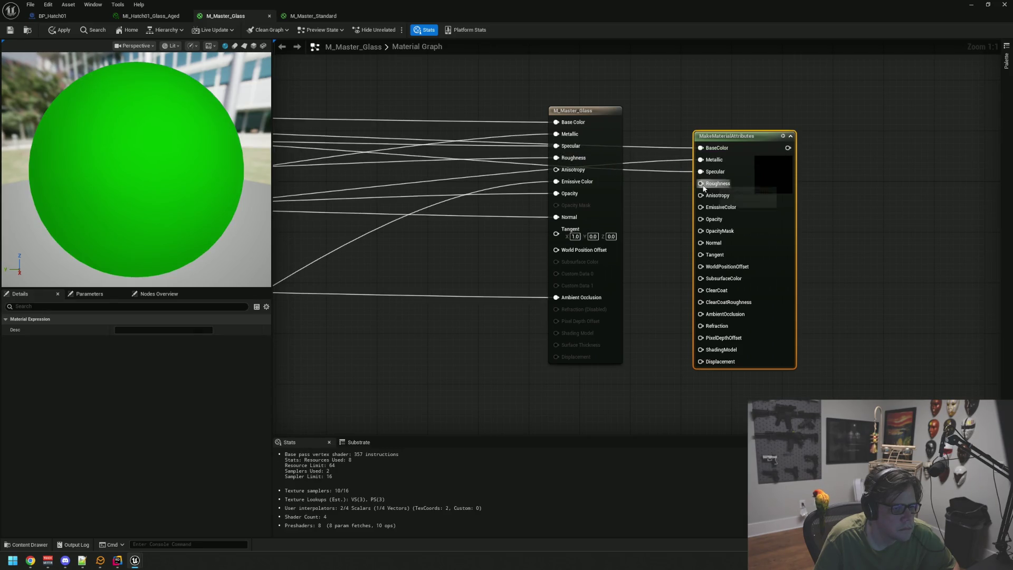
pyautogui.moveTo(567, 164)
pyautogui.mouseDown()
pyautogui.moveTo(781, 165)
pyautogui.moveTo(699, 187)
pyautogui.mouseUp()
pyautogui.moveTo(733, 140)
pyautogui.mouseDown()
pyautogui.moveTo(498, 184)
pyautogui.moveTo(429, 165)
pyautogui.mouseUp()
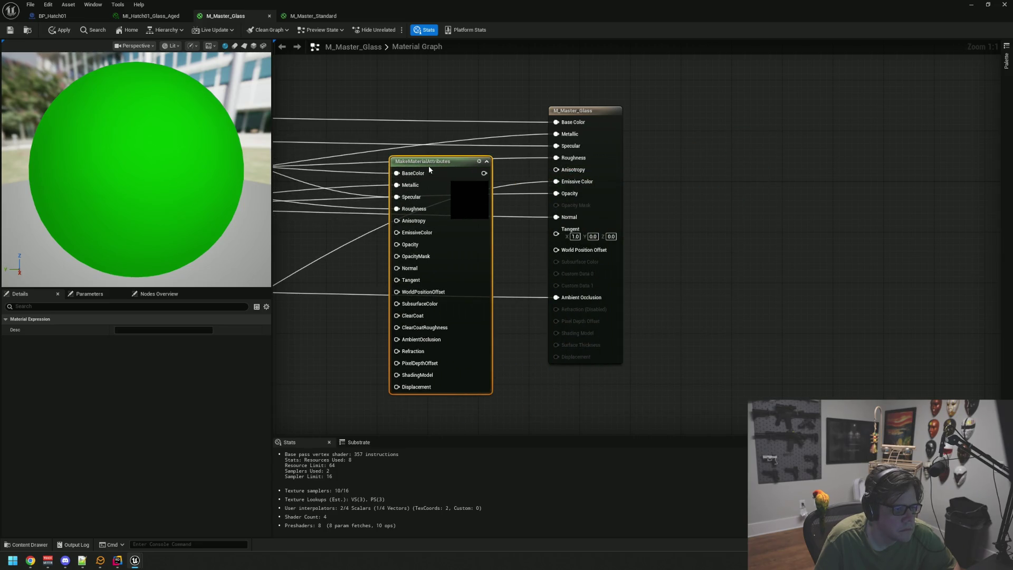
# Move the Emissive Color, Opacity, Normal and Ambient Occlusion wires over, then reposition the node.
pyautogui.moveTo(557, 184); pyautogui.dragTo(399, 235)
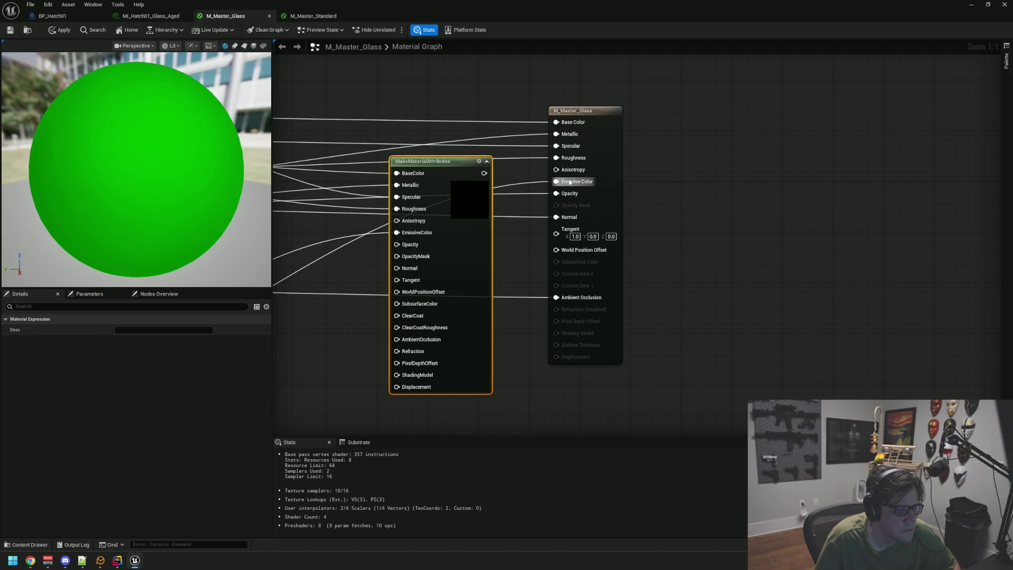
pyautogui.moveTo(557, 194)
pyautogui.mouseDown()
pyautogui.moveTo(392, 249)
pyautogui.moveTo(401, 245)
pyautogui.mouseUp()
pyautogui.moveTo(560, 219); pyautogui.dragTo(410, 269)
pyautogui.moveTo(556, 297)
pyautogui.mouseDown()
pyautogui.moveTo(401, 330)
pyautogui.moveTo(407, 373)
pyautogui.moveTo(414, 280)
pyautogui.moveTo(419, 339)
pyautogui.mouseUp()
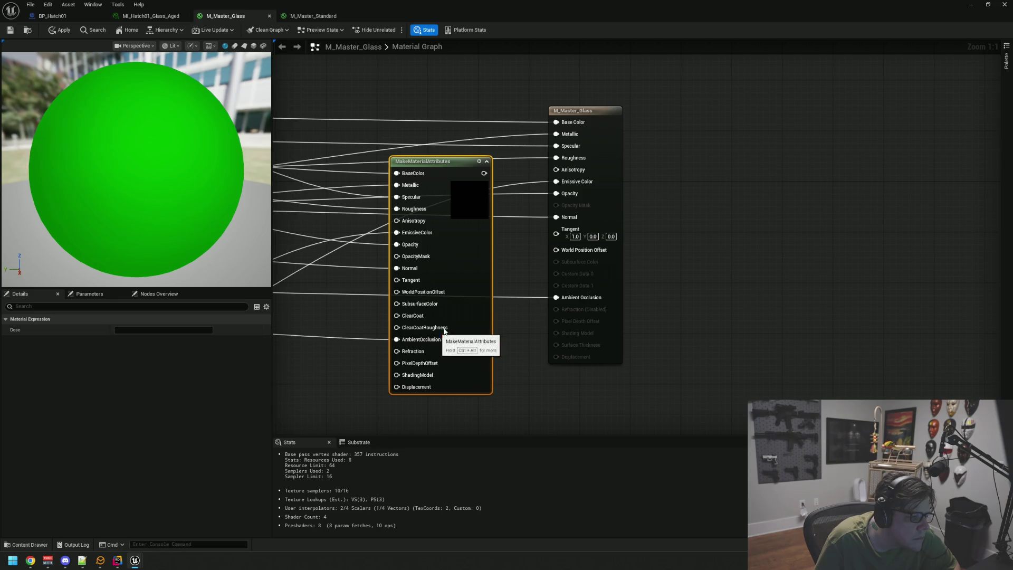
pyautogui.click(663, 230)
pyautogui.moveTo(429, 175); pyautogui.dragTo(448, 67)
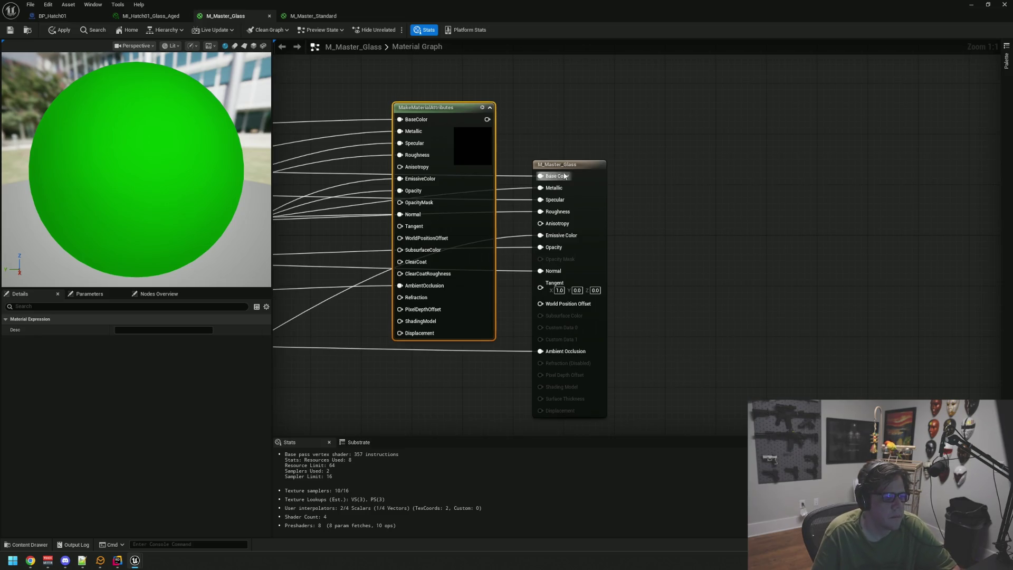
pyautogui.click(566, 166)
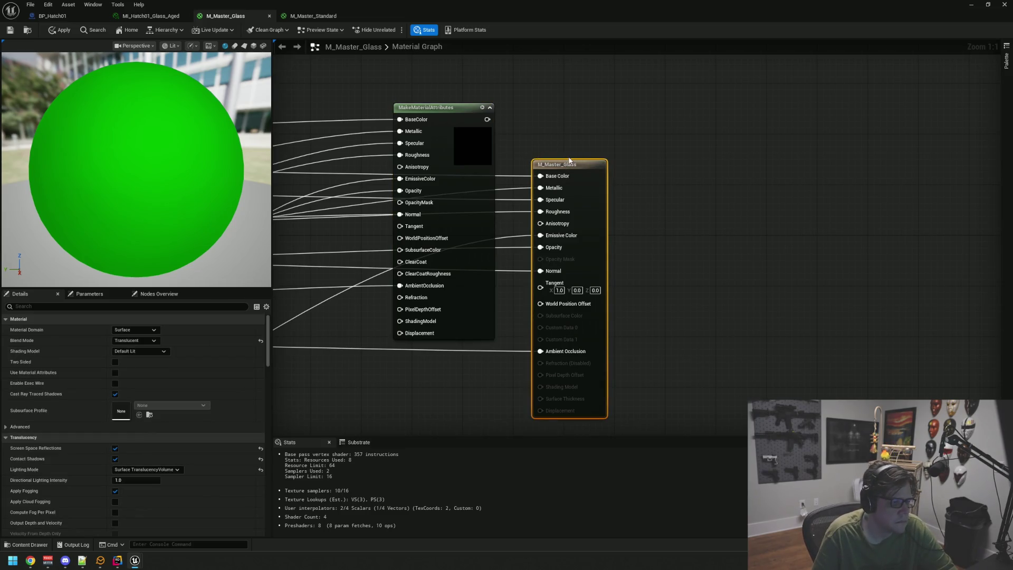
pyautogui.click(572, 157)
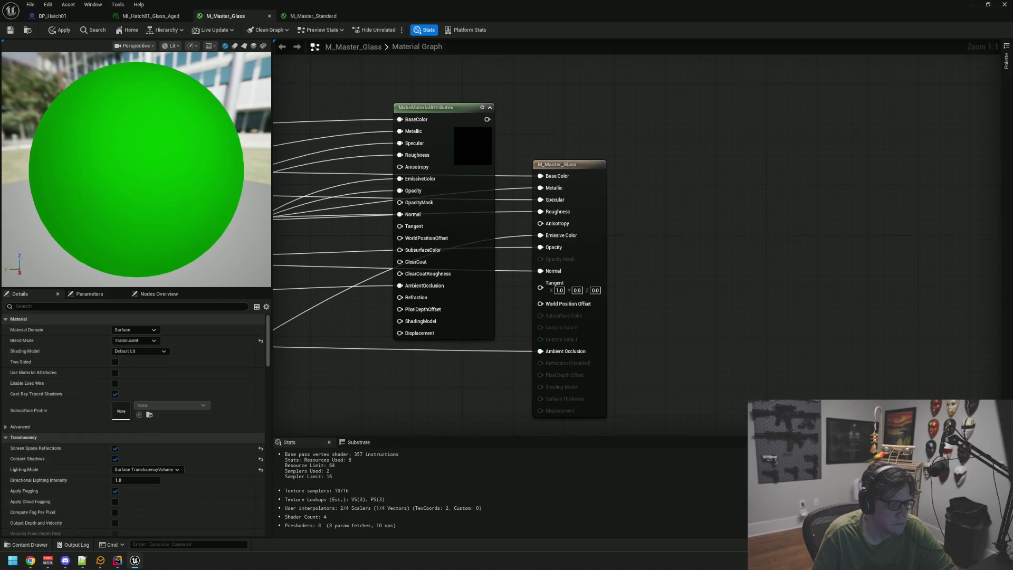
# Compare with M_Master_Standard's result node, then return to M_Master_Glass.
pyautogui.rightClick(622, 161)
pyautogui.click(597, 155)
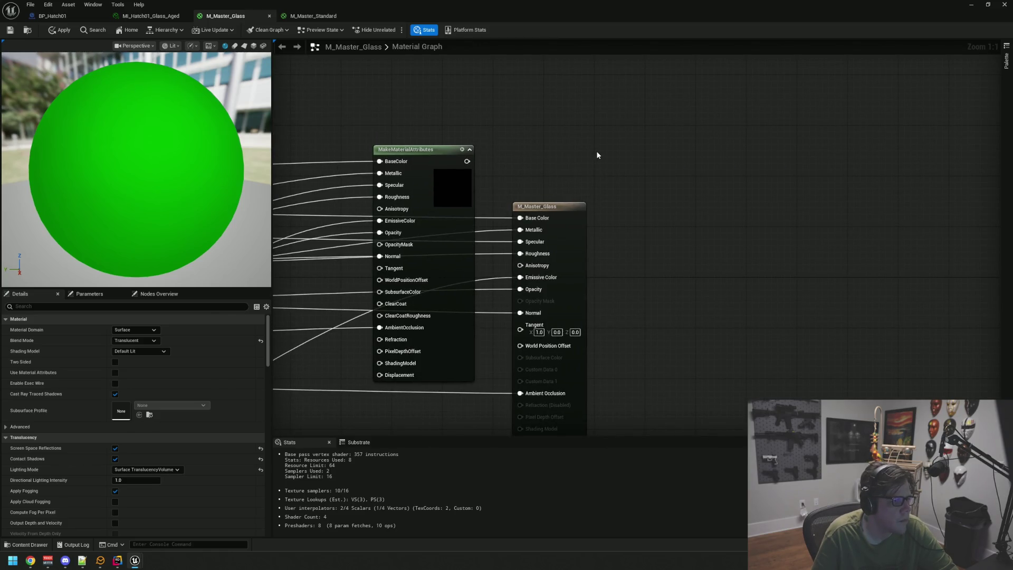
pyautogui.click(321, 16)
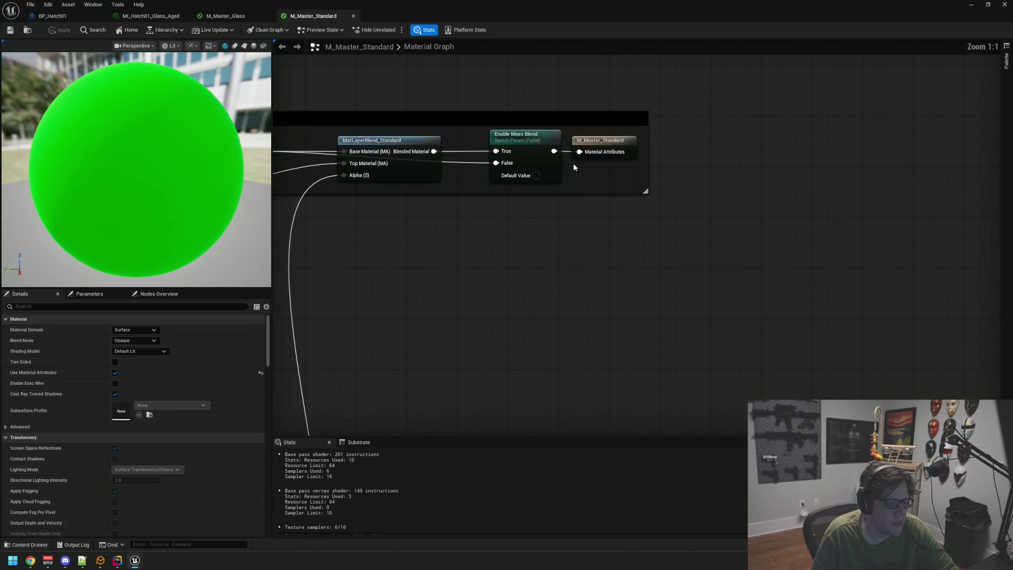
pyautogui.click(607, 143)
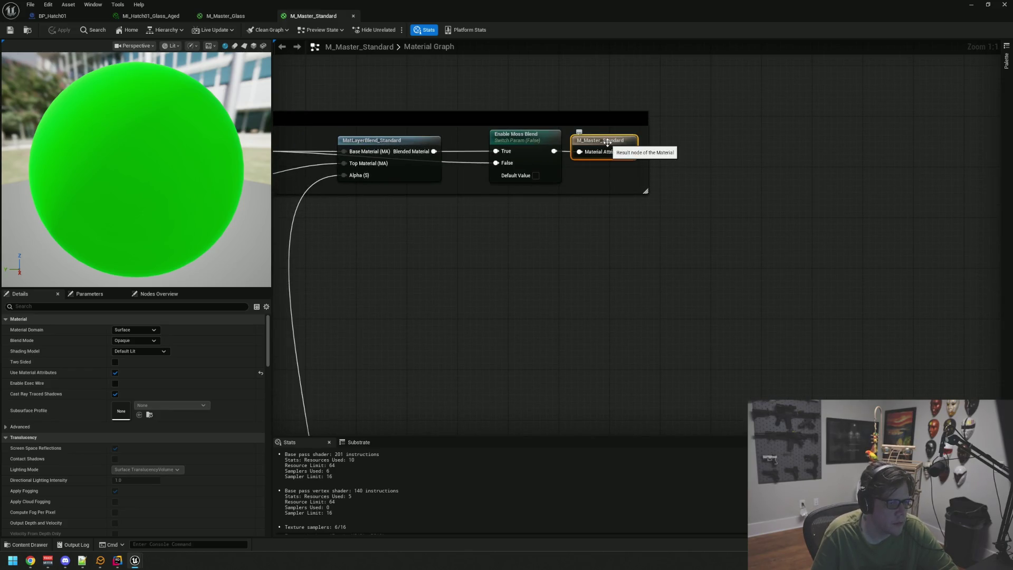
pyautogui.click(552, 229)
pyautogui.click(251, 16)
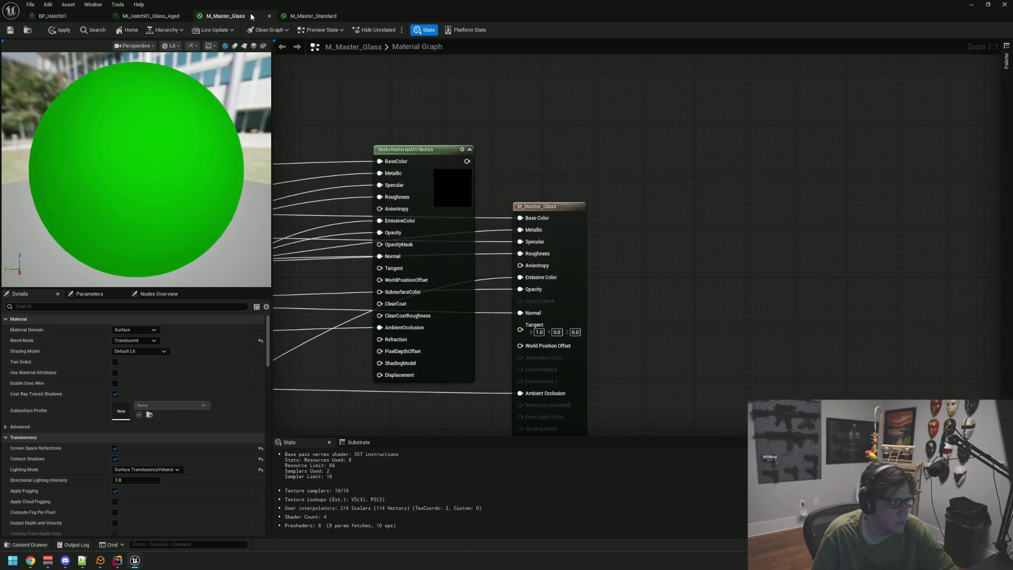
# Enable Use Material Attributes on M_Master_Glass and move its output node up and right.
pyautogui.rightClick(608, 151)
pyautogui.write('resul')
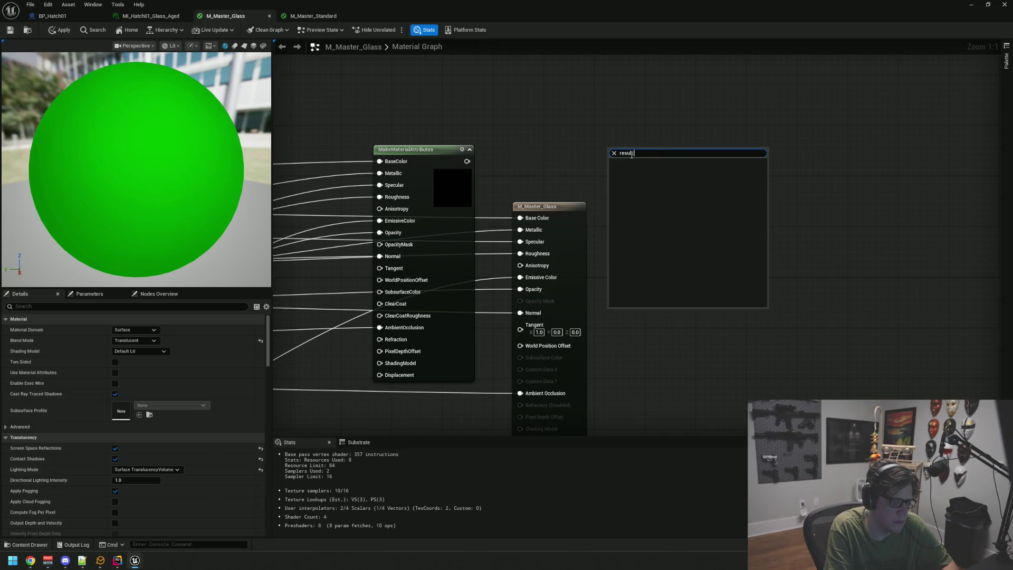
pyautogui.write('t')
pyautogui.click(562, 131)
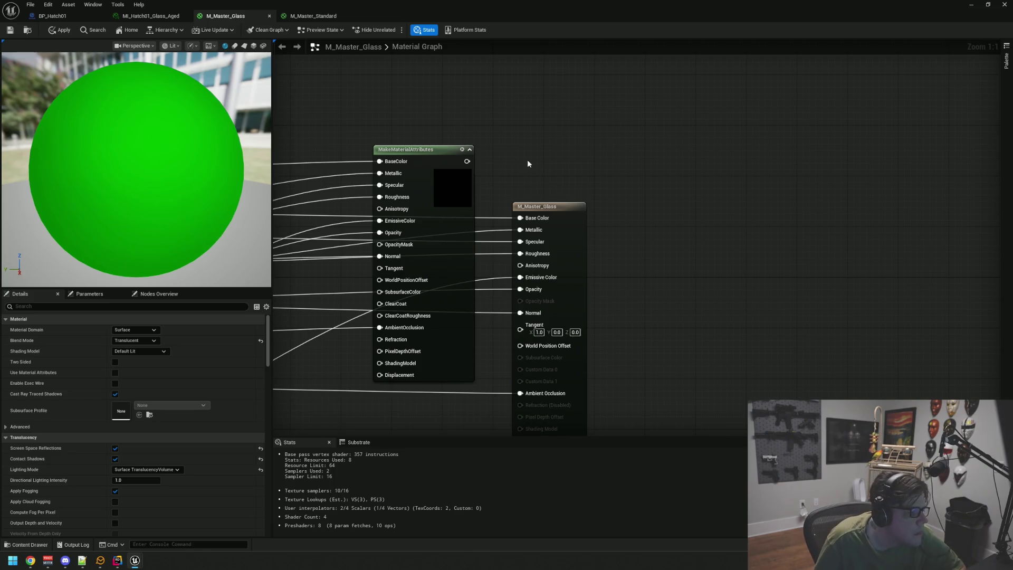
pyautogui.click(314, 16)
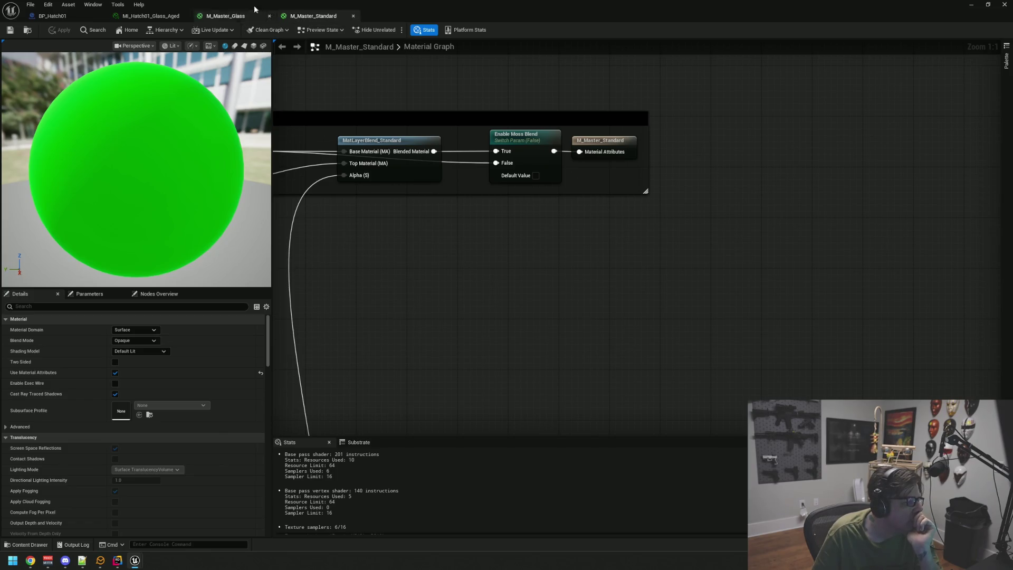
pyautogui.click(225, 16)
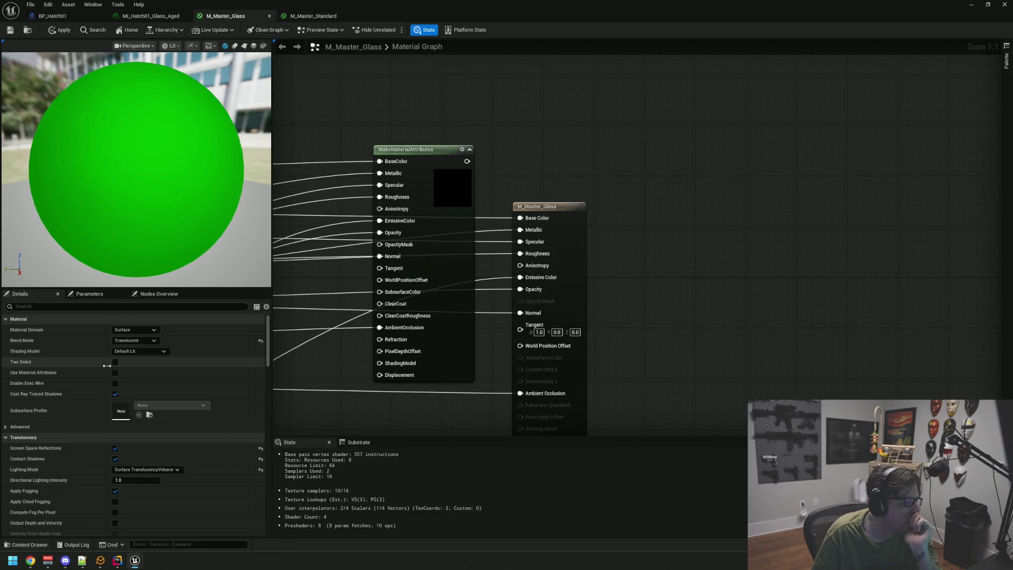
pyautogui.click(115, 373)
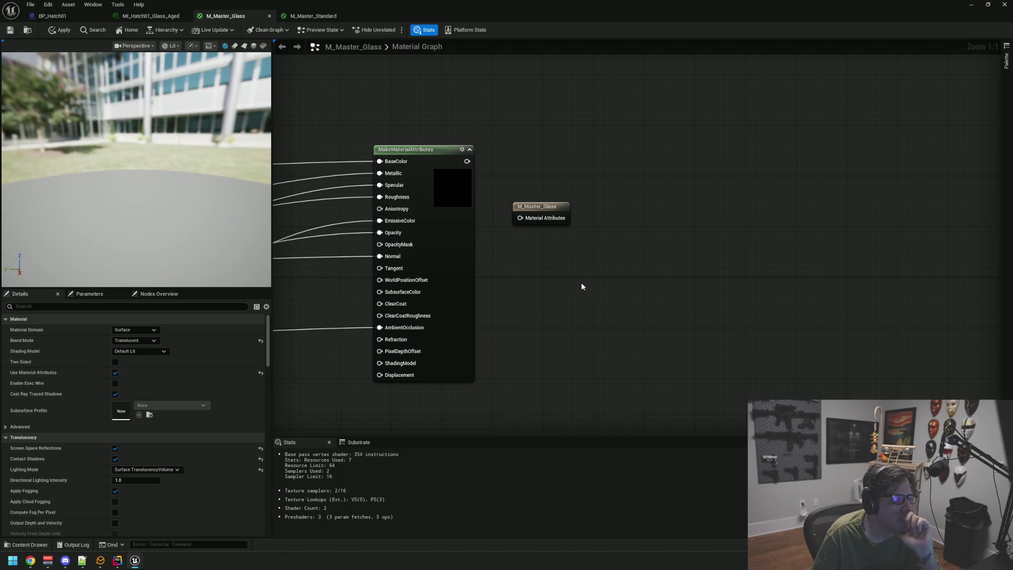
pyautogui.moveTo(551, 208); pyautogui.dragTo(734, 163)
# Apply, add a Surface_Weather_Effects node ('weather') and wire it into the glass output.
pyautogui.click(60, 30)
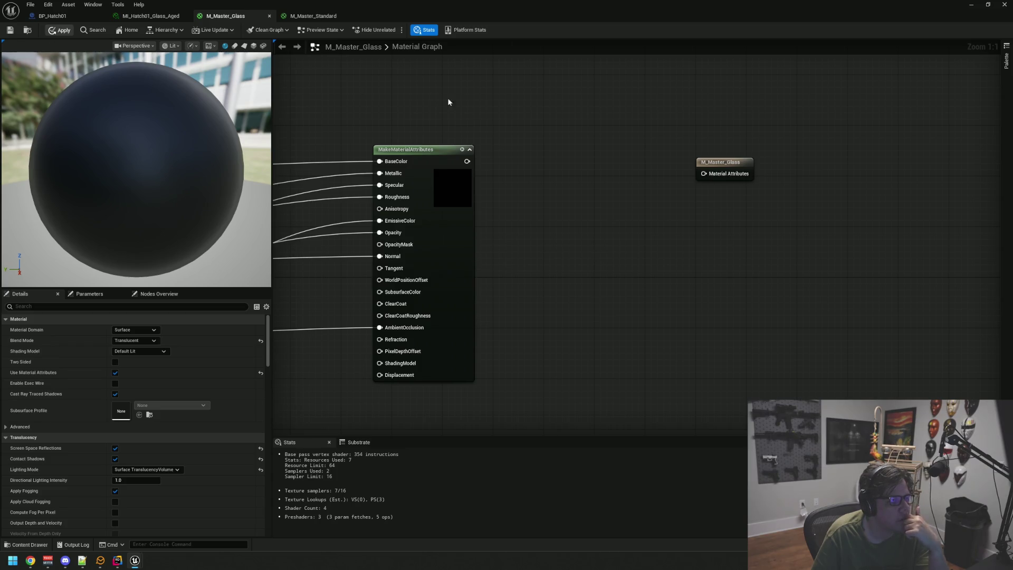
pyautogui.moveTo(457, 109); pyautogui.dragTo(414, 105)
pyautogui.rightClick(481, 135)
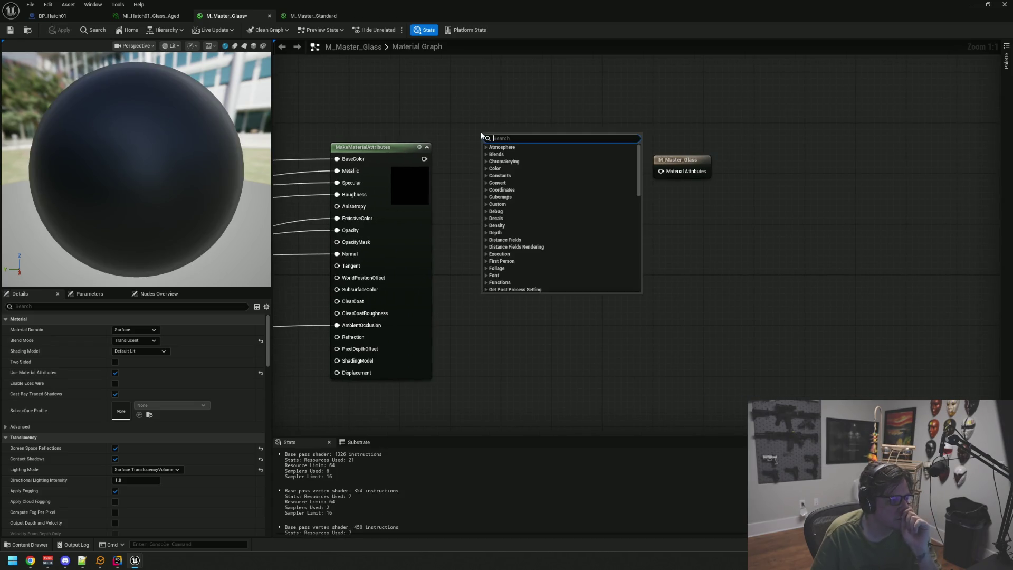
pyautogui.write('weather')
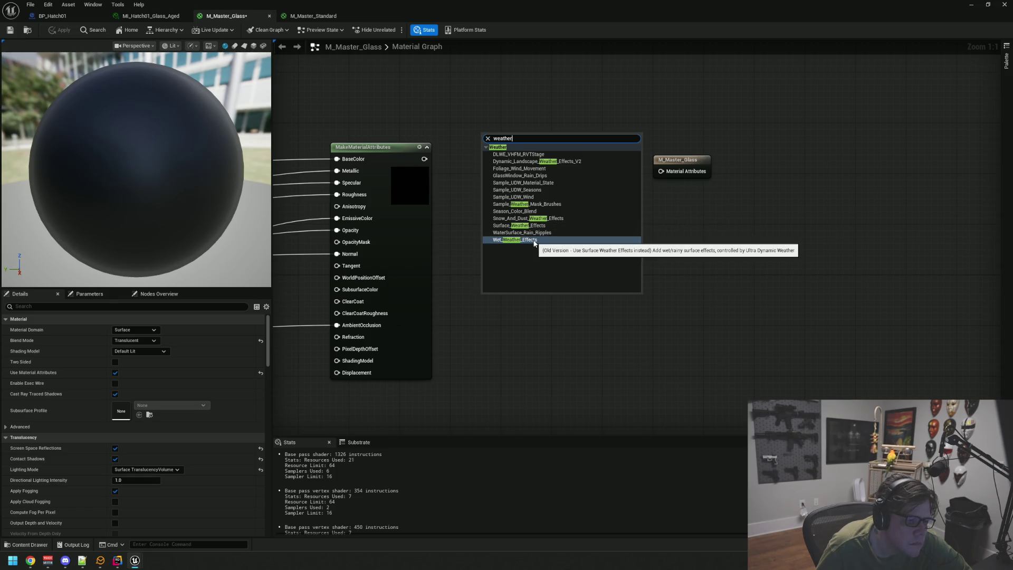
pyautogui.click(519, 225)
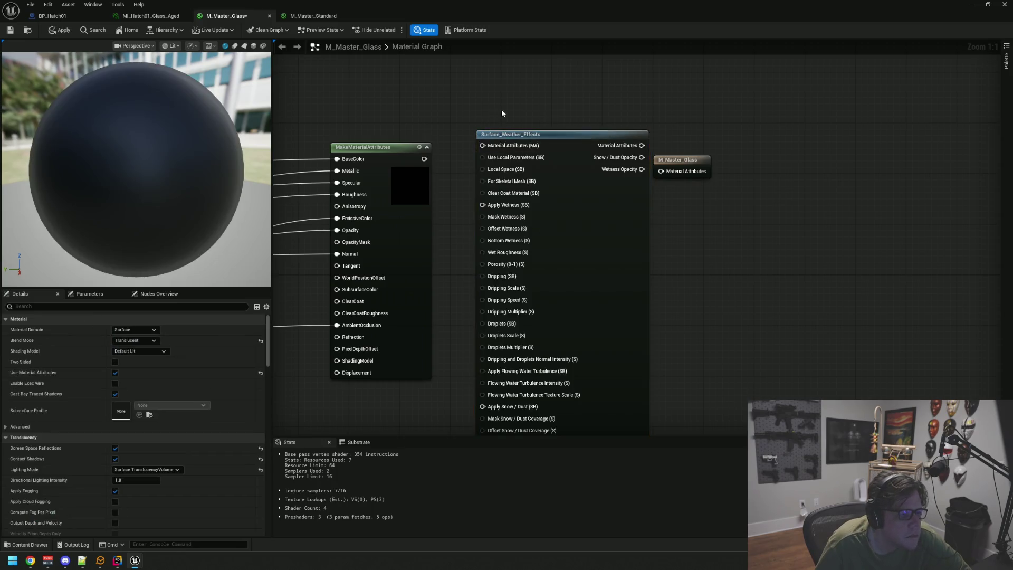
pyautogui.moveTo(638, 158); pyautogui.dragTo(702, 133)
pyautogui.moveTo(532, 133); pyautogui.dragTo(561, 171)
pyautogui.click(463, 130)
pyautogui.moveTo(463, 131)
pyautogui.mouseDown()
pyautogui.moveTo(491, 110)
pyautogui.moveTo(475, 142)
pyautogui.moveTo(517, 119)
pyautogui.moveTo(474, 127)
pyautogui.moveTo(502, 161)
pyautogui.mouseUp()
pyautogui.moveTo(663, 159); pyautogui.dragTo(715, 121)
pyautogui.moveTo(694, 185)
pyautogui.mouseDown()
pyautogui.moveTo(646, 149)
pyautogui.moveTo(674, 156)
pyautogui.mouseUp()
# Add a Static Bool node and place it below-left of the weather node.
pyautogui.rightClick(455, 186)
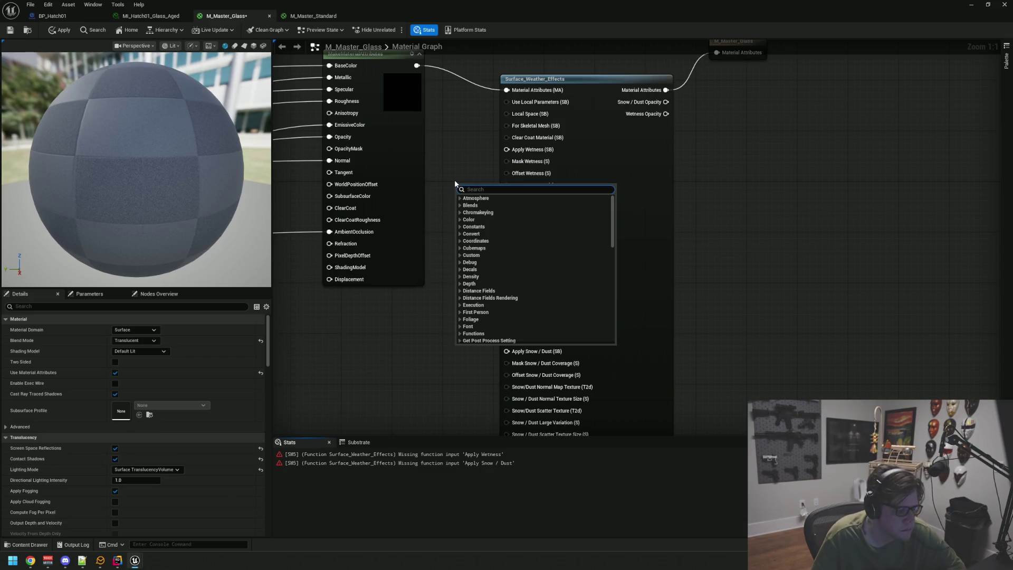
pyautogui.write('static bool')
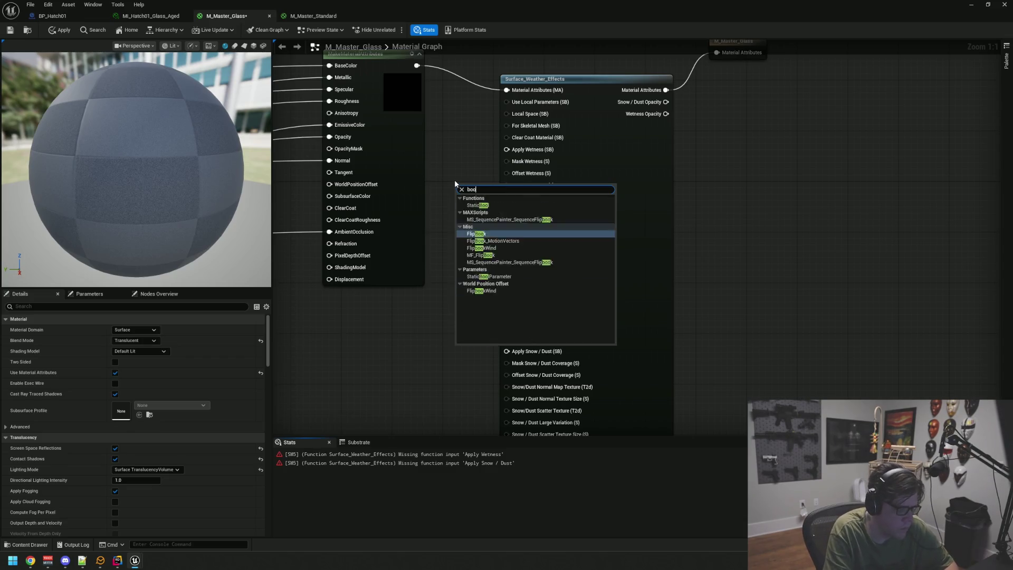
pyautogui.press('Return')
pyautogui.moveTo(478, 181)
pyautogui.mouseDown()
pyautogui.moveTo(459, 244)
pyautogui.moveTo(340, 322)
pyautogui.mouseUp()
pyautogui.click(425, 271)
pyautogui.moveTo(424, 271); pyautogui.dragTo(495, 288)
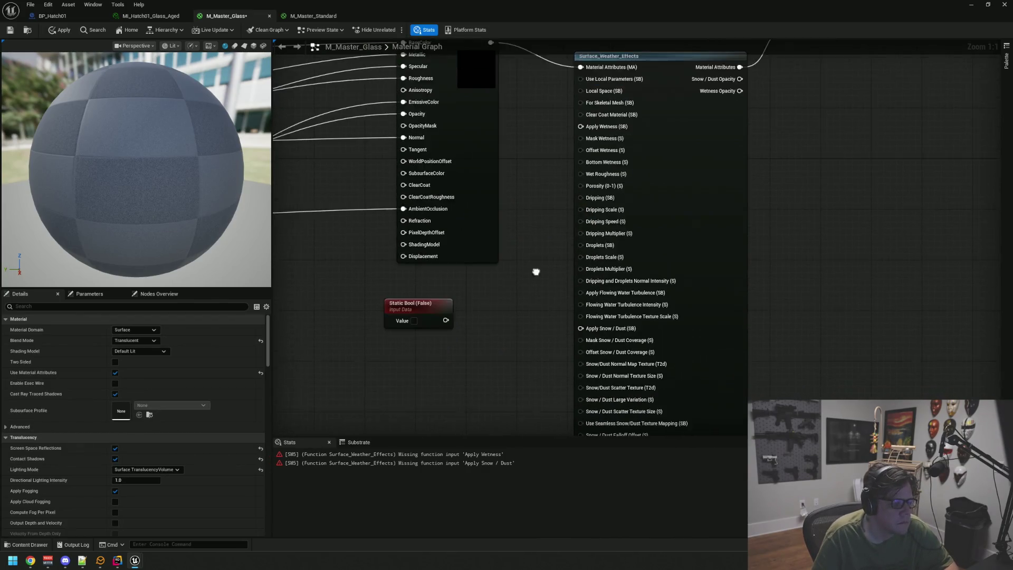
# Set the Static Bool to True and wire it into Apply Wetness.
pyautogui.scroll(-1, 533, 275)
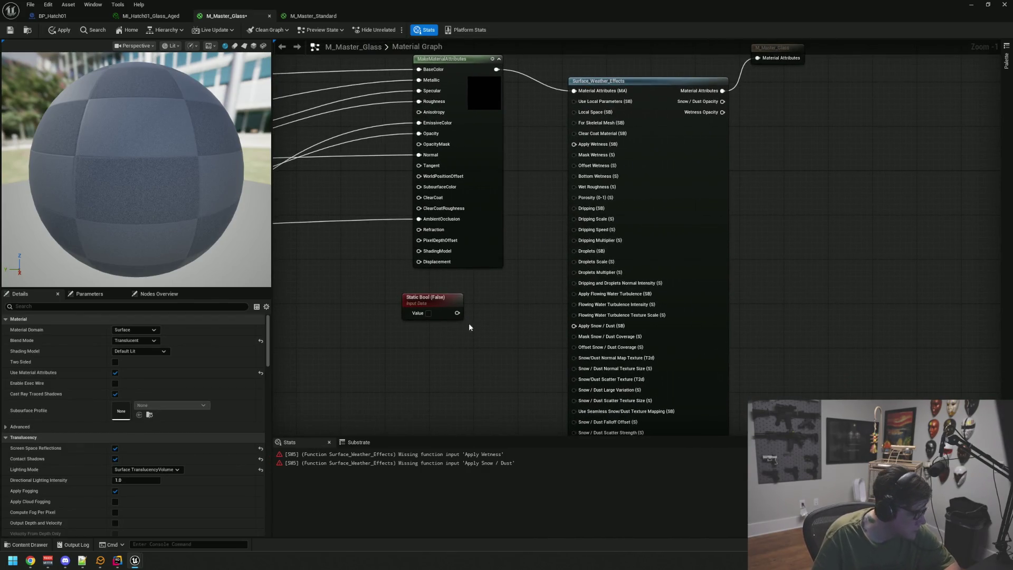
pyautogui.click(428, 313)
pyautogui.moveTo(456, 313)
pyautogui.mouseDown()
pyautogui.moveTo(551, 195)
pyautogui.moveTo(574, 145)
pyautogui.mouseUp()
# Add a second, False Static Bool and connect it to Apply Snow / Dust.
pyautogui.rightClick(486, 334)
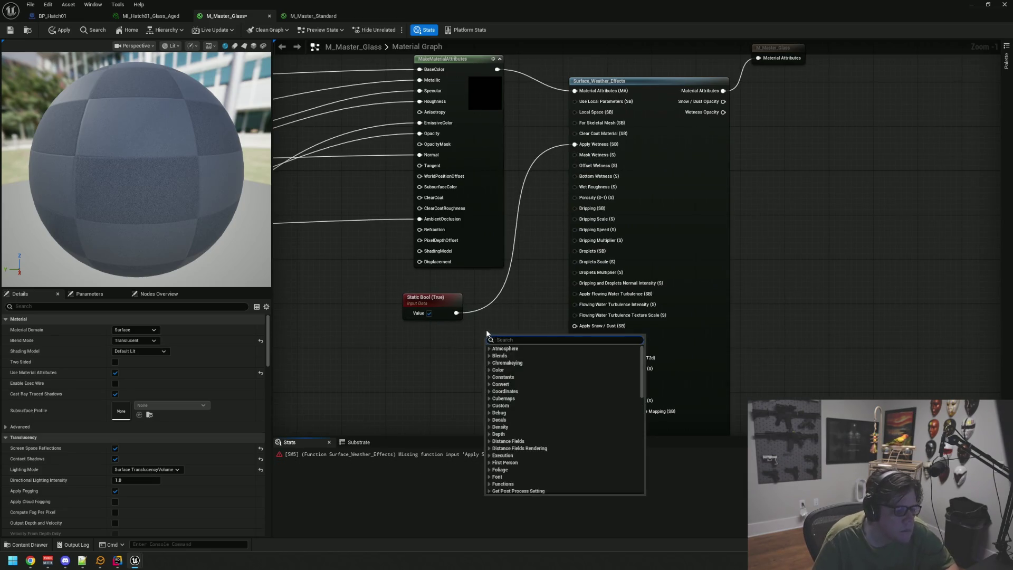
pyautogui.write('bop')
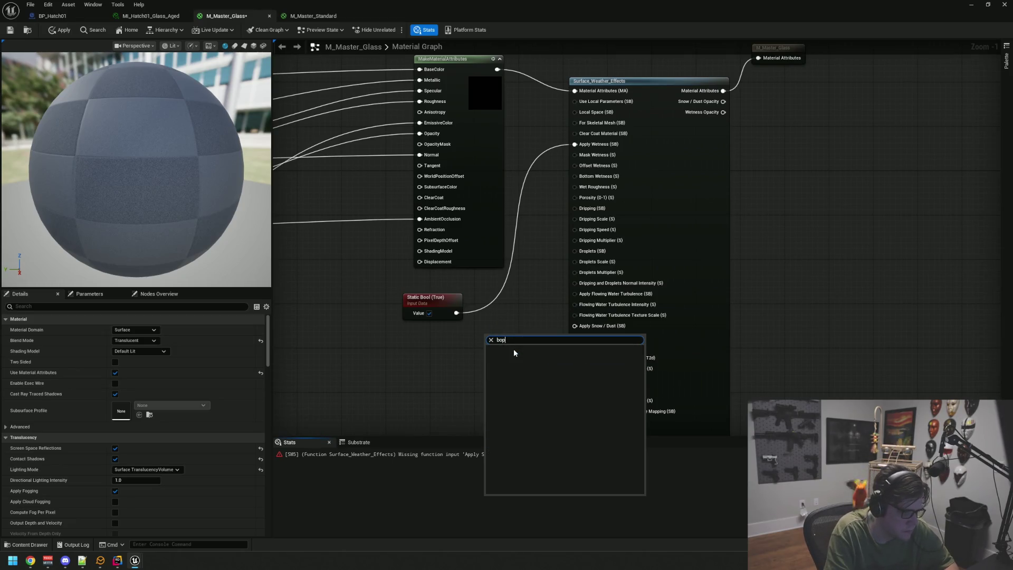
pyautogui.write('bool')
pyautogui.click(514, 352)
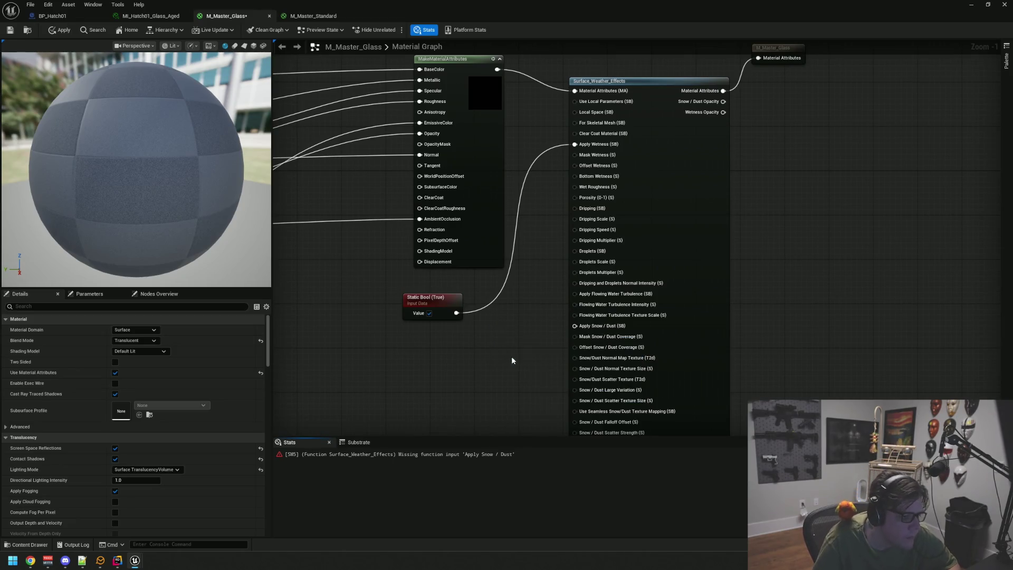
pyautogui.moveTo(535, 352)
pyautogui.mouseDown()
pyautogui.moveTo(563, 199)
pyautogui.moveTo(528, 254)
pyautogui.moveTo(575, 325)
pyautogui.mouseUp()
pyautogui.moveTo(497, 338)
pyautogui.mouseDown()
pyautogui.moveTo(414, 338)
pyautogui.moveTo(425, 332)
pyautogui.mouseUp()
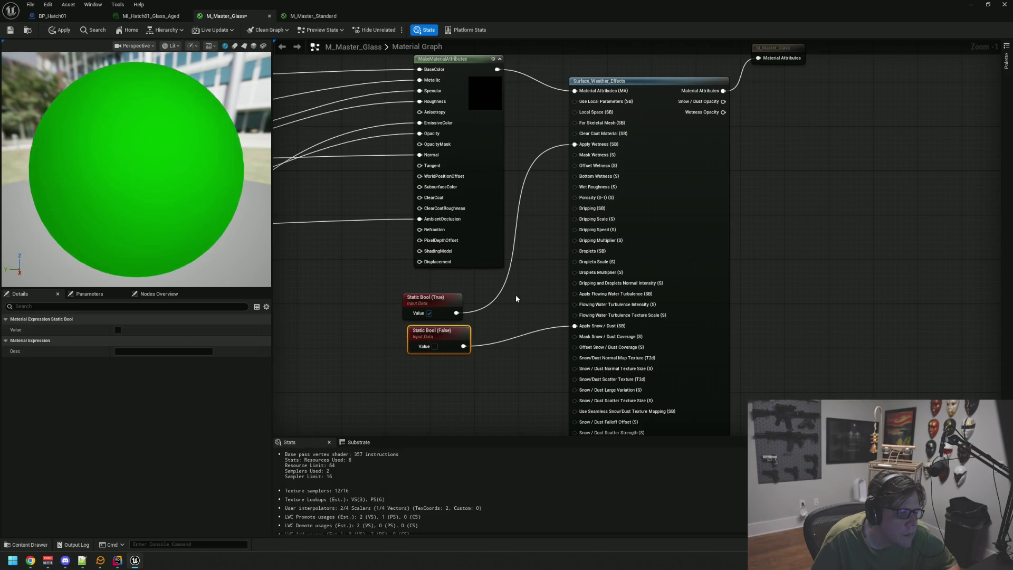
pyautogui.click(517, 290)
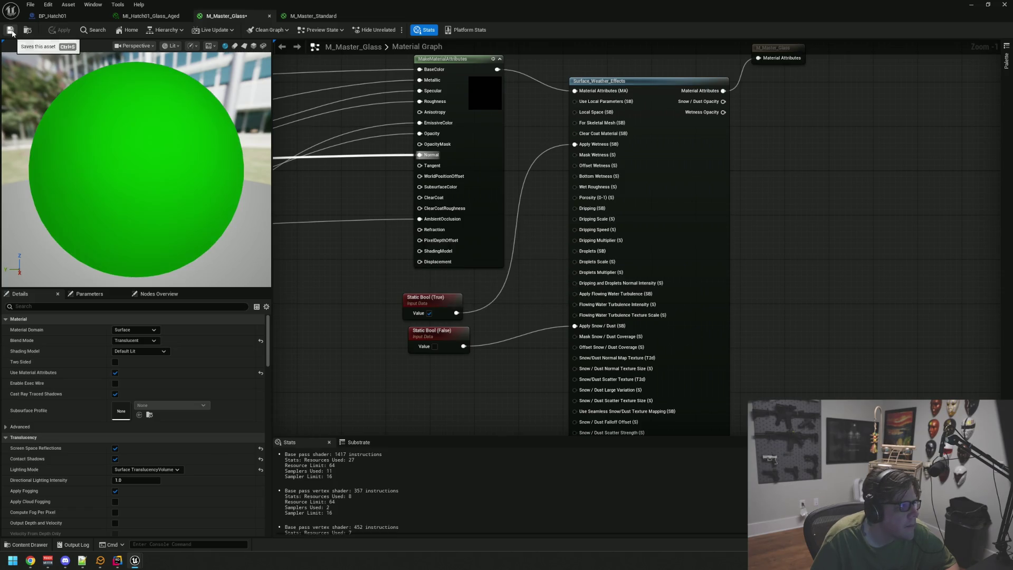
pyautogui.click(974, 9)
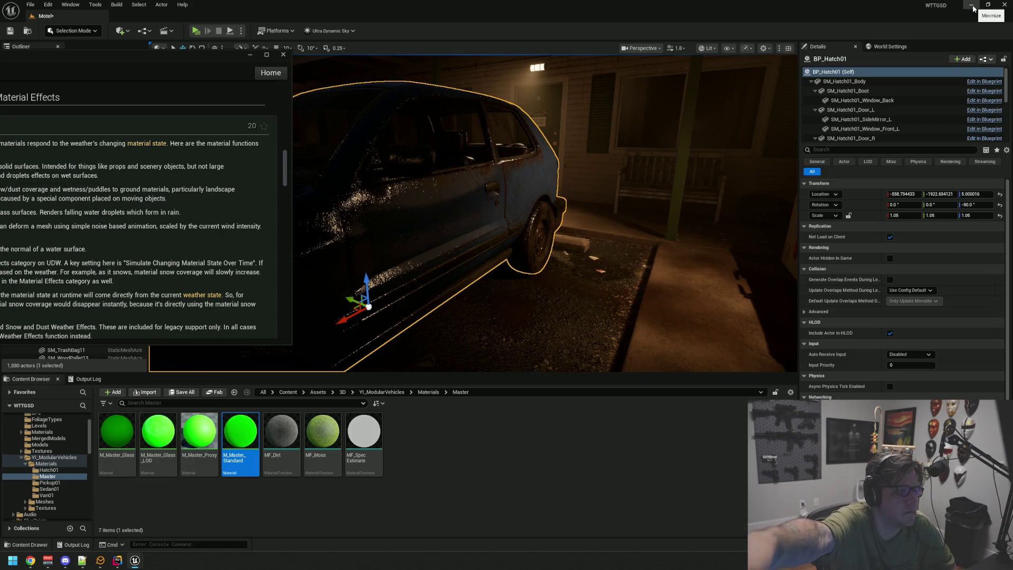
pyautogui.moveTo(280, 61); pyautogui.dragTo(37, 108)
pyautogui.moveTo(369, 158)
pyautogui.mouseDown()
pyautogui.moveTo(441, 140)
pyautogui.moveTo(463, 177)
pyautogui.moveTo(450, 217)
pyautogui.moveTo(396, 99)
pyautogui.moveTo(468, 221)
pyautogui.moveTo(460, 207)
pyautogui.moveTo(469, 217)
pyautogui.moveTo(441, 206)
pyautogui.moveTo(489, 198)
pyautogui.mouseUp()
pyautogui.click(463, 176)
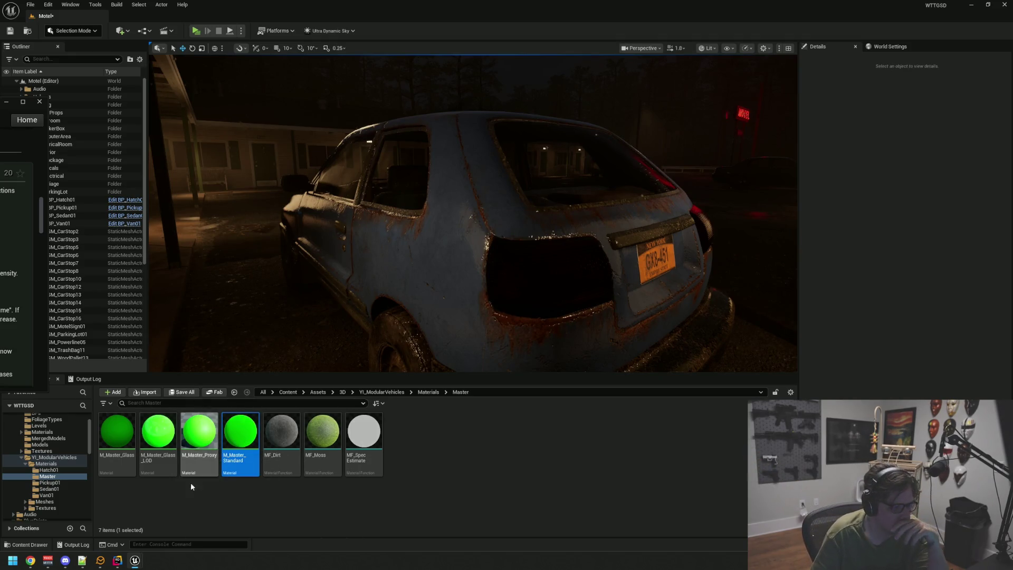
pyautogui.moveTo(138, 563)
pyautogui.click(219, 509)
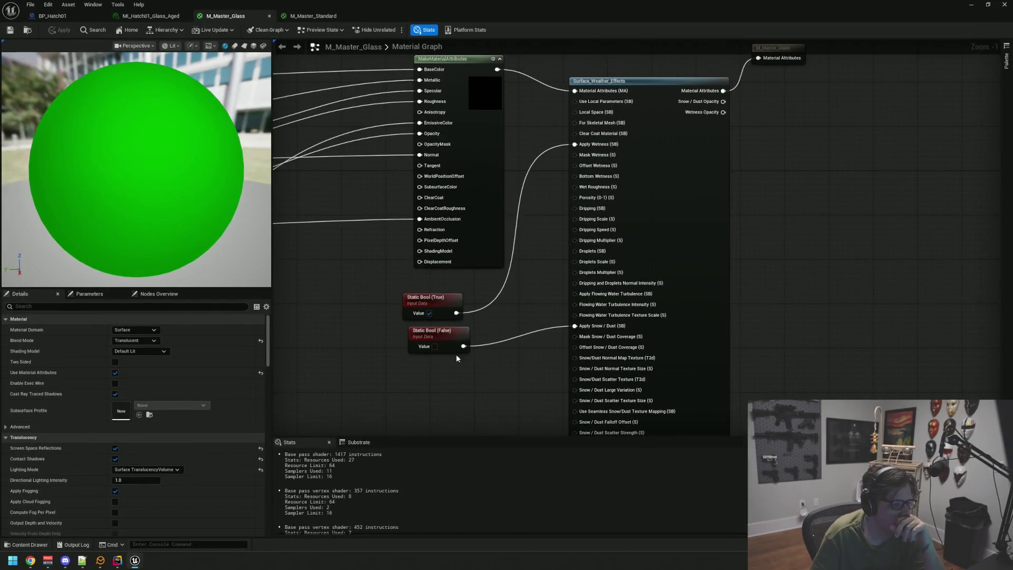
# Create a Static Bool from Dripping (SB), set it True and move it up-left.
pyautogui.moveTo(552, 357)
pyautogui.mouseDown()
pyautogui.moveTo(490, 240)
pyautogui.moveTo(475, 238)
pyautogui.moveTo(483, 233)
pyautogui.moveTo(473, 300)
pyautogui.moveTo(475, 255)
pyautogui.moveTo(459, 236)
pyautogui.moveTo(460, 257)
pyautogui.moveTo(467, 239)
pyautogui.moveTo(457, 243)
pyautogui.mouseUp()
pyautogui.scroll(1, 461, 257)
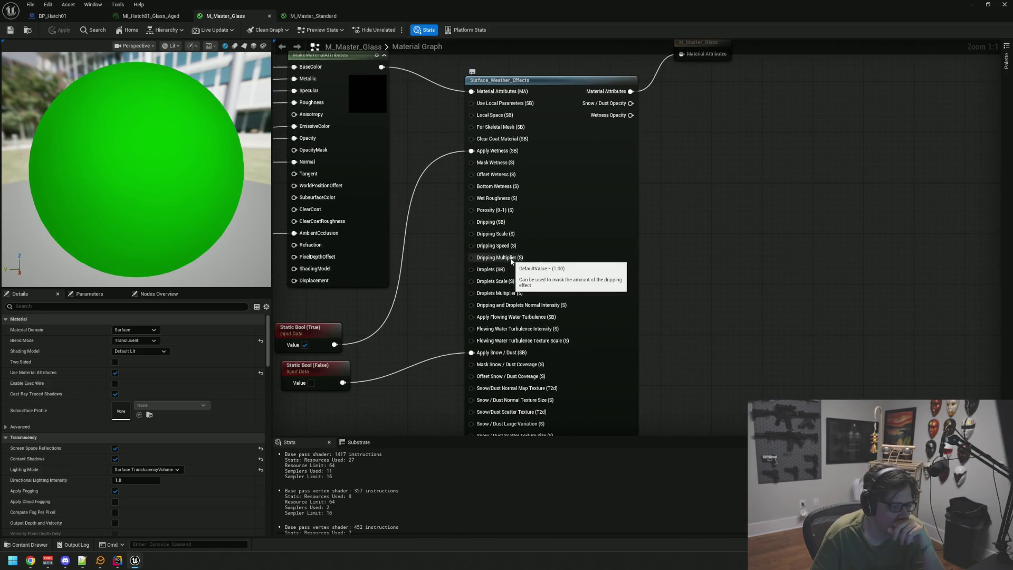
pyautogui.moveTo(505, 273)
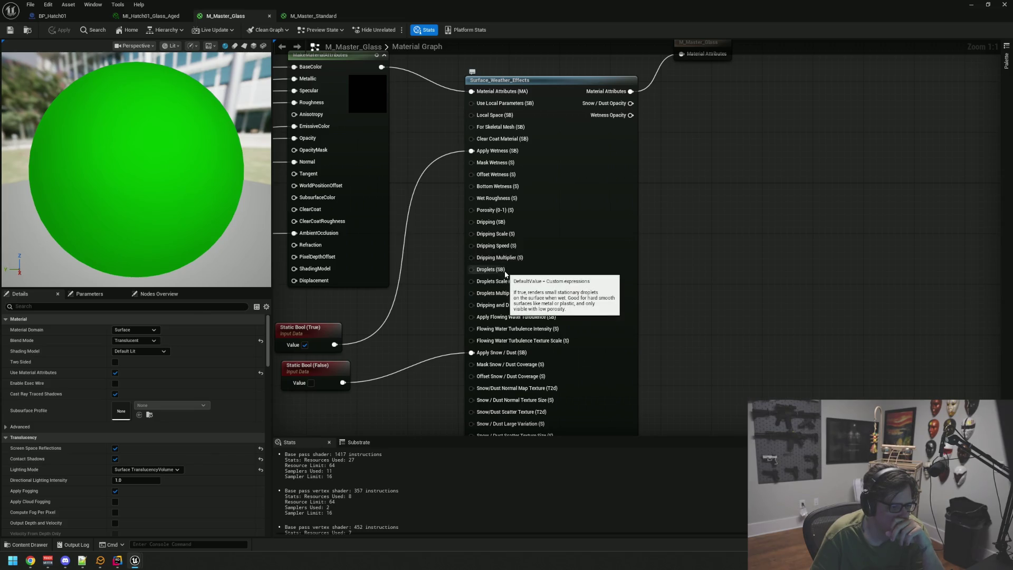
pyautogui.moveTo(482, 224)
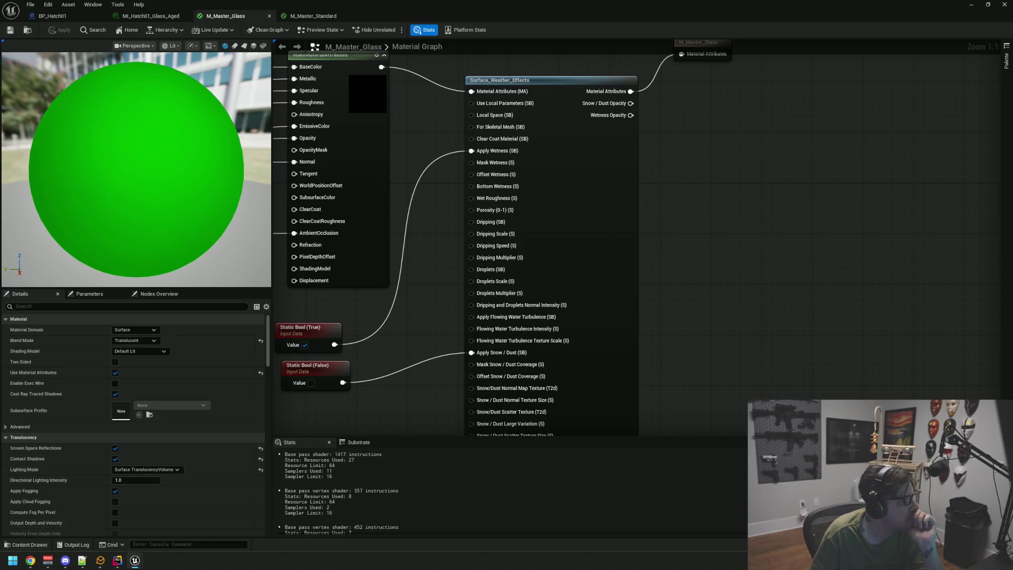
pyautogui.moveTo(628, 256); pyautogui.dragTo(687, 237)
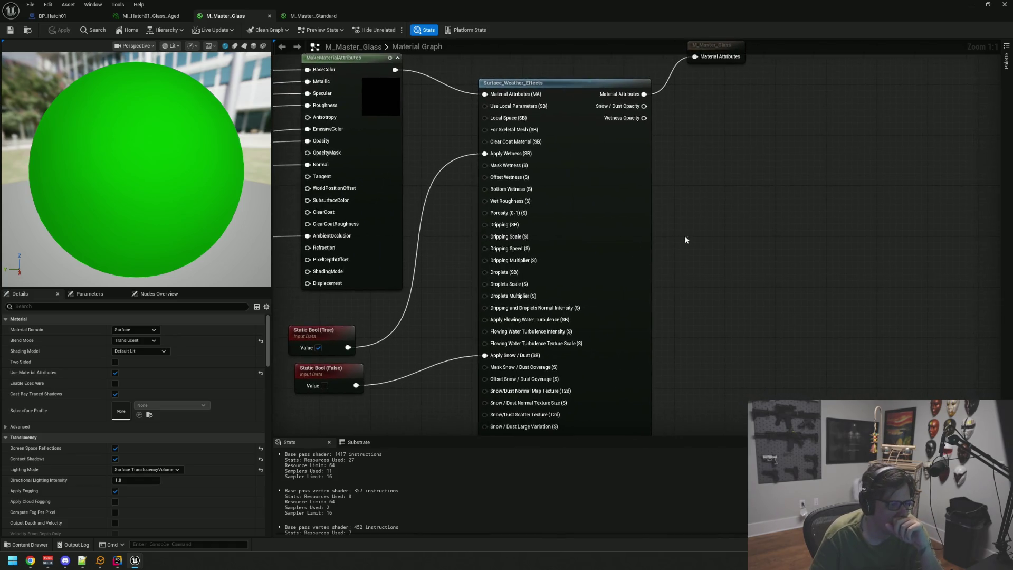
pyautogui.moveTo(507, 226); pyautogui.dragTo(758, 232)
pyautogui.write('static bool')
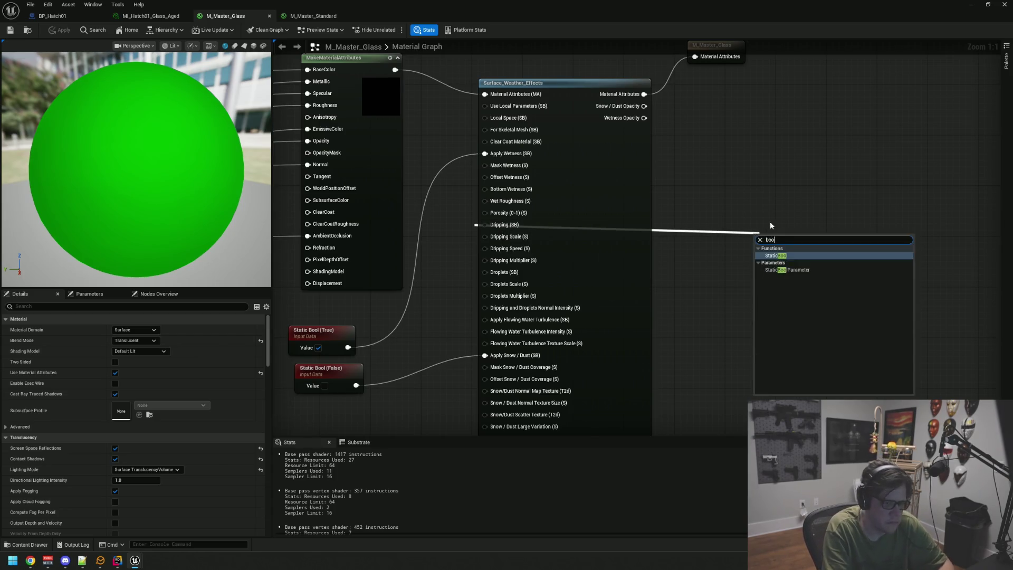
pyautogui.press('Return')
pyautogui.click(781, 253)
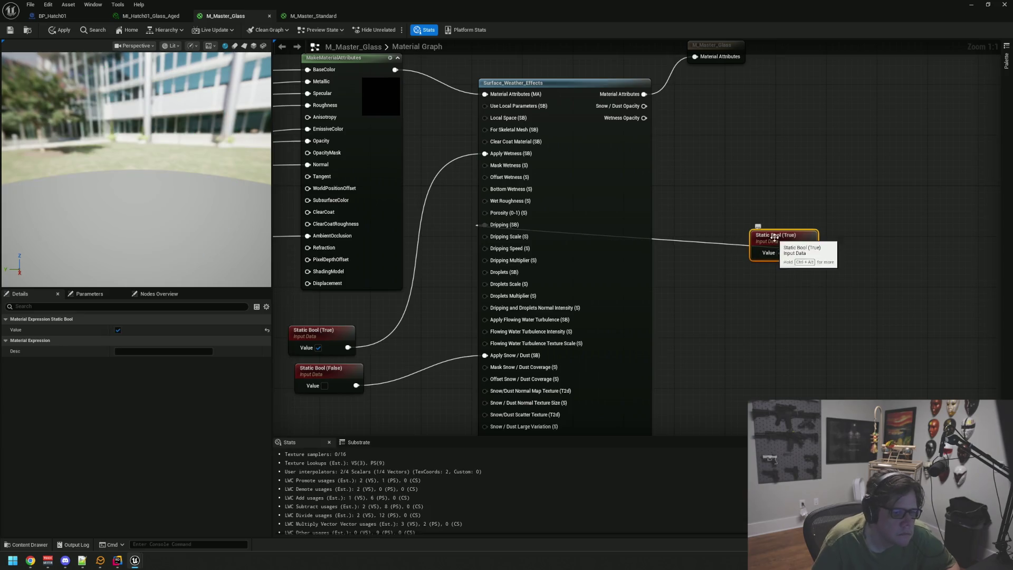
pyautogui.moveTo(782, 257); pyautogui.dragTo(719, 232)
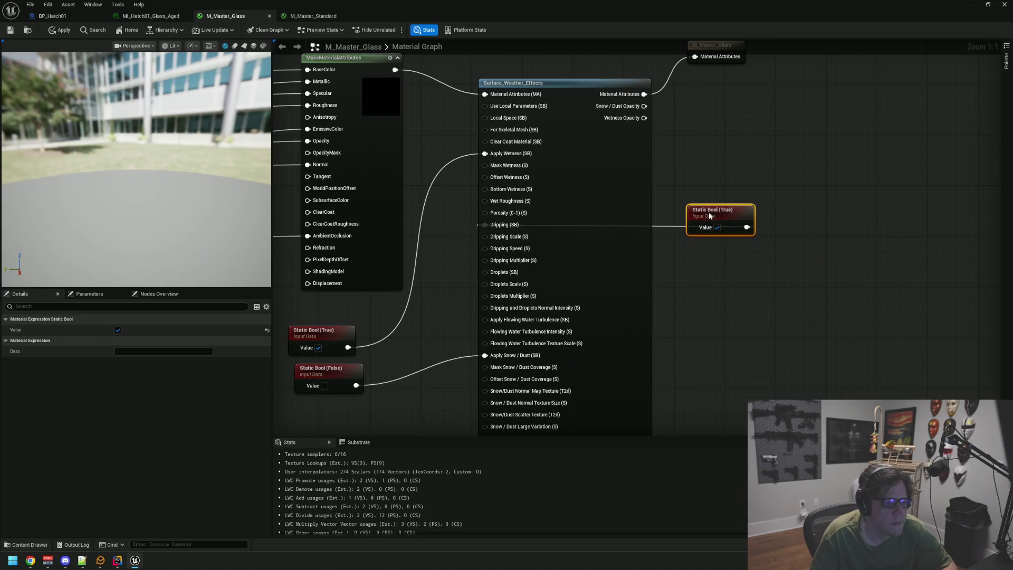
# Apply the glass material changes and minimize the material editor to view the Motel level.
pyautogui.click(51, 31)
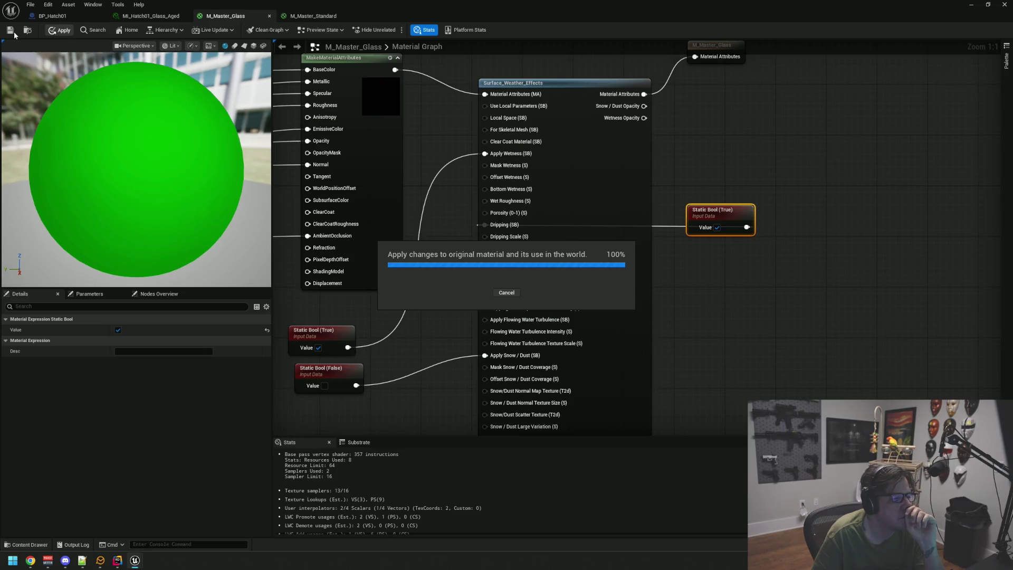
pyautogui.click(724, 164)
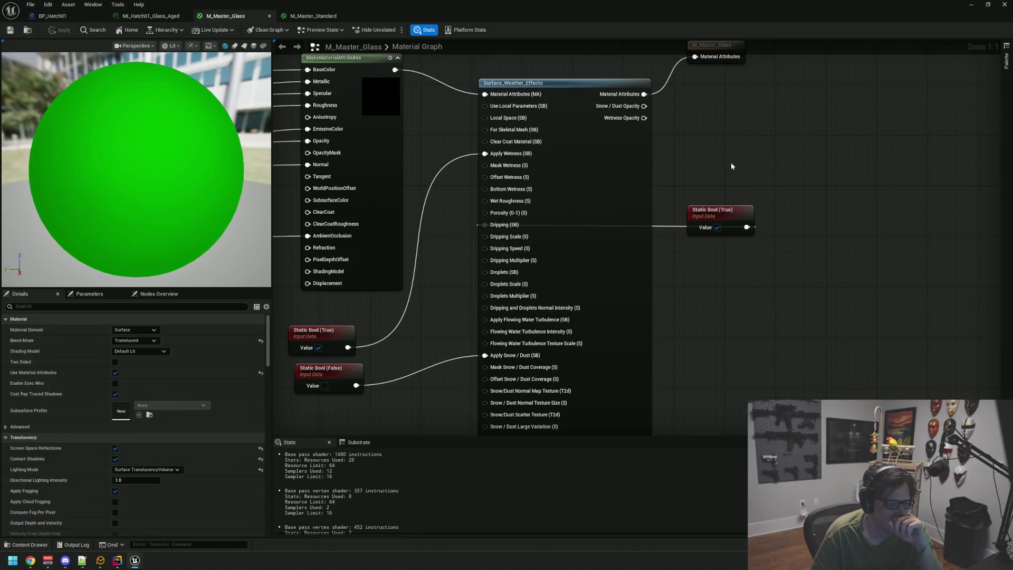
pyautogui.click(971, 5)
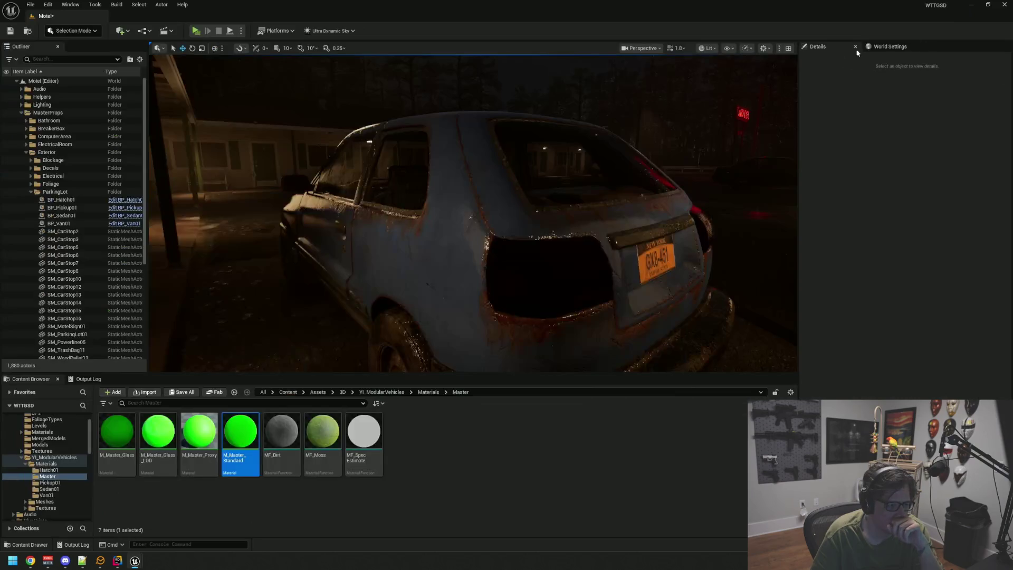
pyautogui.moveTo(474, 213)
pyautogui.mouseDown()
pyautogui.moveTo(422, 198)
pyautogui.moveTo(529, 139)
pyautogui.moveTo(459, 182)
pyautogui.moveTo(500, 163)
pyautogui.moveTo(397, 158)
pyautogui.moveTo(418, 142)
pyautogui.mouseUp()
pyautogui.moveTo(479, 135); pyautogui.dragTo(500, 146)
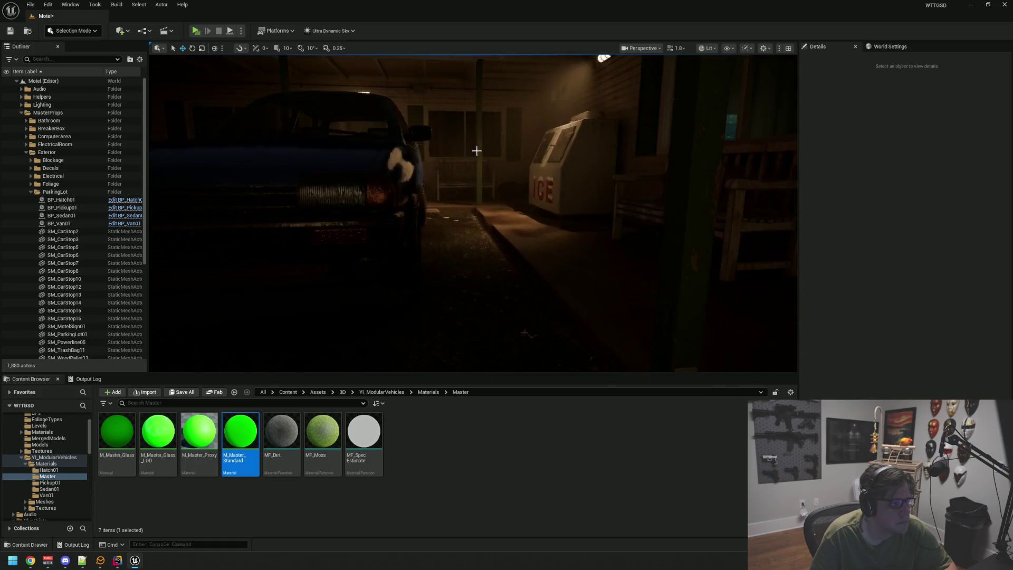
pyautogui.moveTo(453, 189)
pyautogui.mouseDown()
pyautogui.moveTo(457, 212)
pyautogui.moveTo(471, 211)
pyautogui.moveTo(445, 189)
pyautogui.mouseUp()
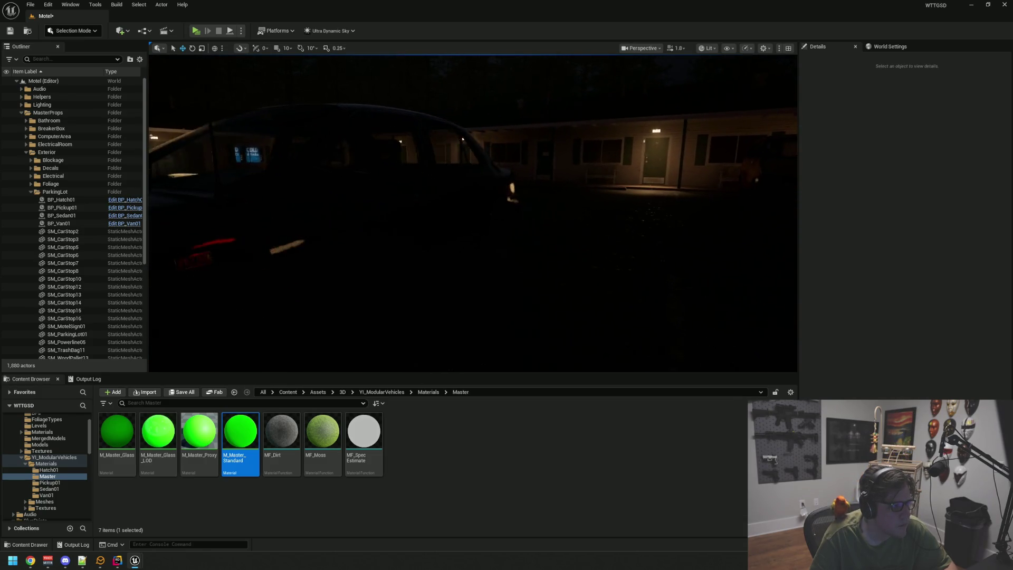
pyautogui.scroll(1, 374, 209)
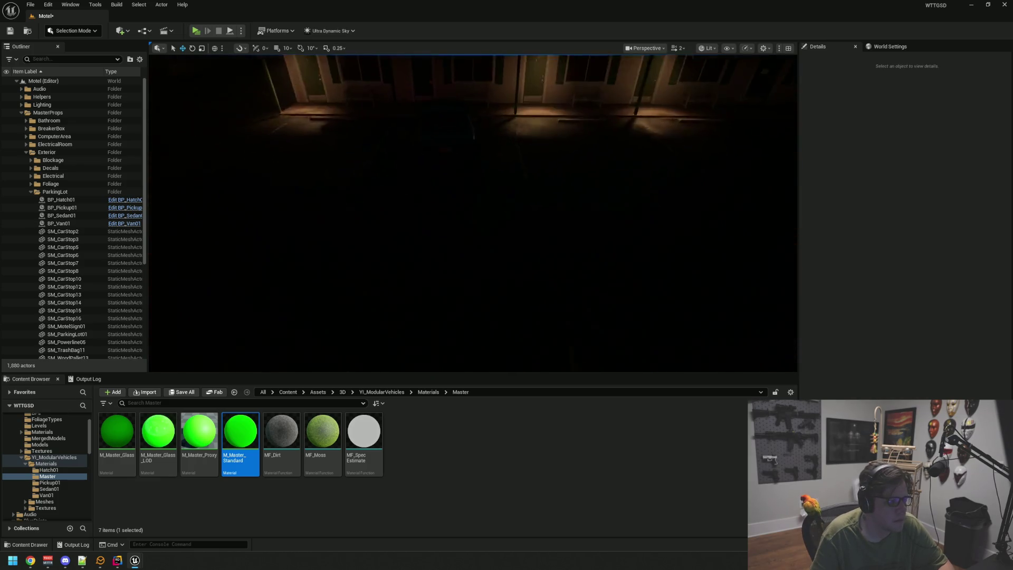
pyautogui.moveTo(530, 190); pyautogui.dragTo(530, 190)
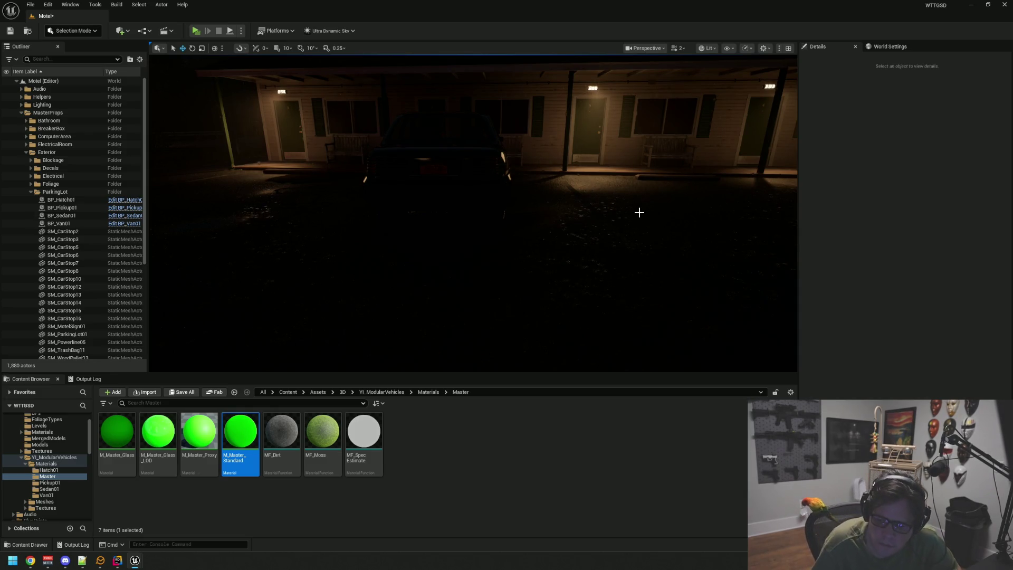
pyautogui.moveTo(589, 227); pyautogui.dragTo(542, 234)
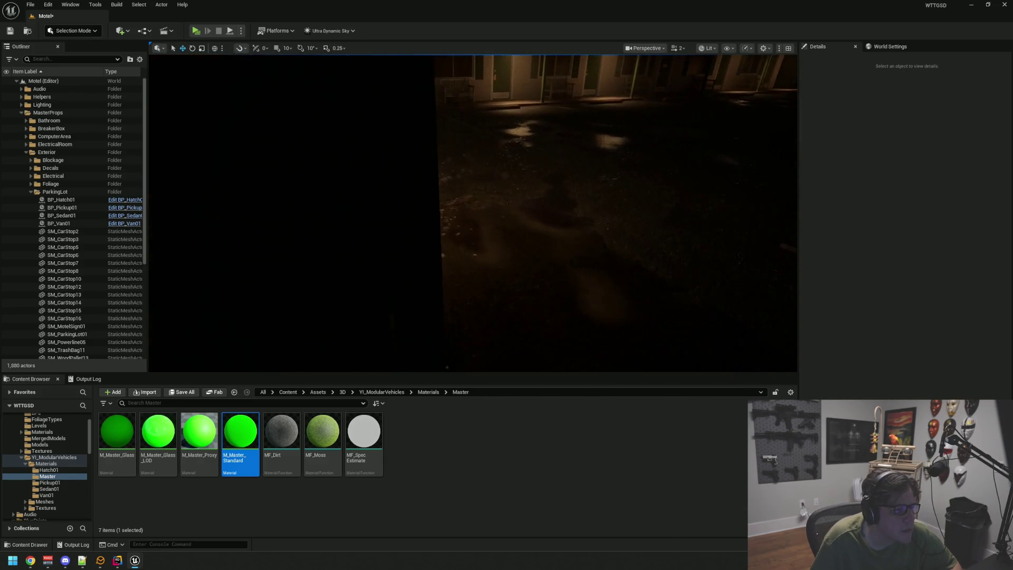
pyautogui.click(448, 228)
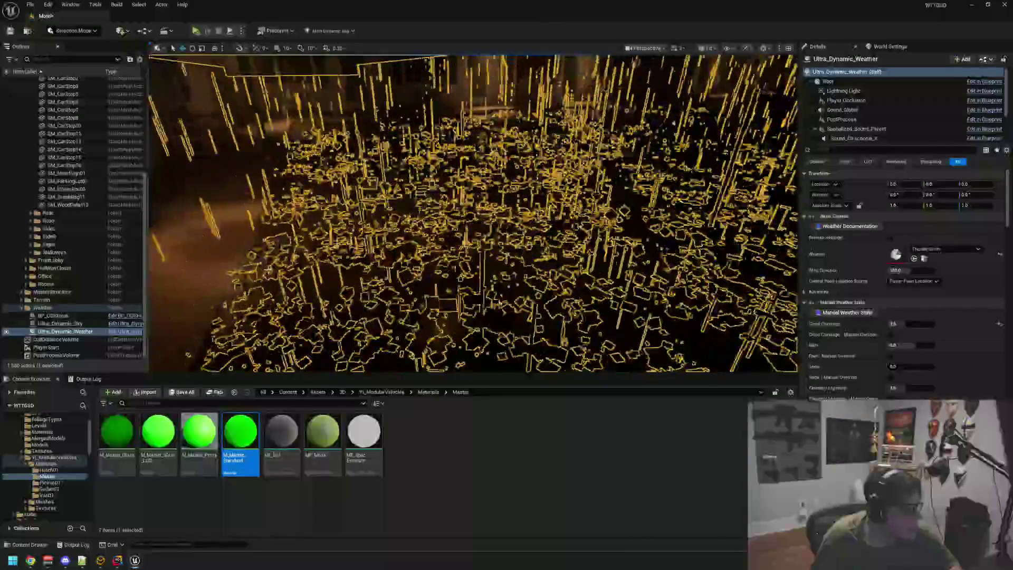
# Select SM_ParkingLot01, open its MI_Asphalt01 instance and locate parent material M_MasterVert.
pyautogui.press('Escape')
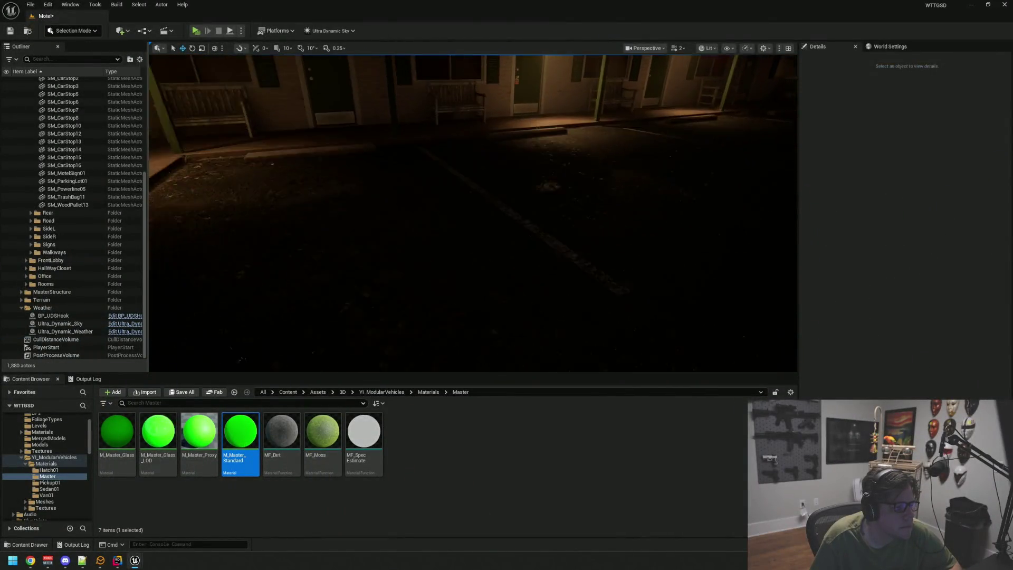
pyautogui.click(403, 193)
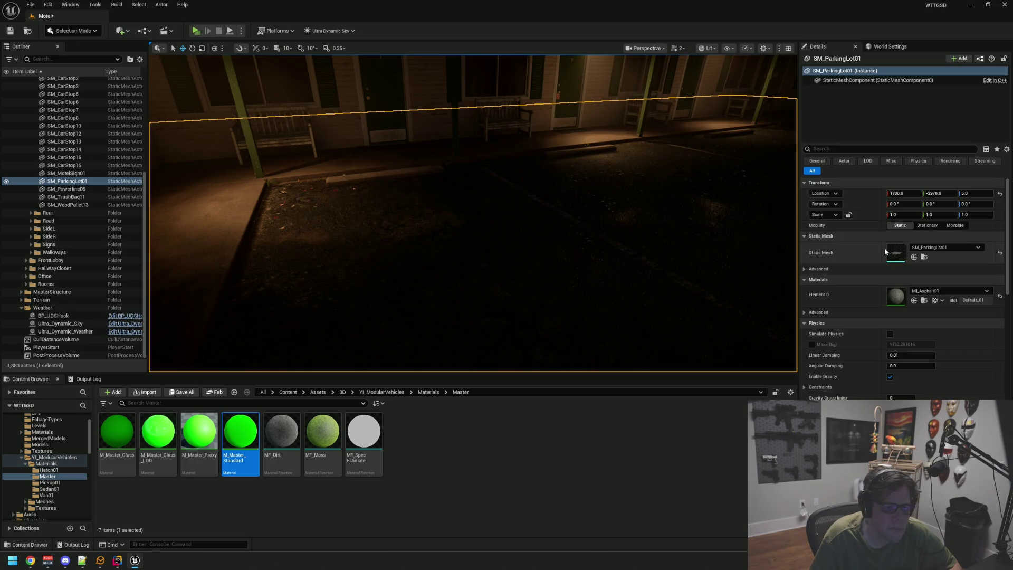
pyautogui.click(924, 300)
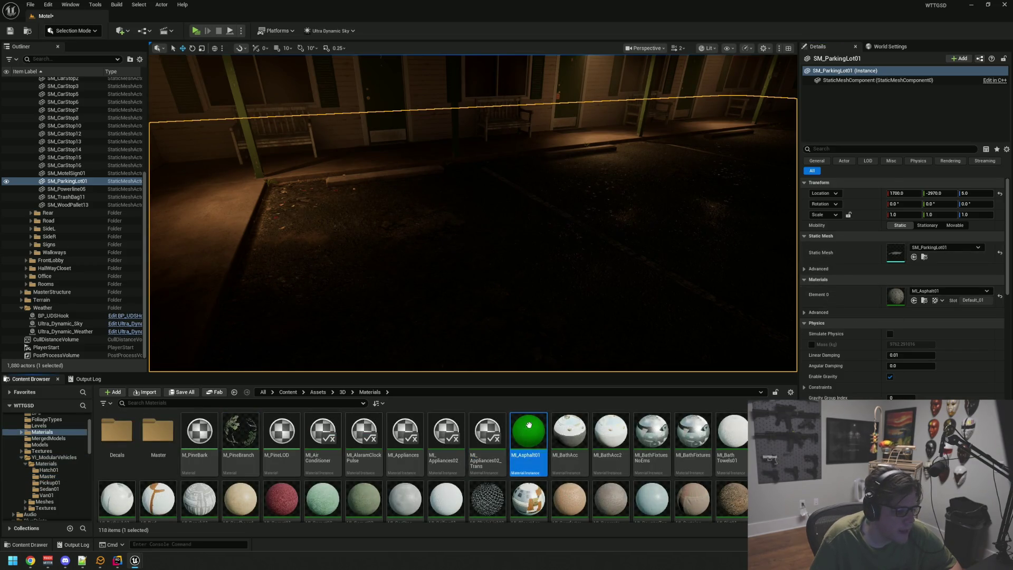
pyautogui.doubleClick(528, 425)
pyautogui.click(988, 5)
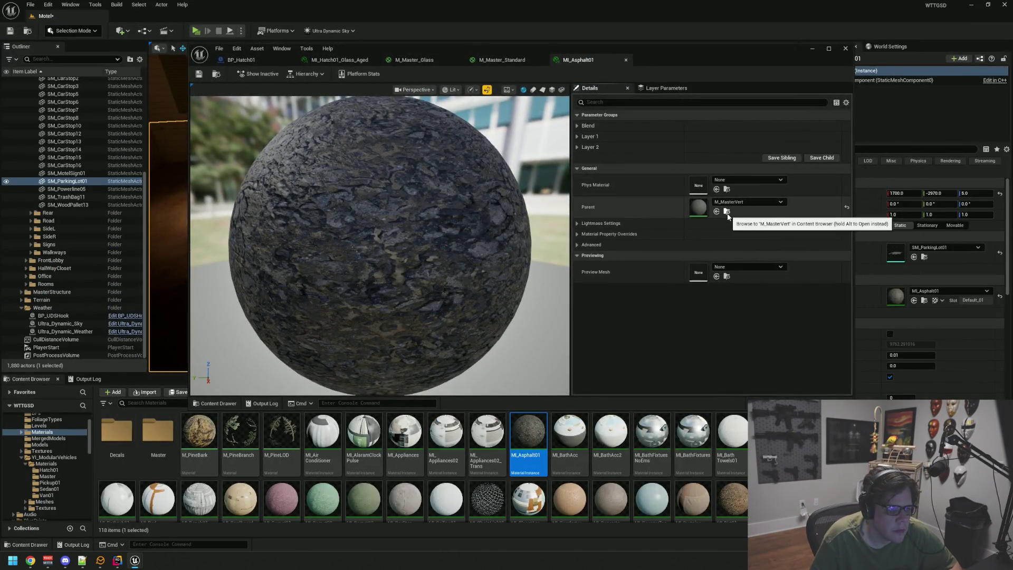
pyautogui.click(727, 212)
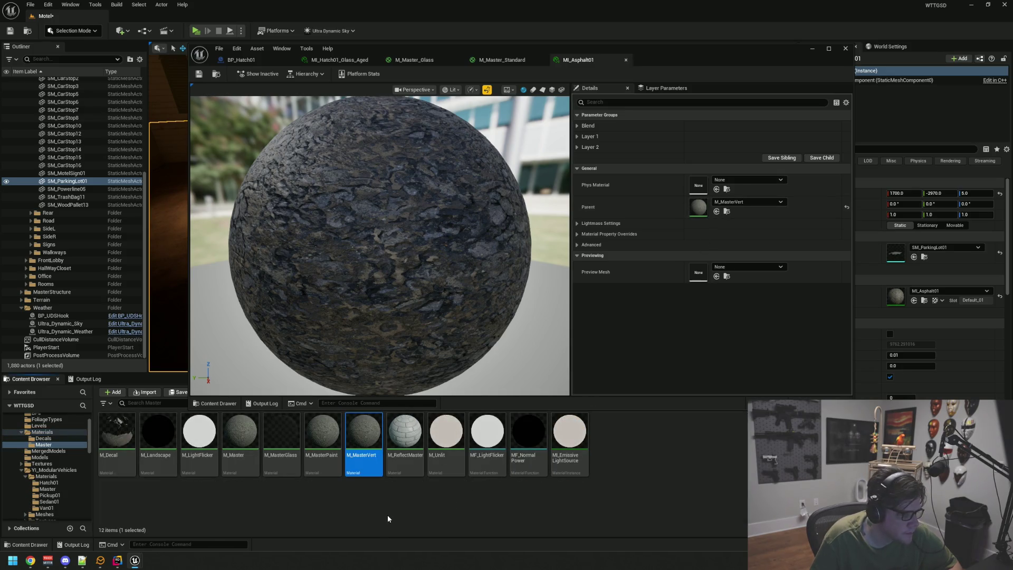
# Duplicate M_MasterVert as M_MasterVertWet and save it.
pyautogui.hotkey('ctrl', 'd')
pyautogui.write('M_MasterVertWet')
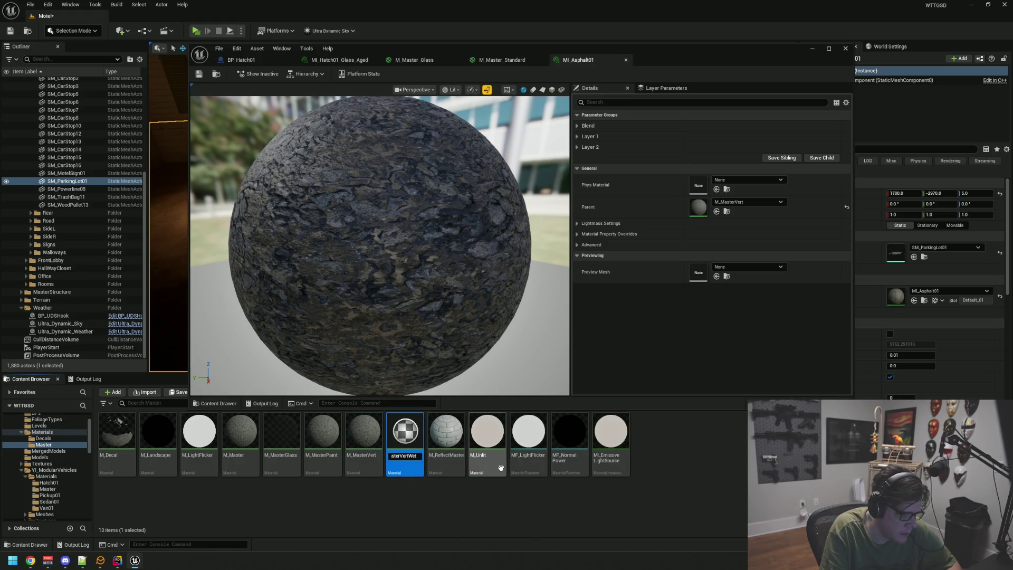
pyautogui.press('Return')
pyautogui.hotkey('ctrl', 's')
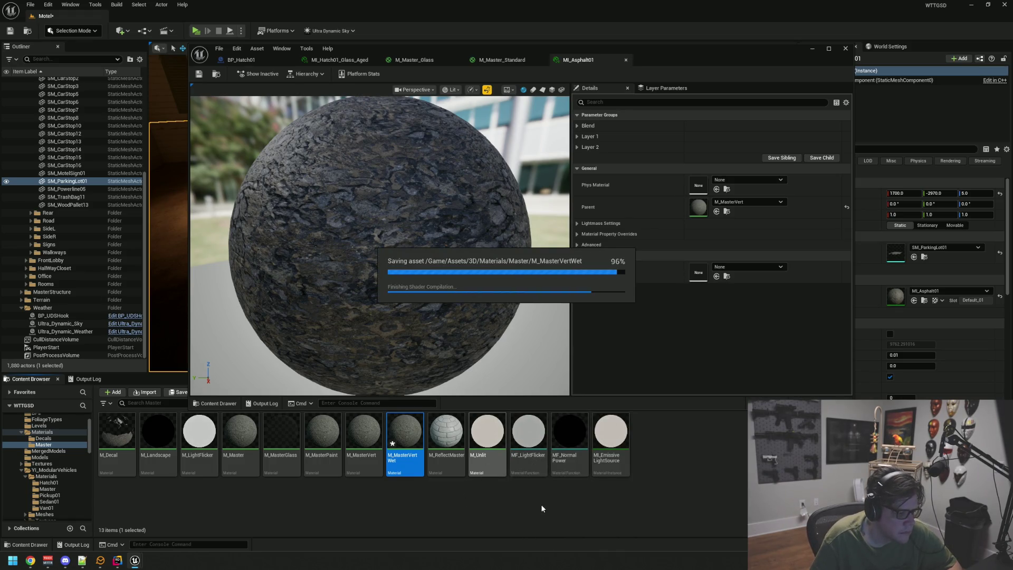
# Set M_MasterVertWet as MI_Asphalt01's parent and open its material graph.
pyautogui.moveTo(404, 432); pyautogui.dragTo(524, 368)
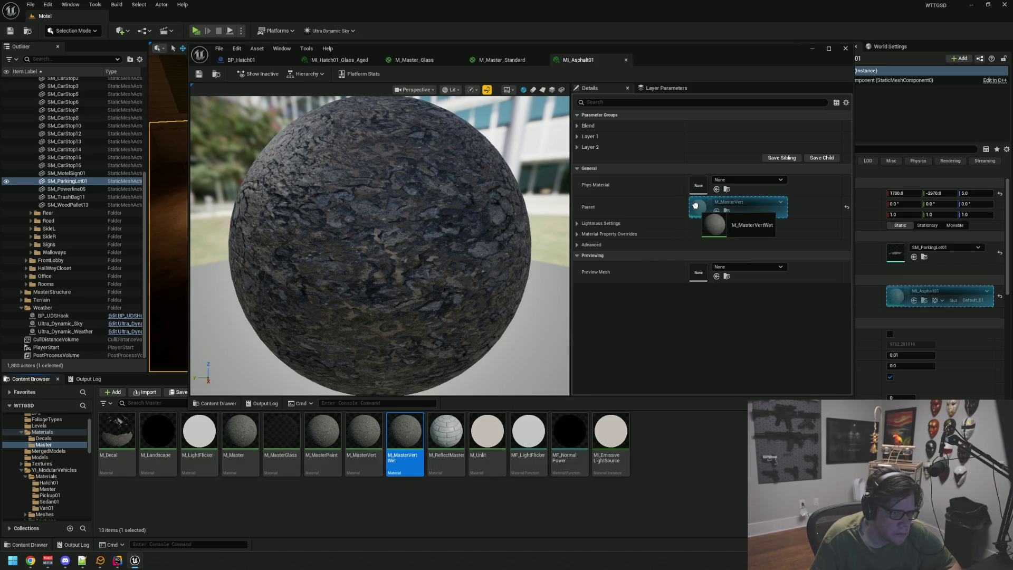
pyautogui.moveTo(695, 206); pyautogui.dragTo(697, 209)
pyautogui.doubleClick(404, 443)
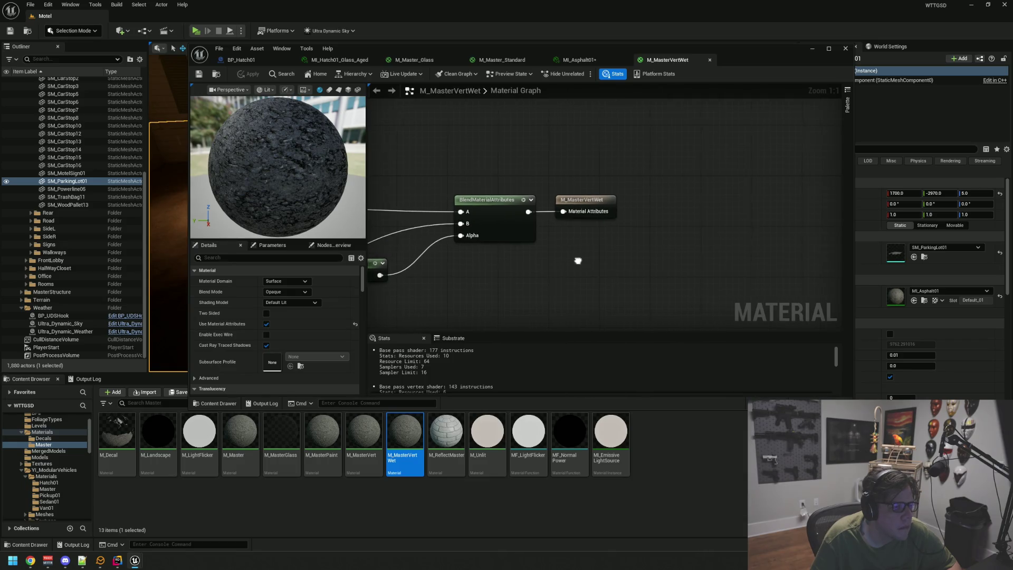
# Arrange the blend and output nodes, move the editor aside and fly out to the parking lot.
pyautogui.moveTo(581, 260); pyautogui.dragTo(473, 258)
pyautogui.moveTo(558, 193); pyautogui.dragTo(668, 196)
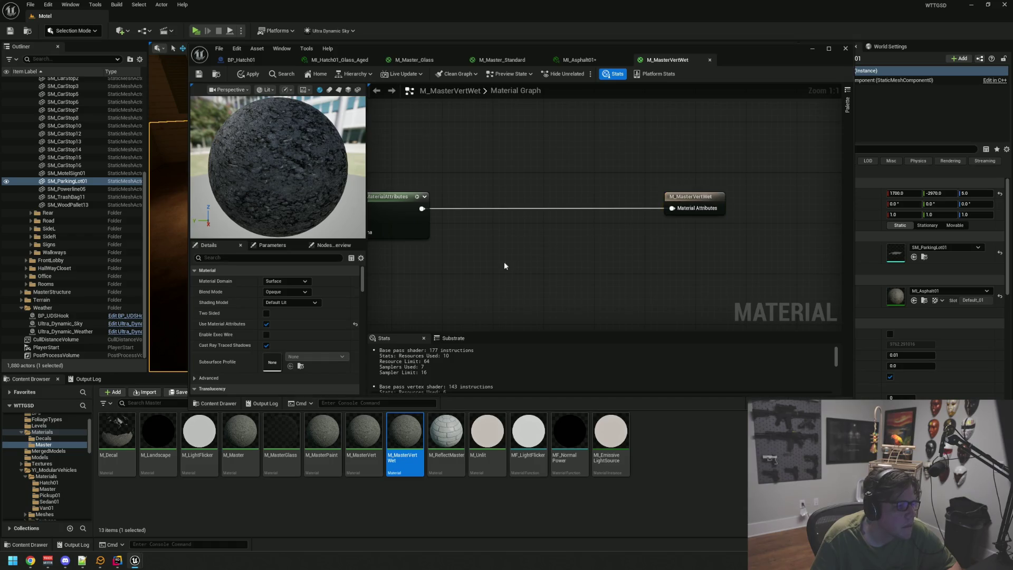
pyautogui.scroll(-9, 517, 265)
pyautogui.scroll(9, 563, 251)
pyautogui.moveTo(576, 251)
pyautogui.mouseDown()
pyautogui.moveTo(591, 245)
pyautogui.moveTo(527, 250)
pyautogui.moveTo(514, 238)
pyautogui.moveTo(558, 283)
pyautogui.moveTo(550, 273)
pyautogui.mouseUp()
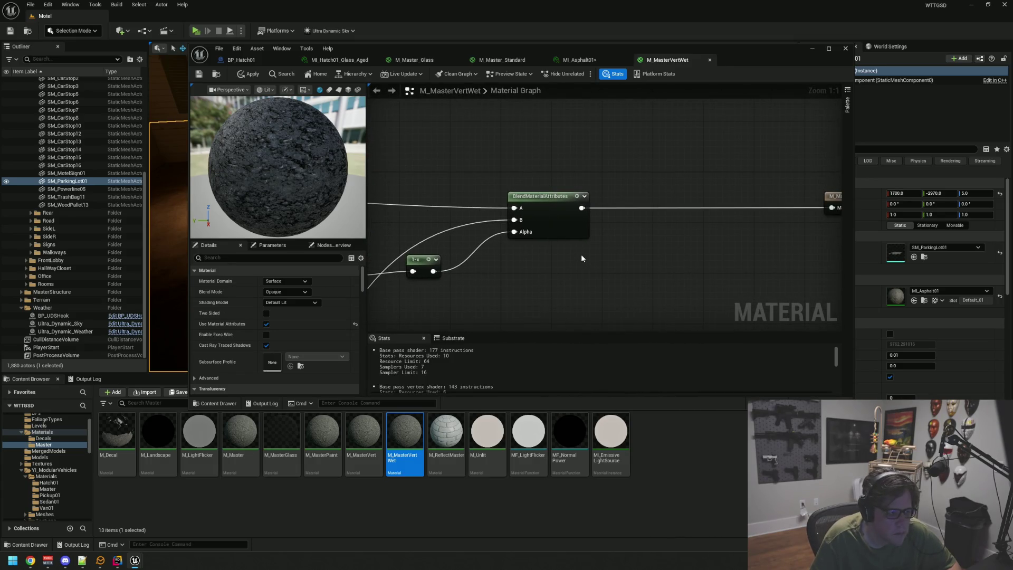
pyautogui.moveTo(540, 46)
pyautogui.mouseDown()
pyautogui.moveTo(540, 326)
pyautogui.moveTo(498, 199)
pyautogui.moveTo(499, 221)
pyautogui.moveTo(506, 177)
pyautogui.moveTo(236, 57)
pyautogui.moveTo(182, 74)
pyautogui.mouseUp()
pyautogui.moveTo(506, 169)
pyautogui.mouseDown()
pyautogui.moveTo(489, 196)
pyautogui.moveTo(522, 194)
pyautogui.moveTo(483, 189)
pyautogui.moveTo(495, 188)
pyautogui.moveTo(486, 216)
pyautogui.moveTo(498, 215)
pyautogui.moveTo(478, 224)
pyautogui.moveTo(486, 212)
pyautogui.moveTo(450, 207)
pyautogui.moveTo(506, 287)
pyautogui.mouseUp()
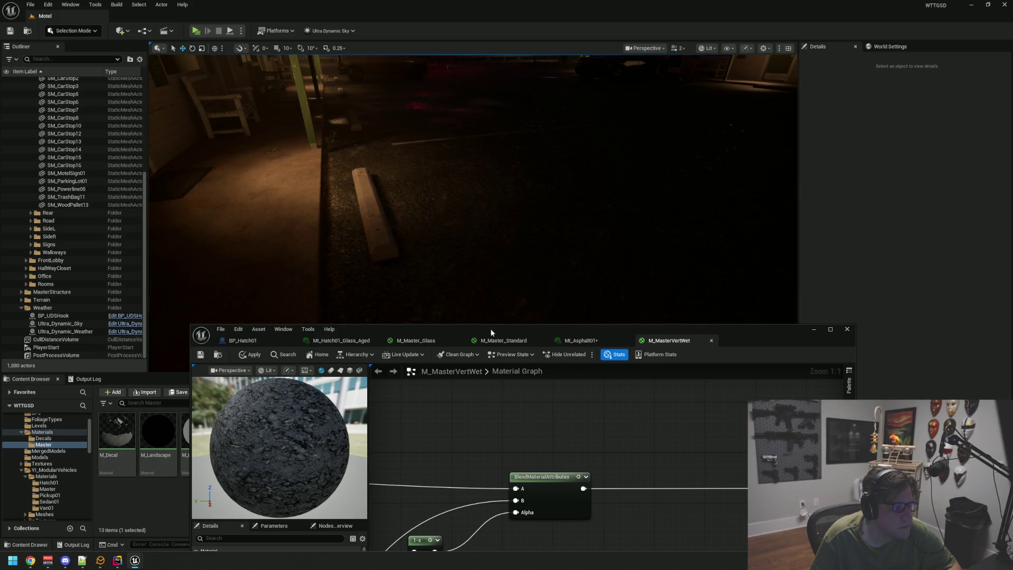
# Save M_MasterVertWet after bringing the output node into view.
pyautogui.moveTo(492, 330); pyautogui.dragTo(426, 185)
pyautogui.moveTo(607, 311)
pyautogui.mouseDown()
pyautogui.moveTo(477, 278)
pyautogui.moveTo(520, 306)
pyautogui.mouseUp()
pyautogui.hotkey('ctrl', 'shift', 's')
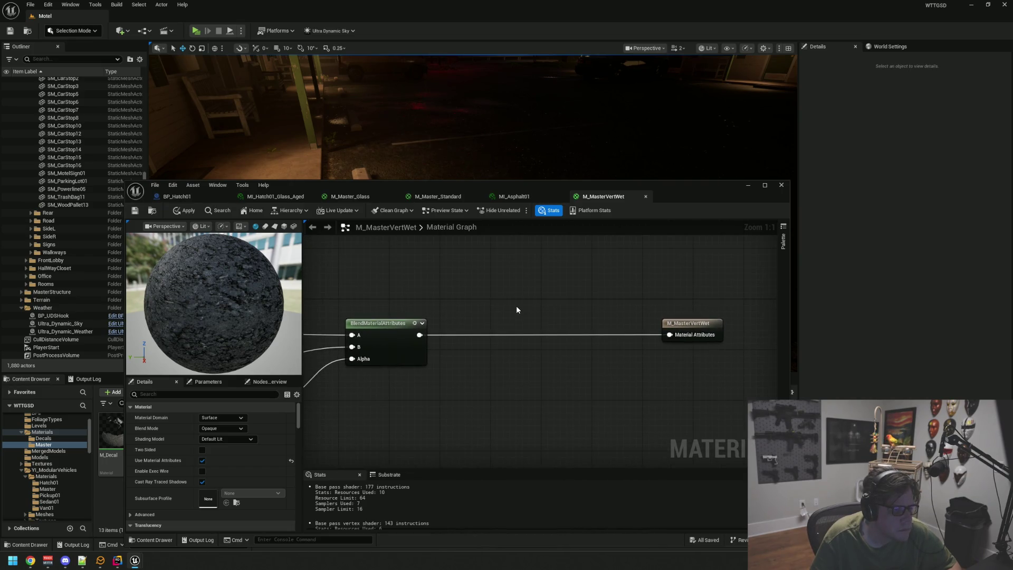
# Add a Surface_Weather_Effects node from the Weather category between the blend and output nodes.
pyautogui.rightClick(513, 309)
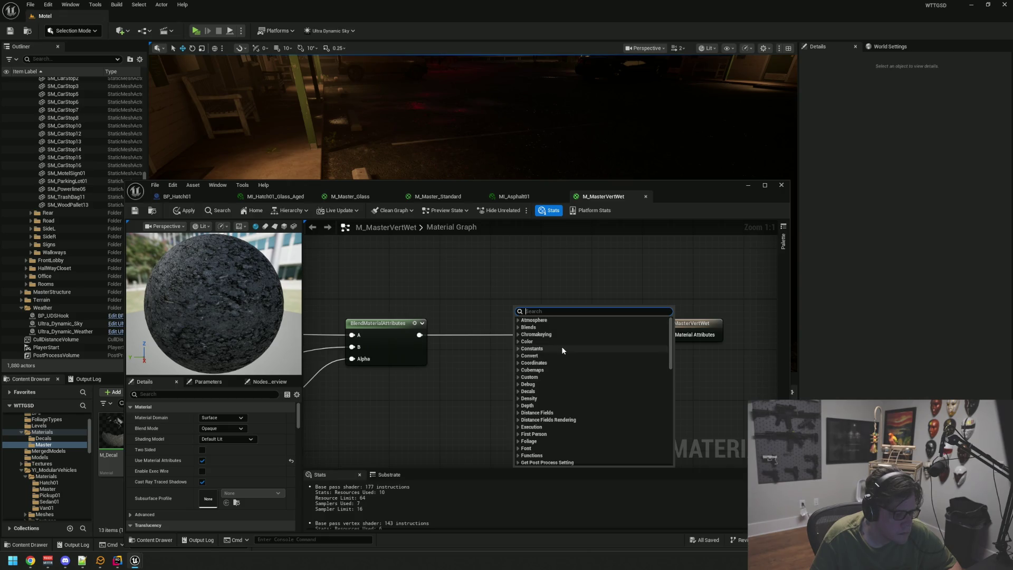
pyautogui.scroll(-10, 561, 346)
pyautogui.scroll(-10, 560, 355)
pyautogui.click(530, 419)
pyautogui.scroll(-3, 594, 396)
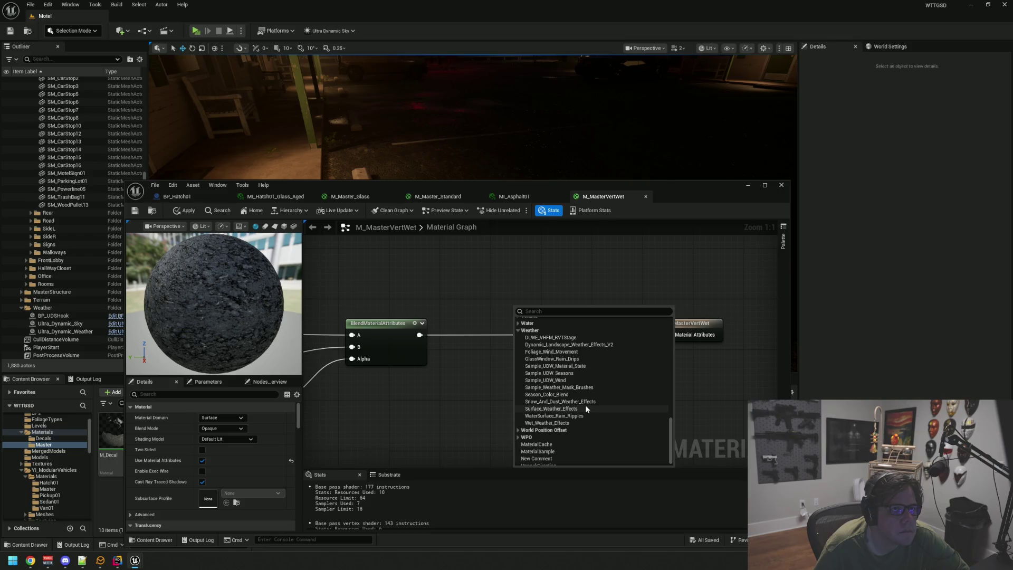
pyautogui.click(585, 409)
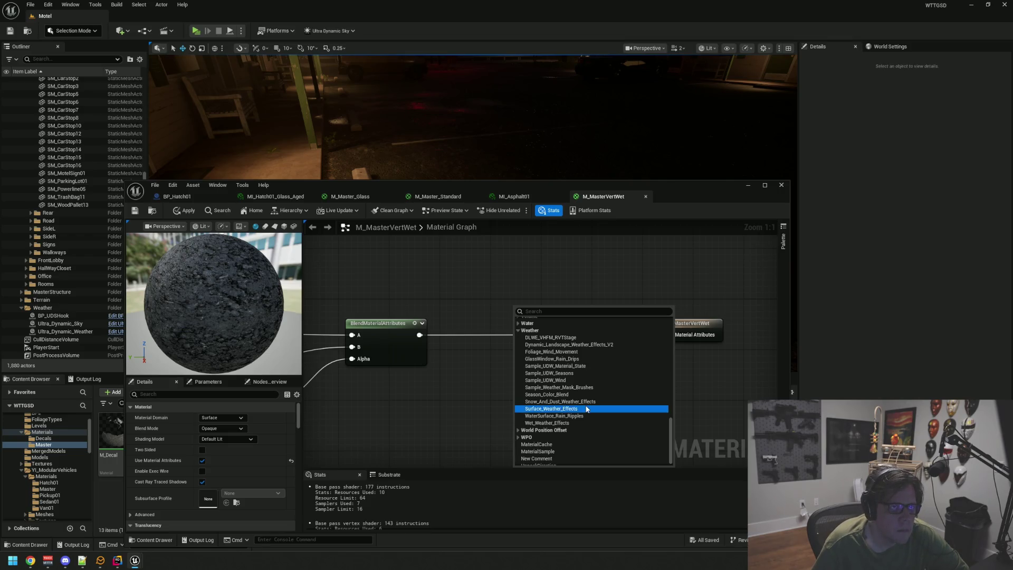
pyautogui.moveTo(574, 311); pyautogui.dragTo(524, 338)
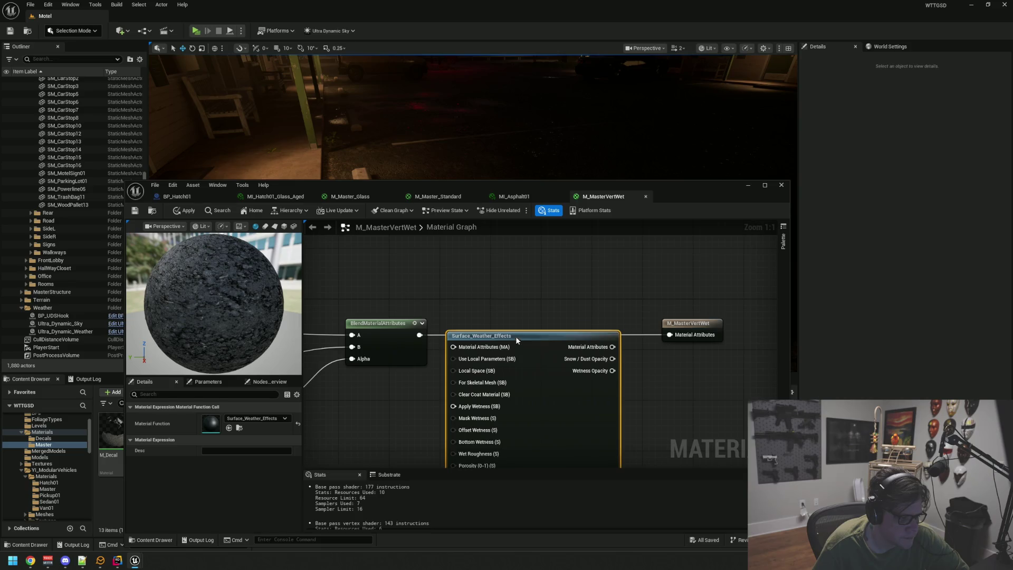
pyautogui.moveTo(472, 394)
pyautogui.mouseDown()
pyautogui.moveTo(476, 317)
pyautogui.moveTo(403, 324)
pyautogui.mouseUp()
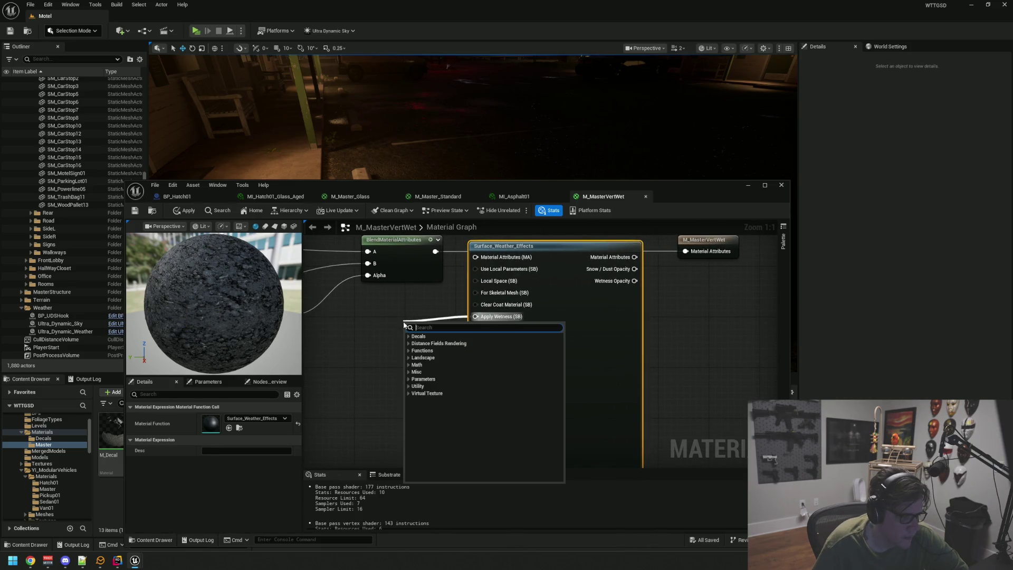
# Feed Apply Wetness a True static bool and give Apply Snow / Dust its own static bool.
pyautogui.write('b')
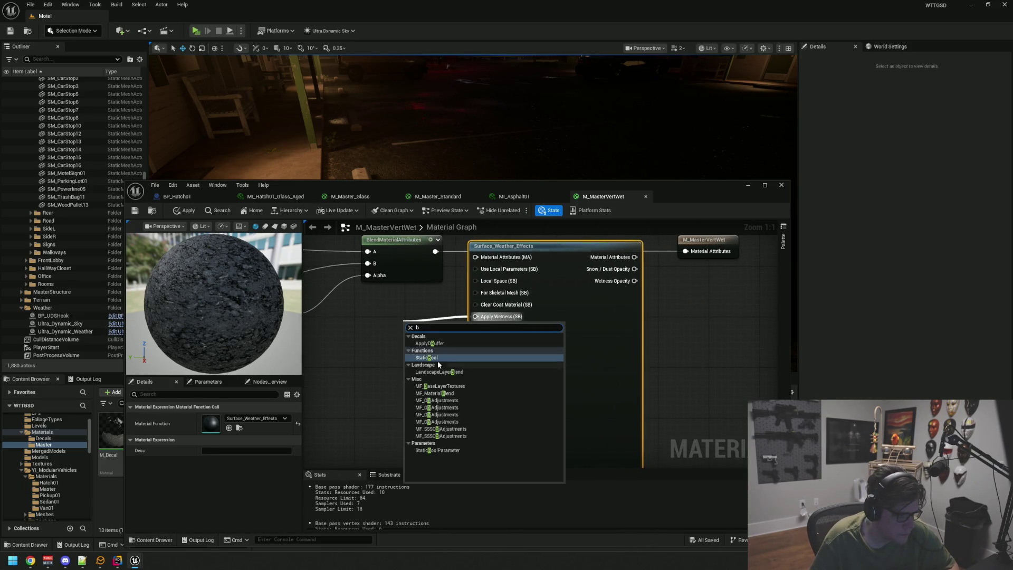
pyautogui.click(425, 357)
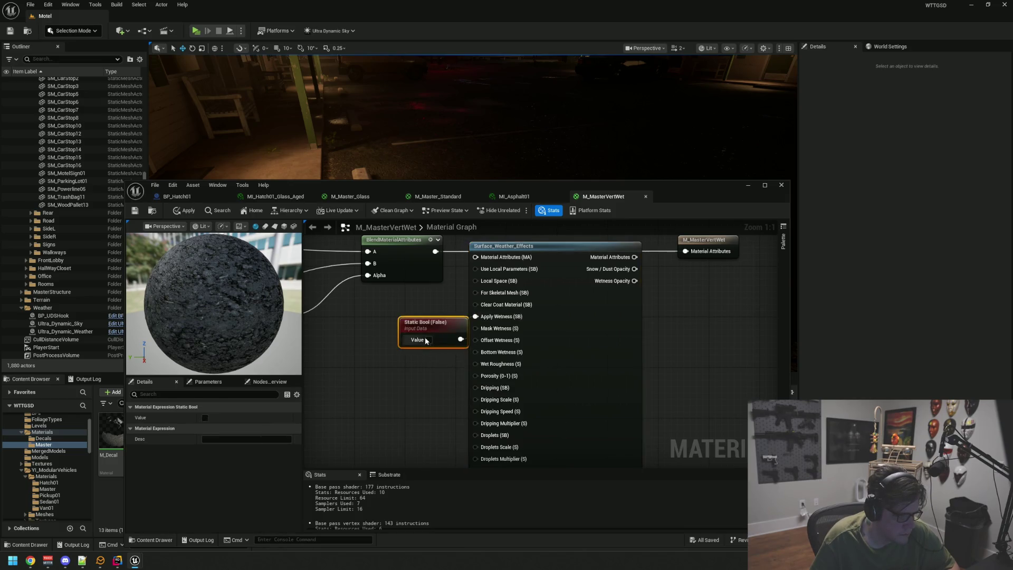
pyautogui.click(428, 340)
pyautogui.click(457, 361)
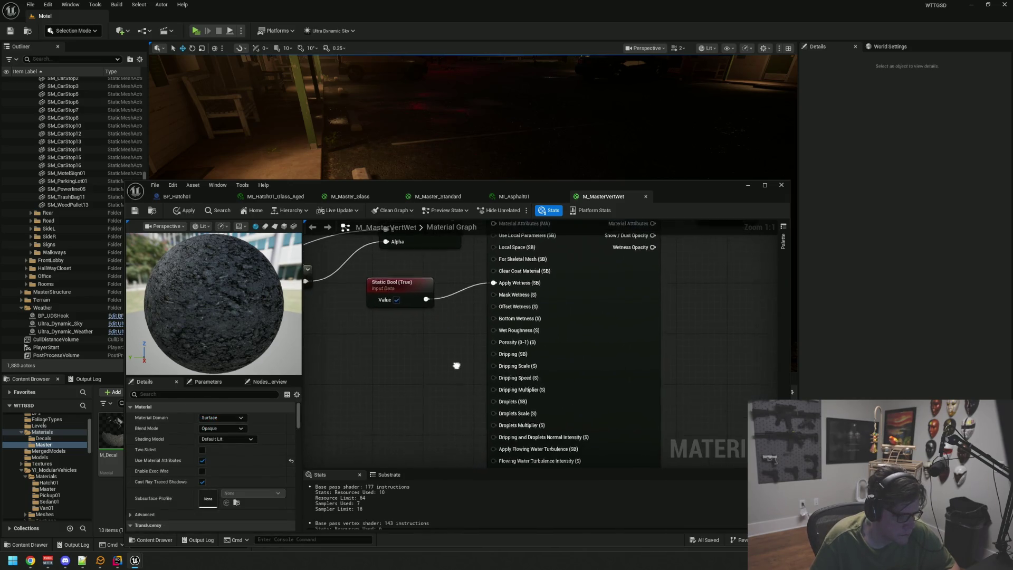
pyautogui.scroll(-1, 460, 366)
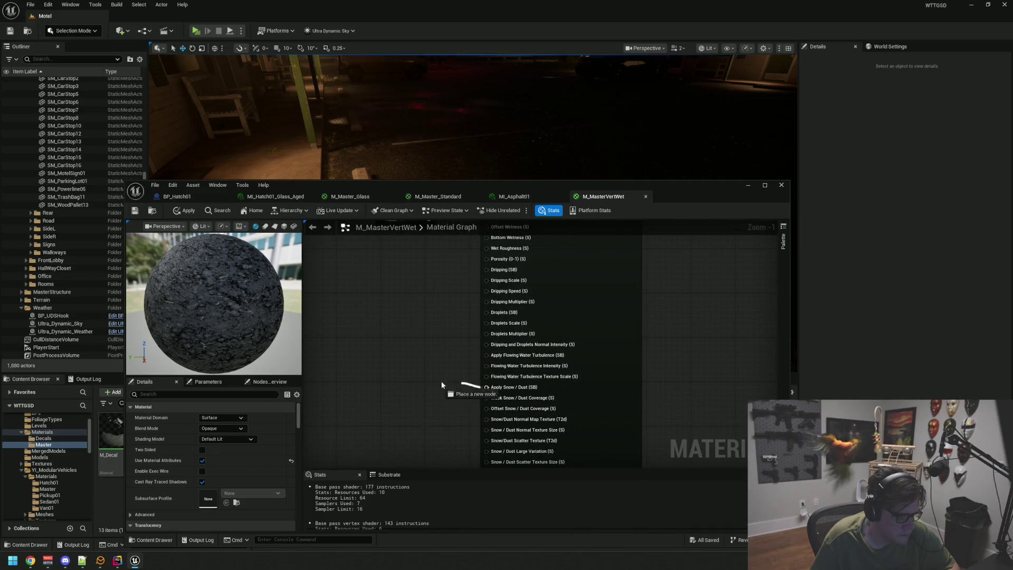
pyautogui.moveTo(452, 385); pyautogui.dragTo(412, 378)
pyautogui.write('static bool')
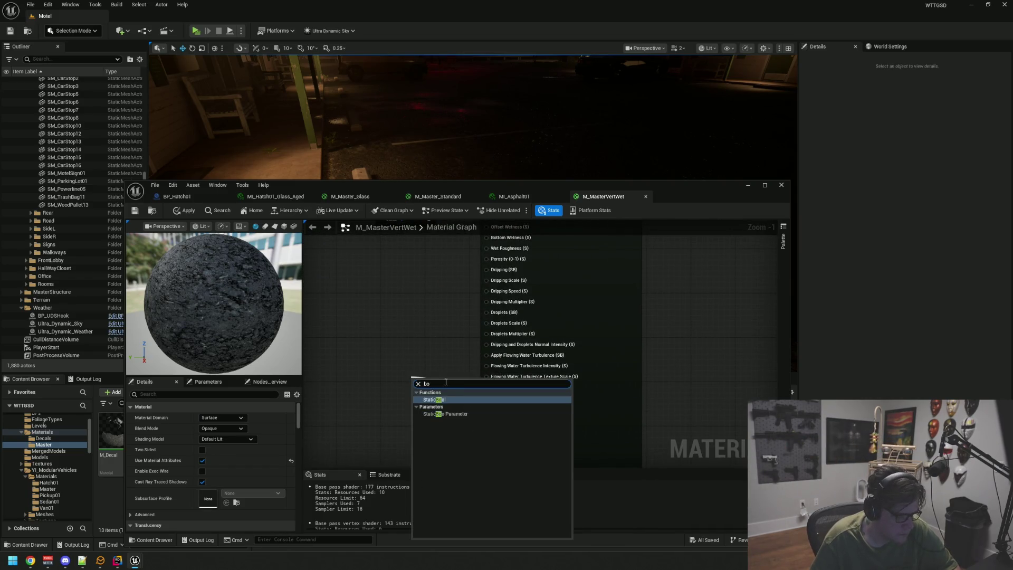
pyautogui.press('Return')
# Connect the blend result to the weather node's Material Attributes and apply the material.
pyautogui.press('Home')
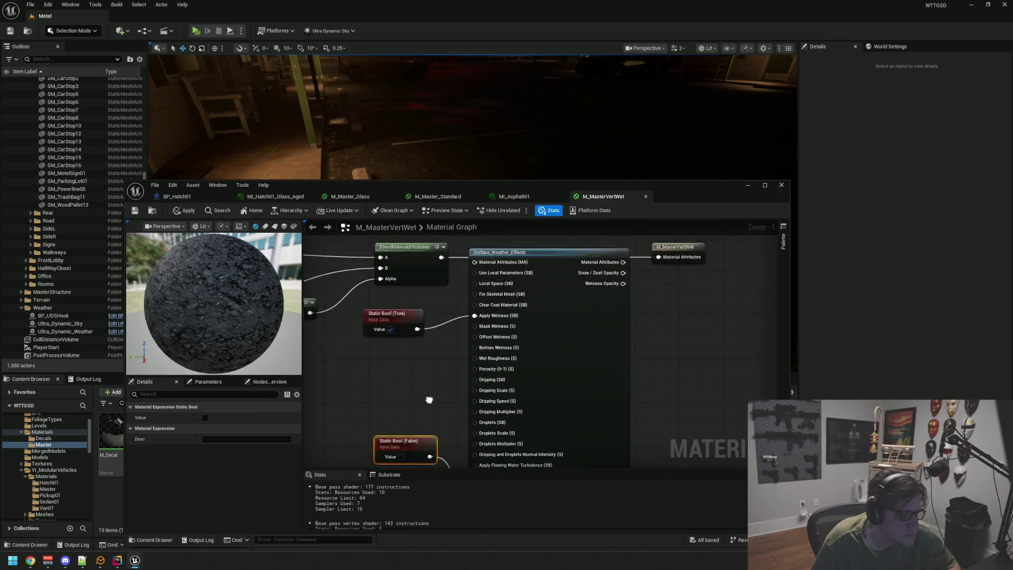
pyautogui.moveTo(483, 286); pyautogui.dragTo(479, 274)
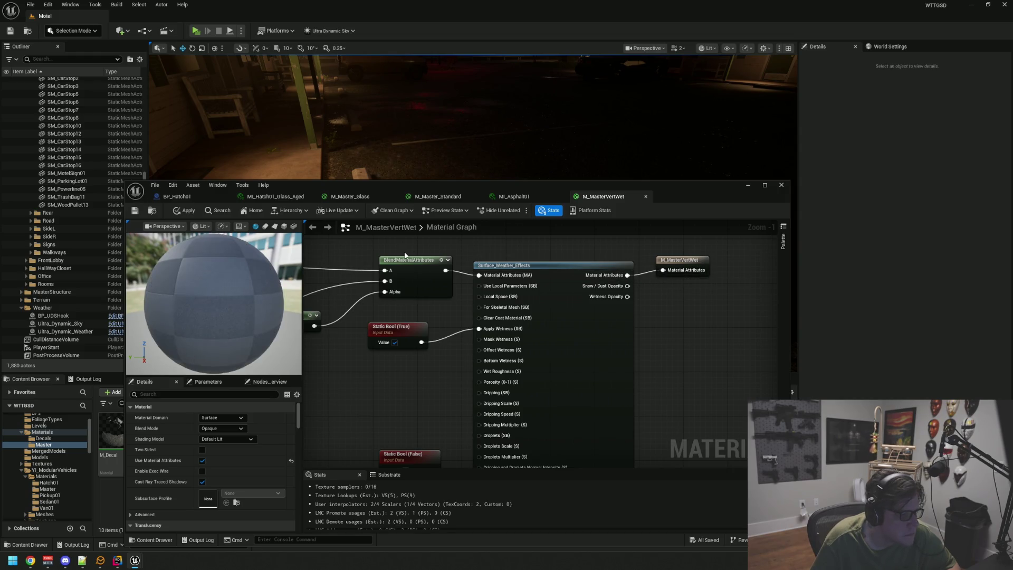
pyautogui.click(182, 211)
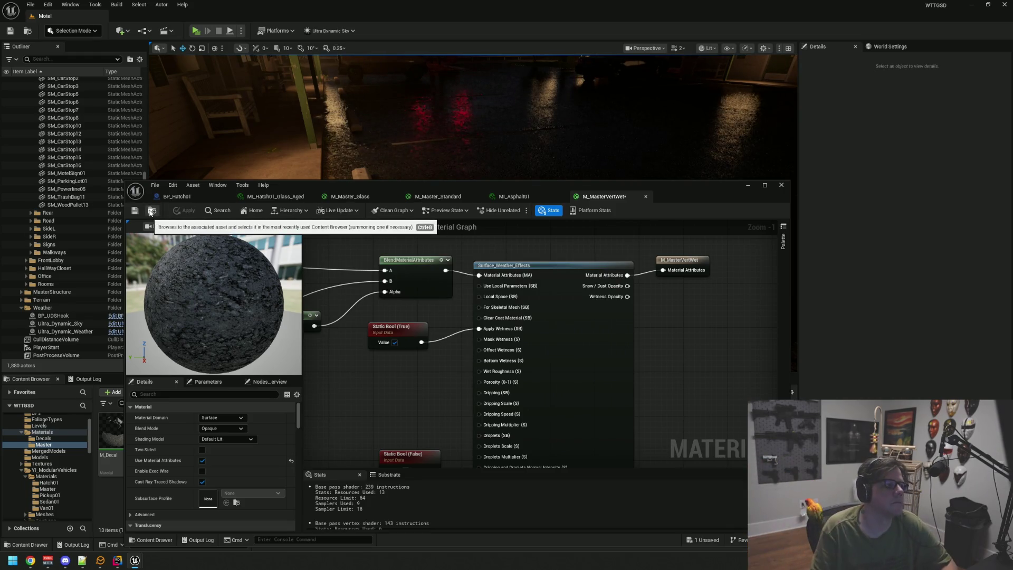
pyautogui.click(748, 185)
pyautogui.moveTo(475, 207); pyautogui.dragTo(468, 245)
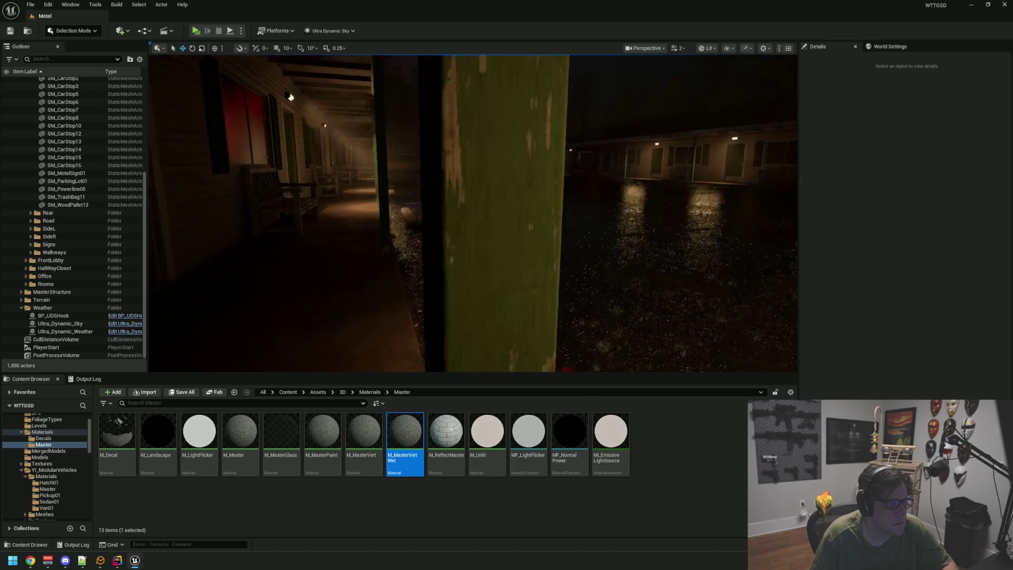
pyautogui.doubleClick(404, 430)
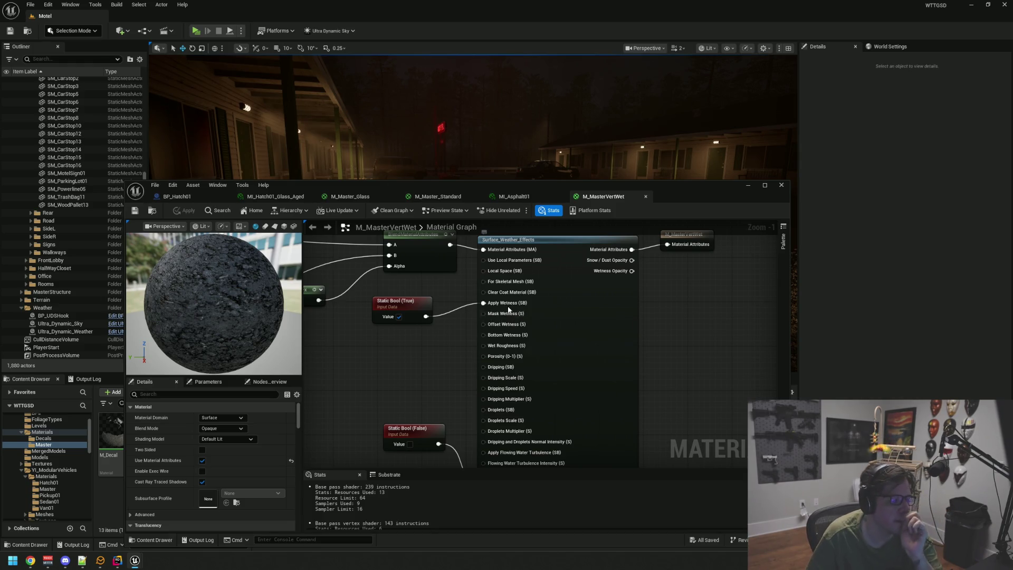
# Wire a Constant of 0.5 into Surface_Weather_Effects' Mask Wetness and apply M_MasterVertWet.
pyautogui.click(419, 343)
pyautogui.moveTo(438, 340)
pyautogui.mouseDown()
pyautogui.moveTo(387, 339)
pyautogui.moveTo(506, 314)
pyautogui.mouseUp()
pyautogui.moveTo(407, 192)
pyautogui.mouseDown()
pyautogui.moveTo(786, 175)
pyautogui.moveTo(848, 122)
pyautogui.mouseUp()
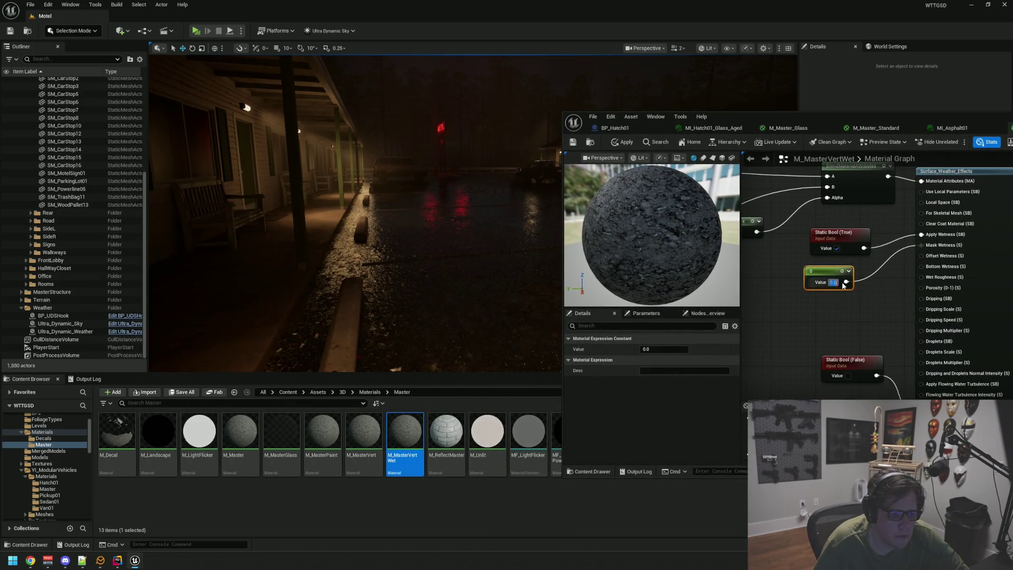
pyautogui.write('0.5')
pyautogui.press('Return')
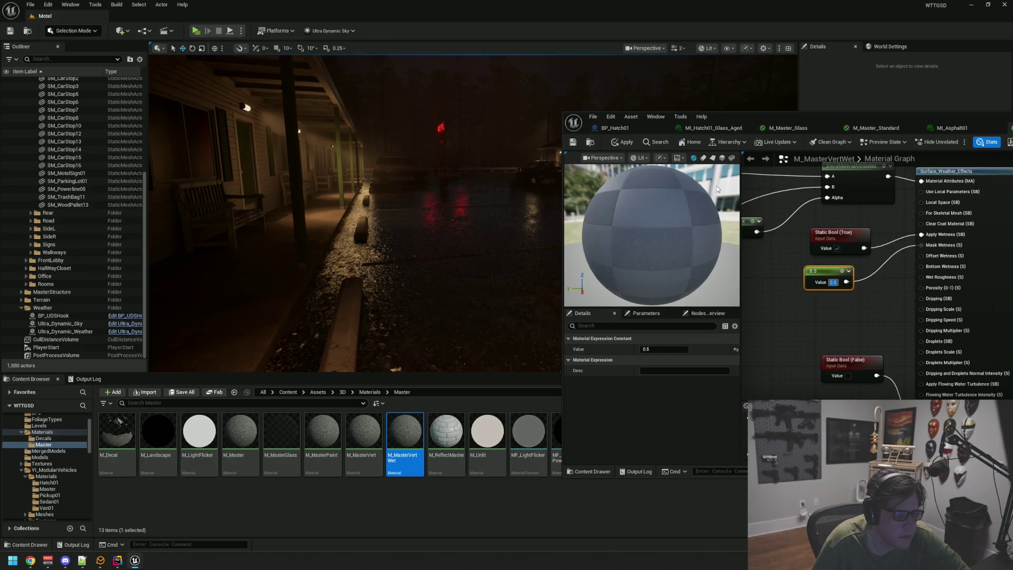
pyautogui.click(623, 143)
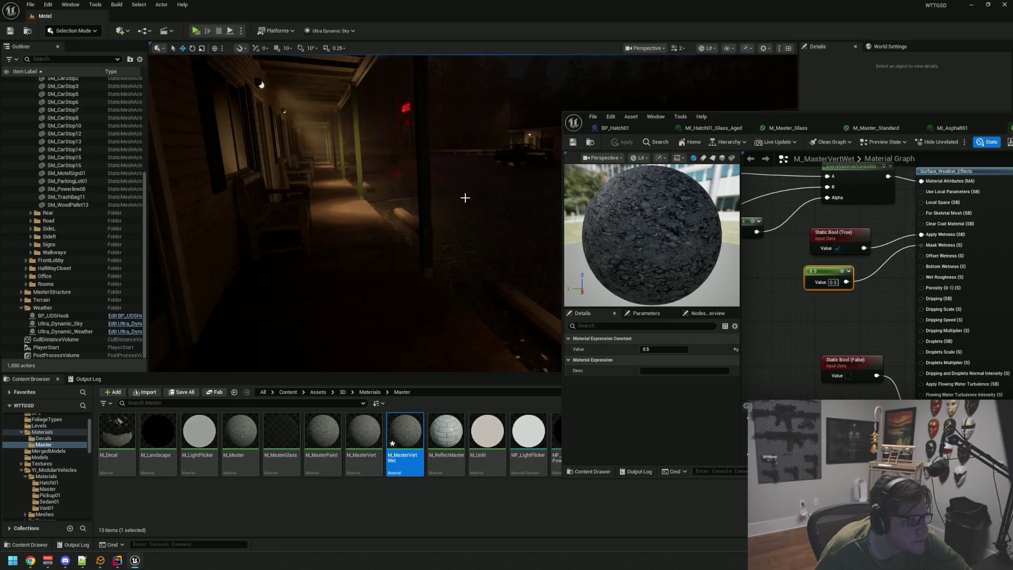
pyautogui.moveTo(738, 117); pyautogui.dragTo(419, 100)
# Convert the 0.5 constant into a scalar parameter named WetnessAmount.
pyautogui.rightClick(506, 257)
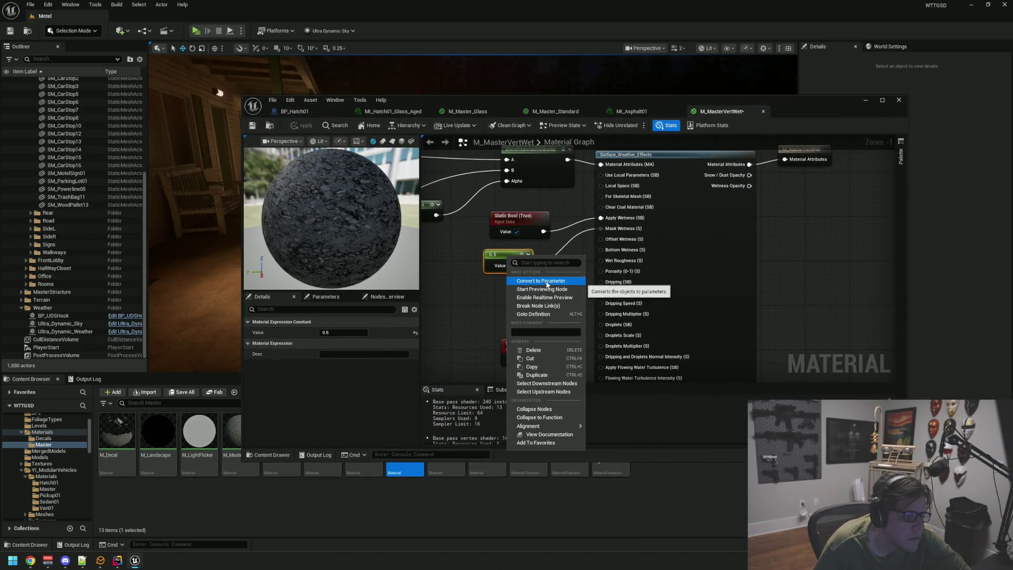
pyautogui.click(547, 284)
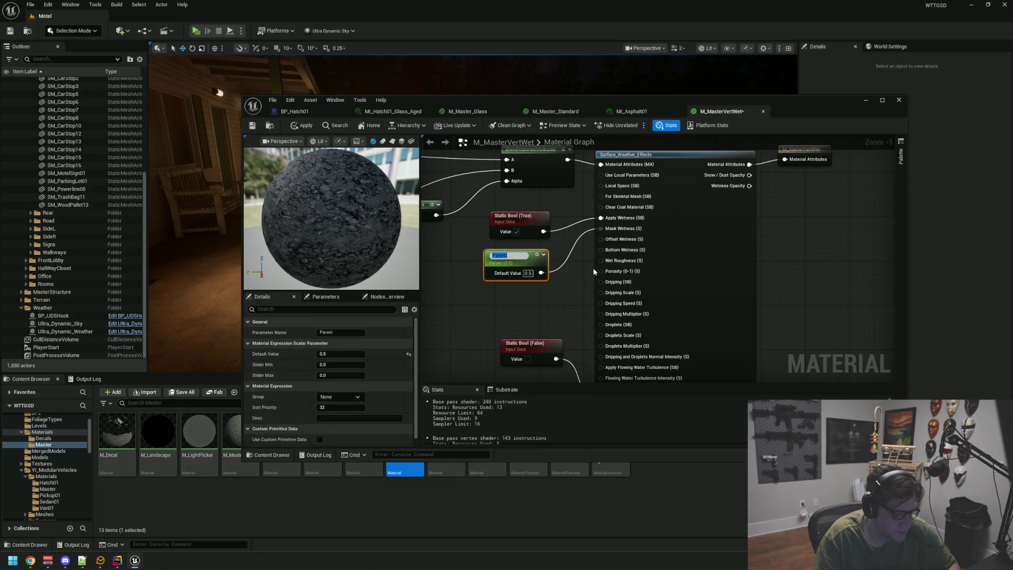
pyautogui.write('WetnessAmount')
pyautogui.press('Return')
pyautogui.click(474, 213)
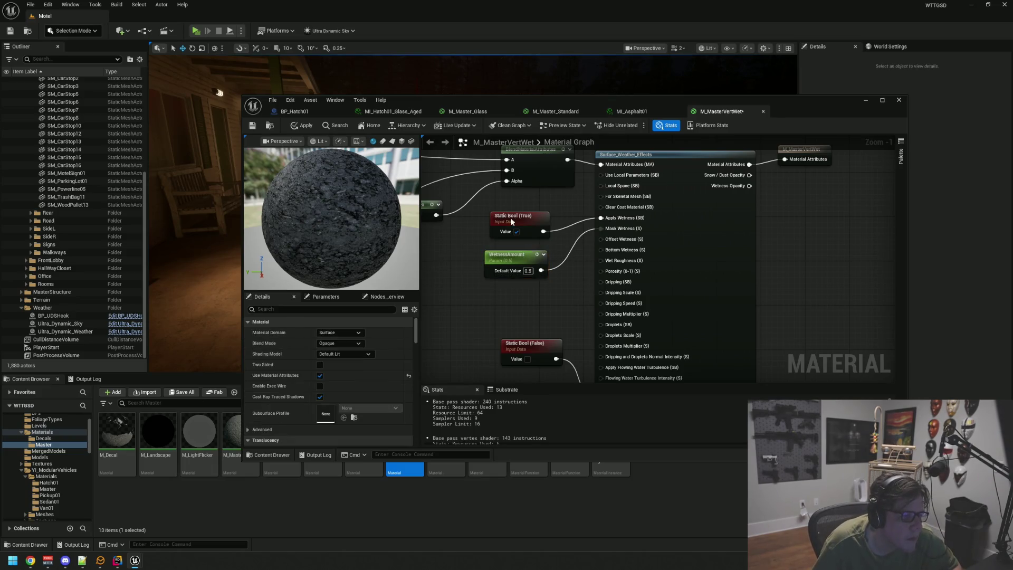
# Create a StaticBoolParameter named Wetness.
pyautogui.rightClick(511, 218)
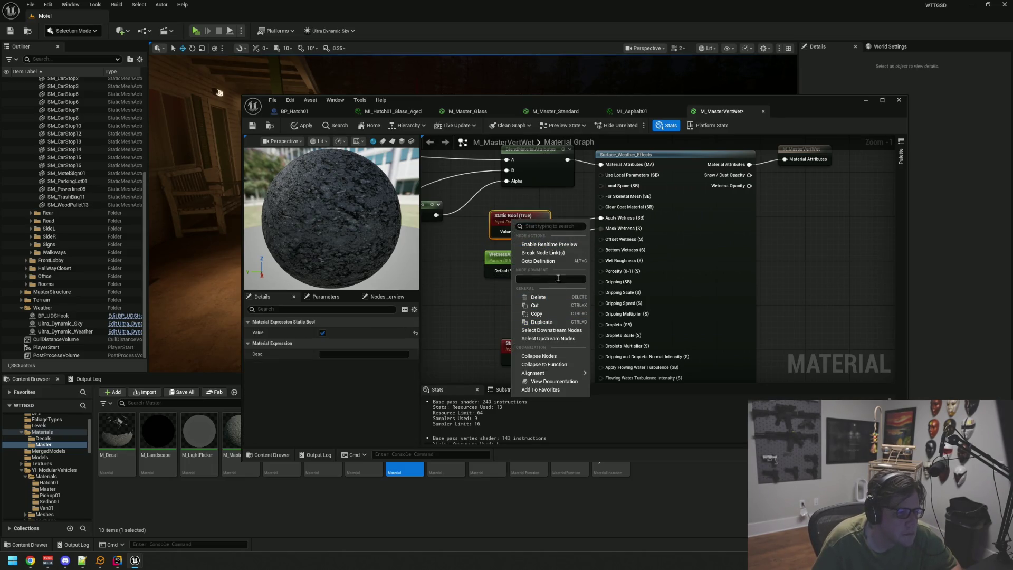
pyautogui.click(467, 306)
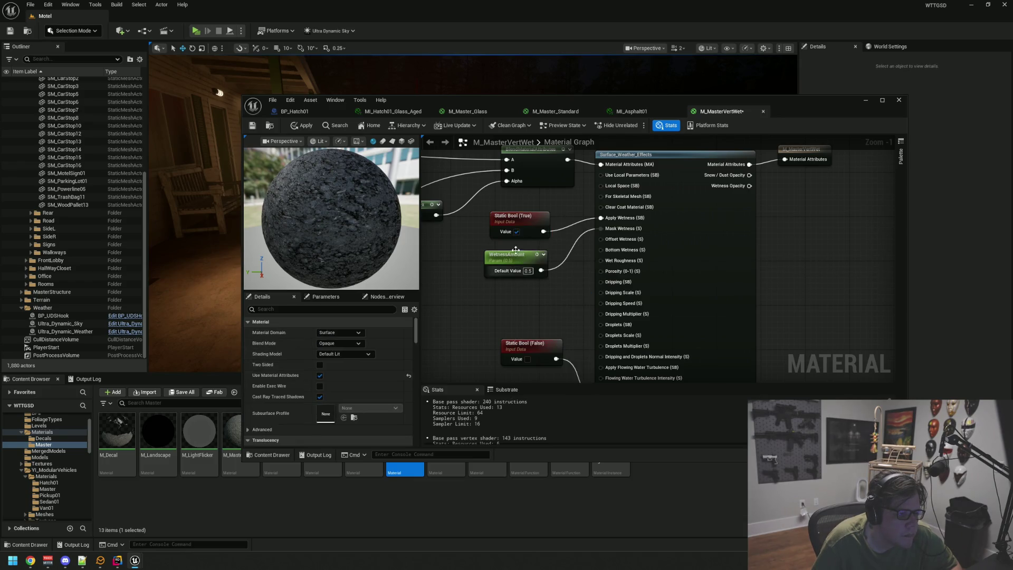
pyautogui.rightClick(517, 219)
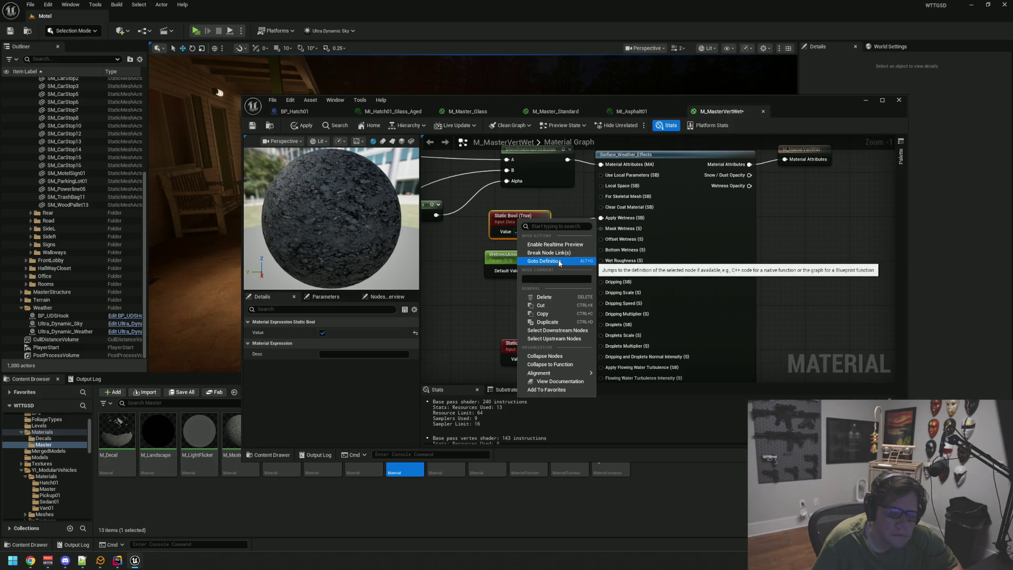
pyautogui.click(476, 301)
pyautogui.rightClick(476, 303)
pyautogui.write('bool')
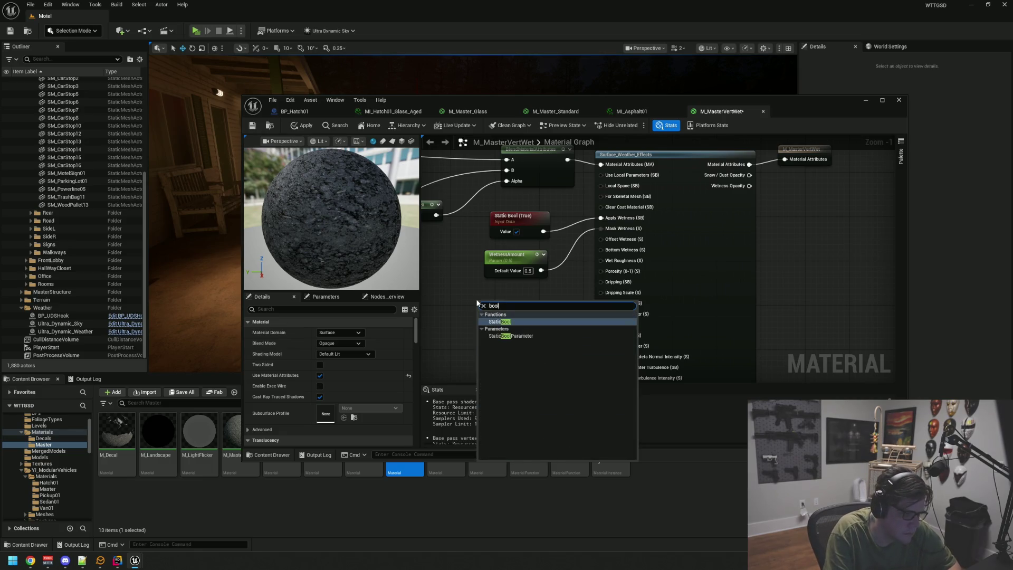
pyautogui.press('Down')
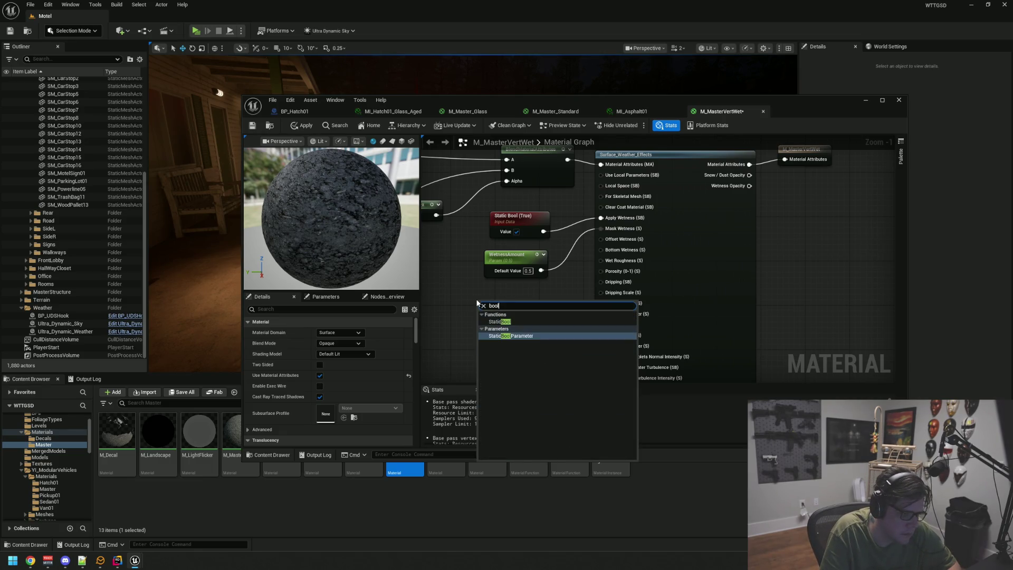
pyautogui.press('Return')
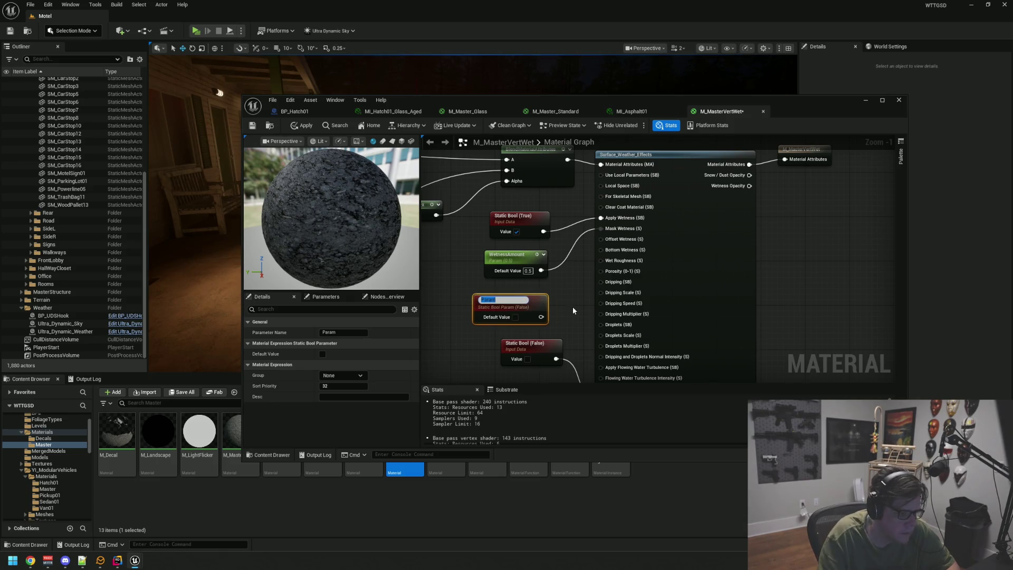
pyautogui.write('Wetness')
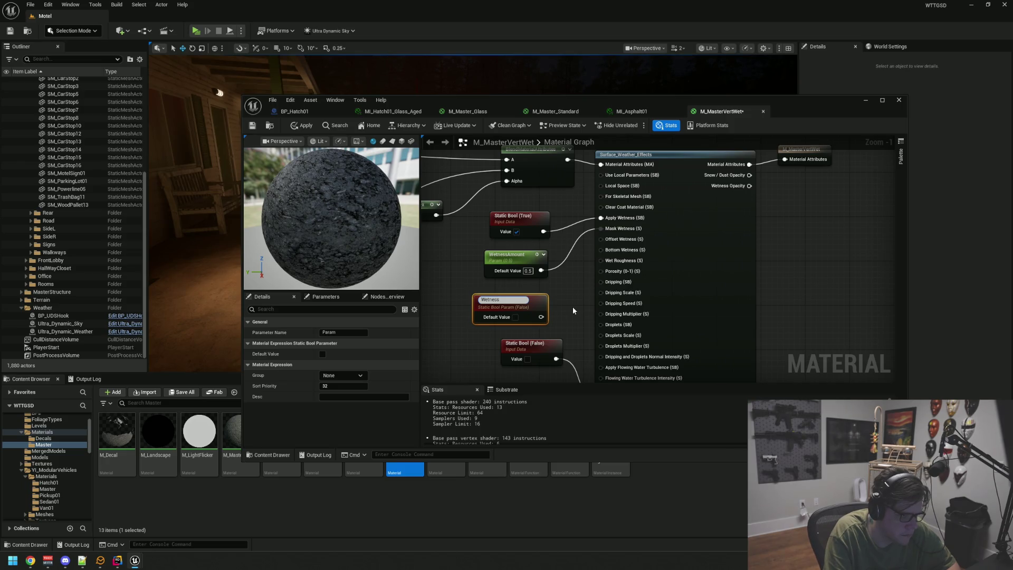
pyautogui.press('Return')
# Set Wetness to true, wire it into Apply Wetness, delete the old Static Bool, and apply.
pyautogui.click(516, 314)
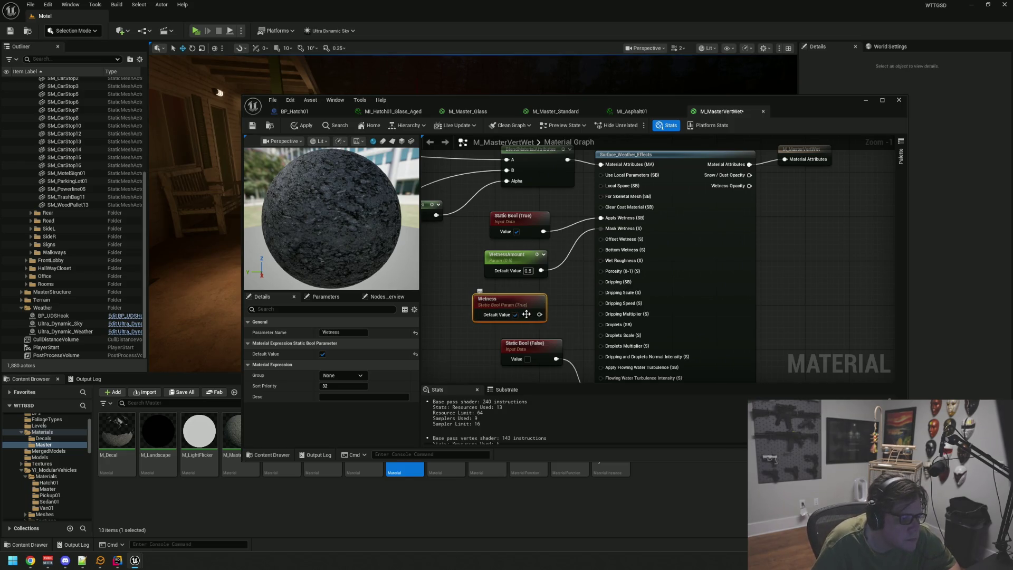
pyautogui.moveTo(539, 314); pyautogui.dragTo(601, 218)
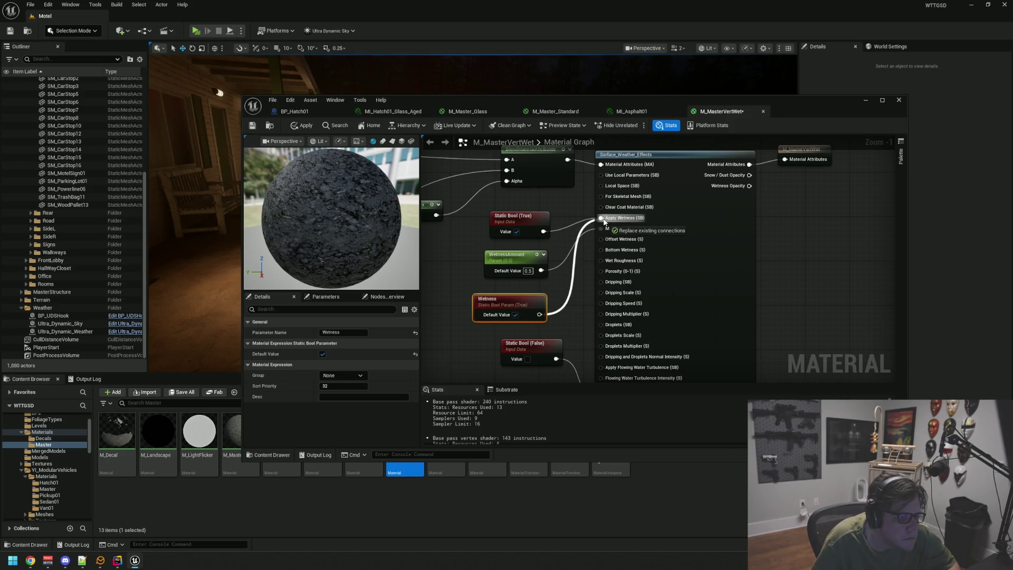
pyautogui.click(548, 216)
pyautogui.press('Delete')
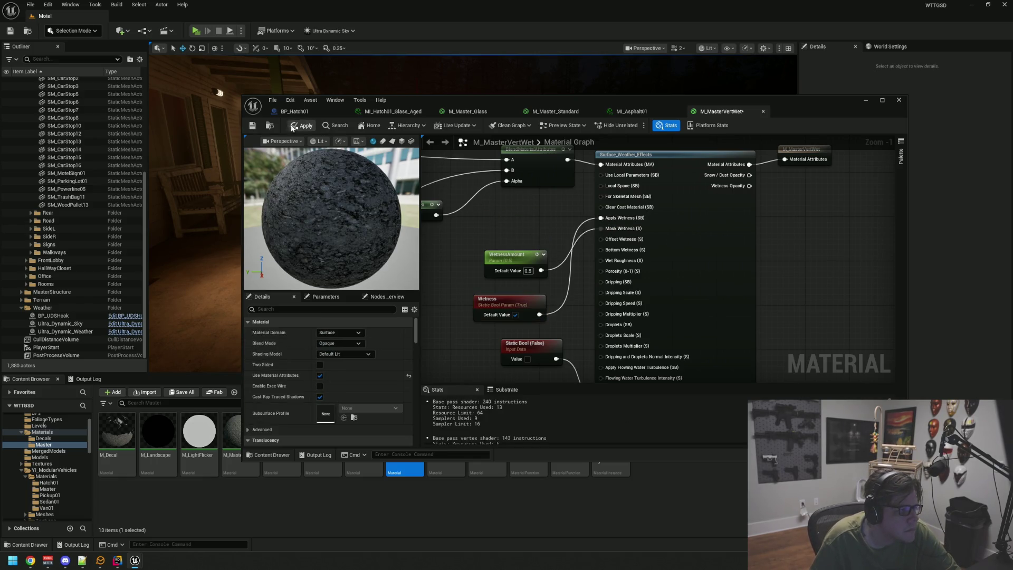
pyautogui.click(294, 127)
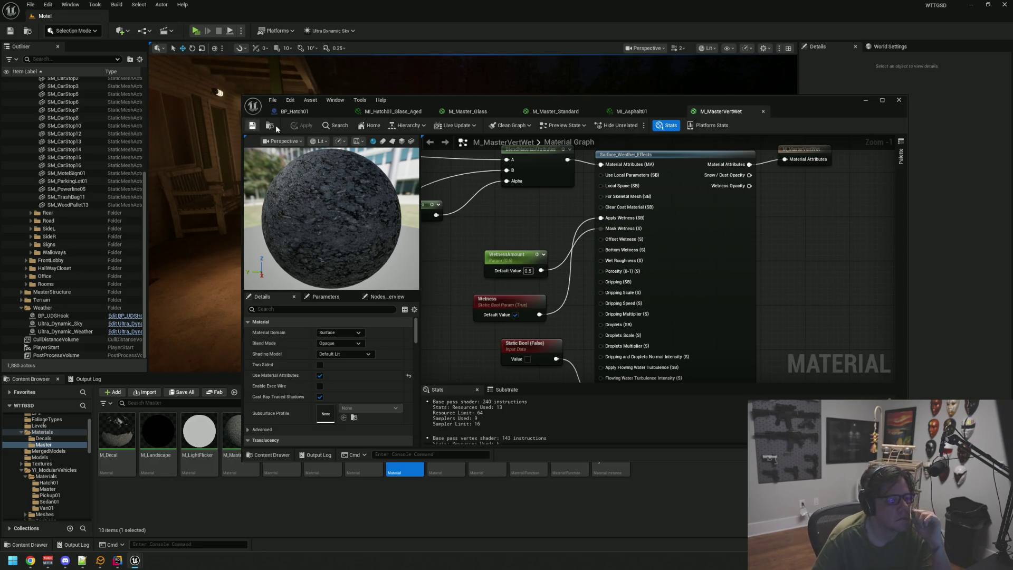
# Place Wetness above WetnessAmount, set WetnessAmount's Slider Max to 1.0, and apply.
pyautogui.click(504, 295)
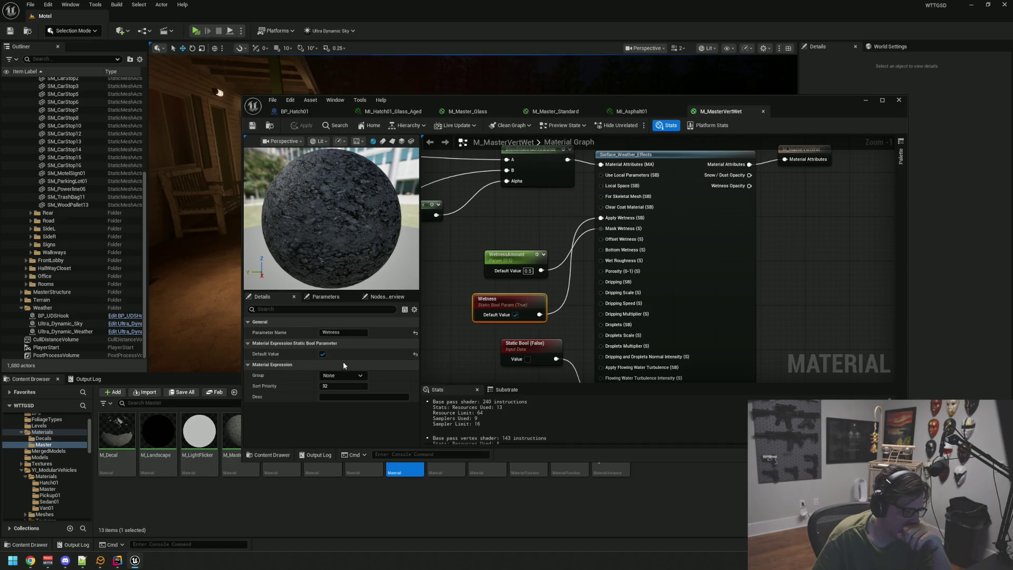
pyautogui.moveTo(520, 305); pyautogui.dragTo(531, 222)
pyautogui.click(506, 254)
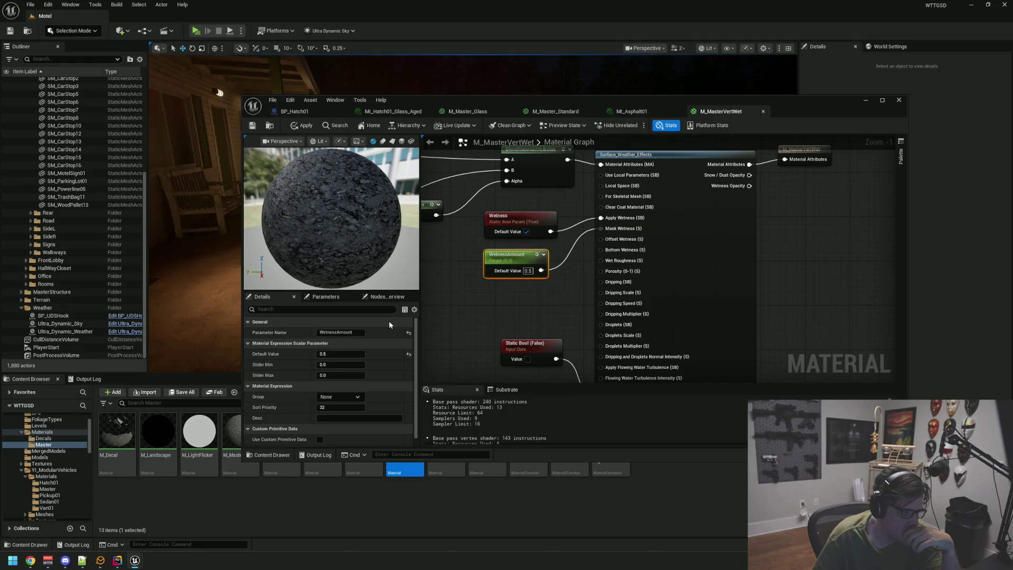
pyautogui.moveTo(624, 234)
pyautogui.write('1')
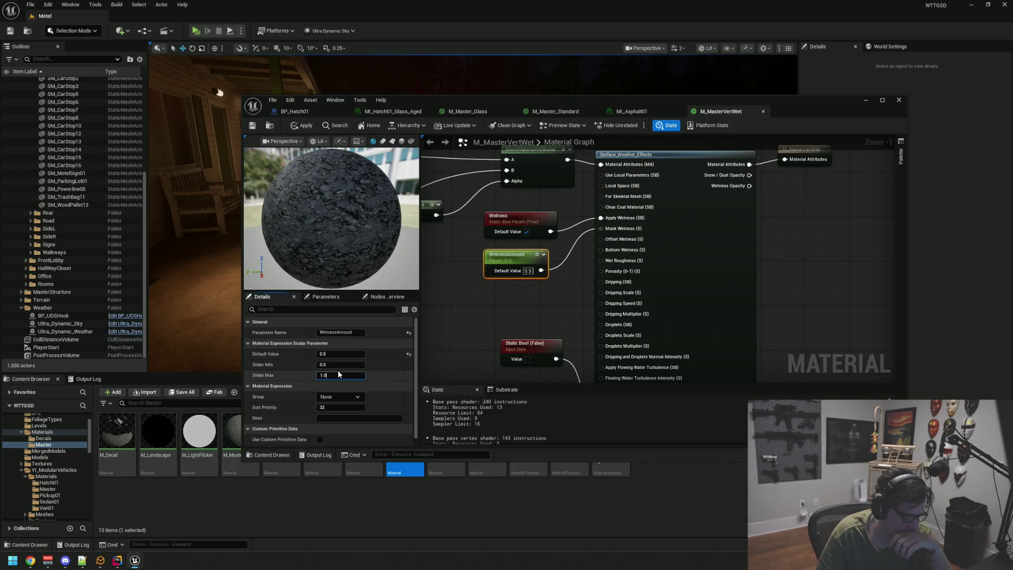
pyautogui.press('Return')
pyautogui.click(303, 126)
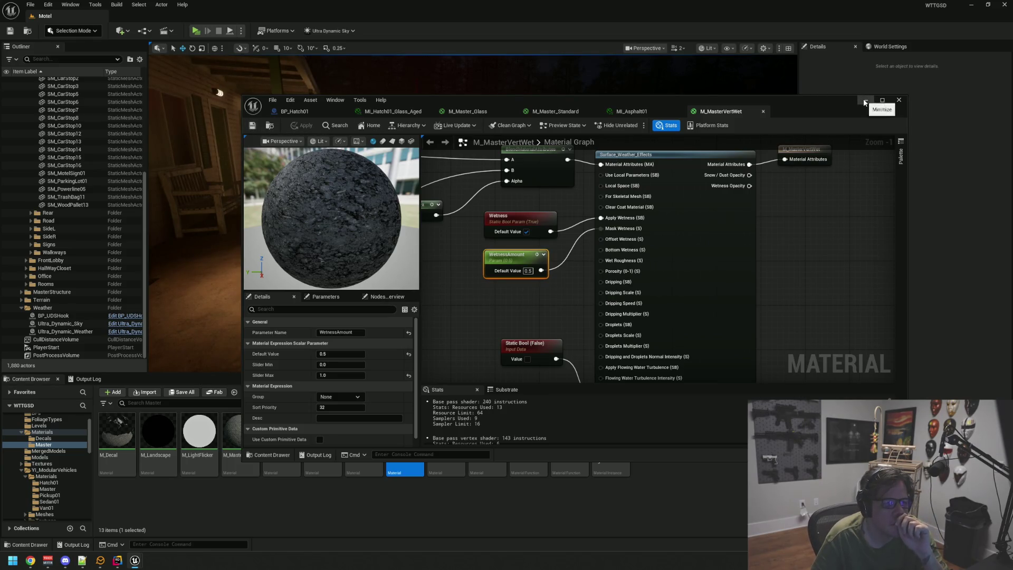
pyautogui.click(641, 111)
pyautogui.moveTo(771, 109); pyautogui.dragTo(1012, 137)
# Fly the camera toward the motel porch and turn it to face the motel across the lot.
pyautogui.moveTo(689, 219); pyautogui.dragTo(648, 212)
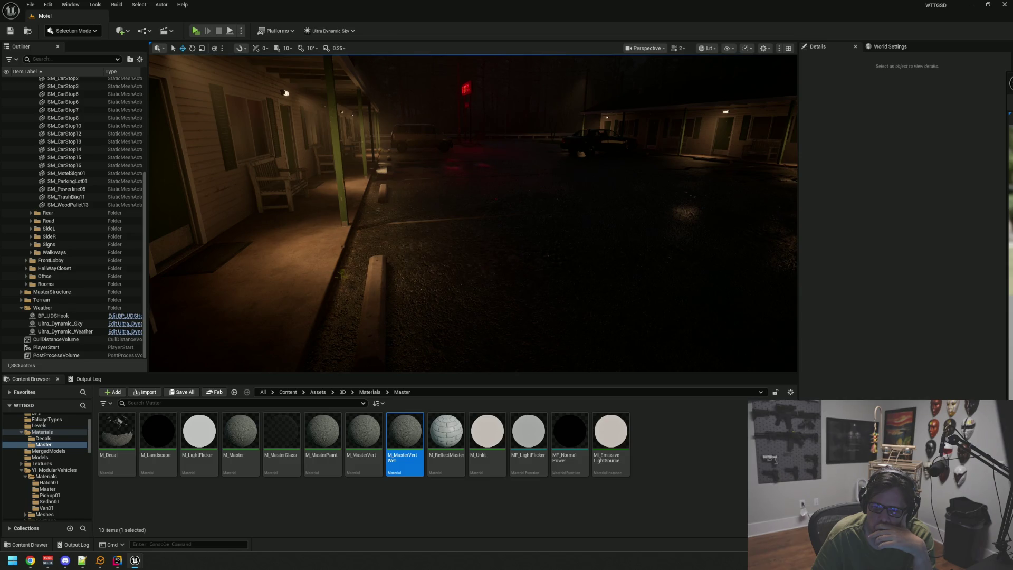
pyautogui.moveTo(472, 211)
pyautogui.mouseDown()
pyautogui.moveTo(606, 207)
pyautogui.moveTo(580, 211)
pyautogui.moveTo(466, 285)
pyautogui.moveTo(490, 284)
pyautogui.mouseUp()
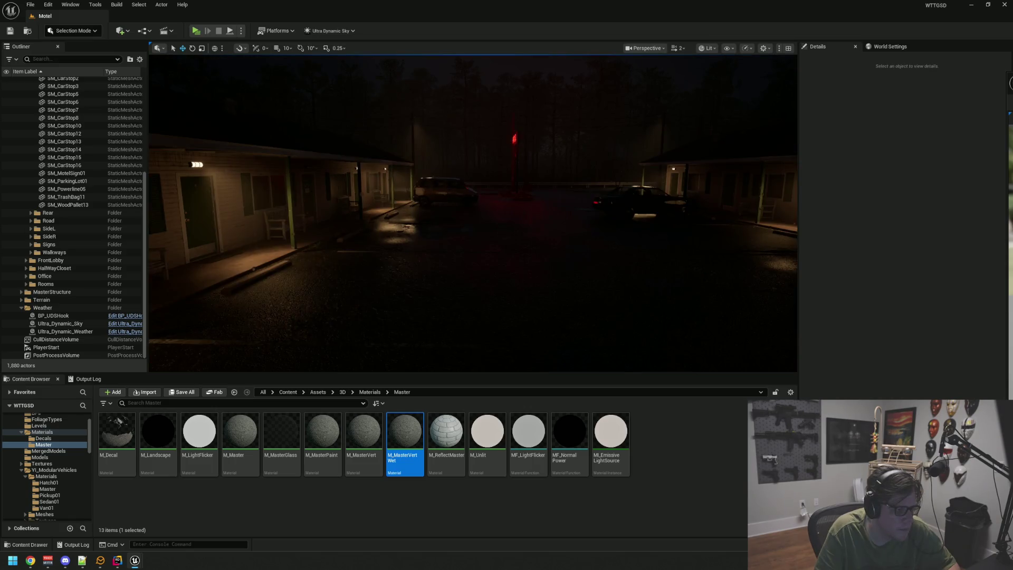
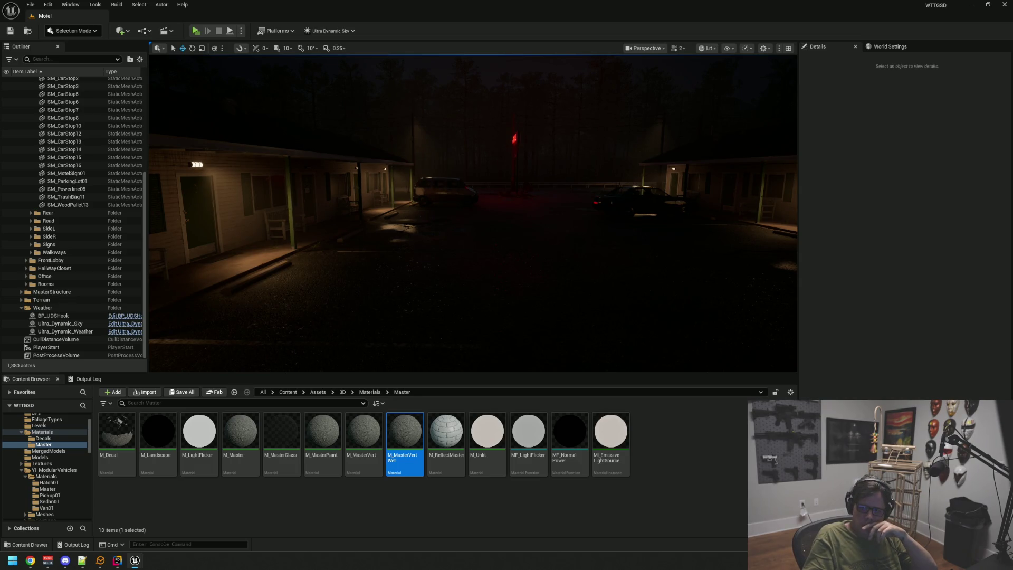
# Fly across the motel parking lot, select and focus the SM_CarStop13 curb, then deselect it.
pyautogui.moveTo(412, 278); pyautogui.dragTo(393, 294)
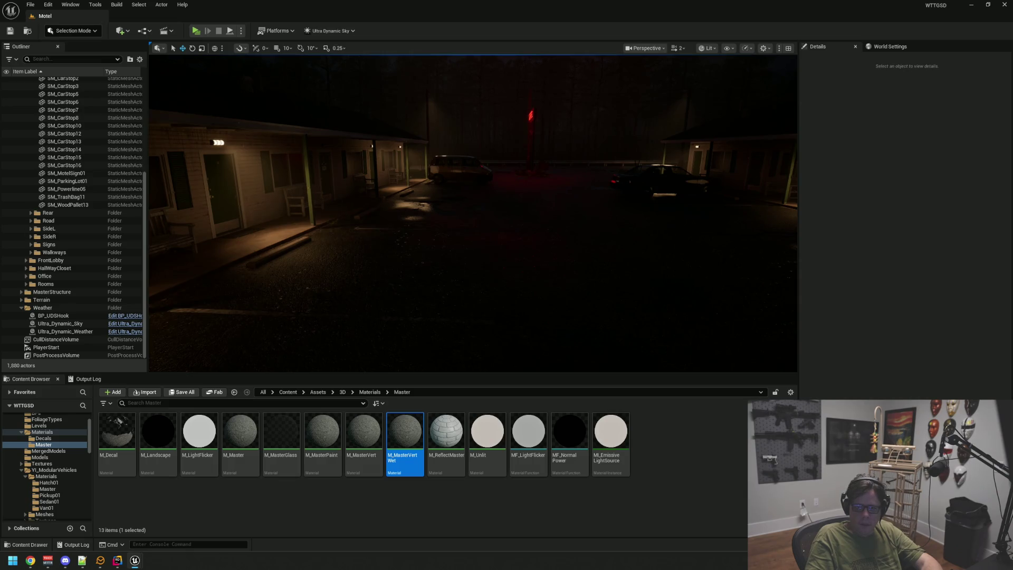
pyautogui.moveTo(678, 215)
pyautogui.mouseDown()
pyautogui.moveTo(622, 201)
pyautogui.moveTo(588, 163)
pyautogui.moveTo(557, 169)
pyautogui.mouseUp()
pyautogui.click(462, 192)
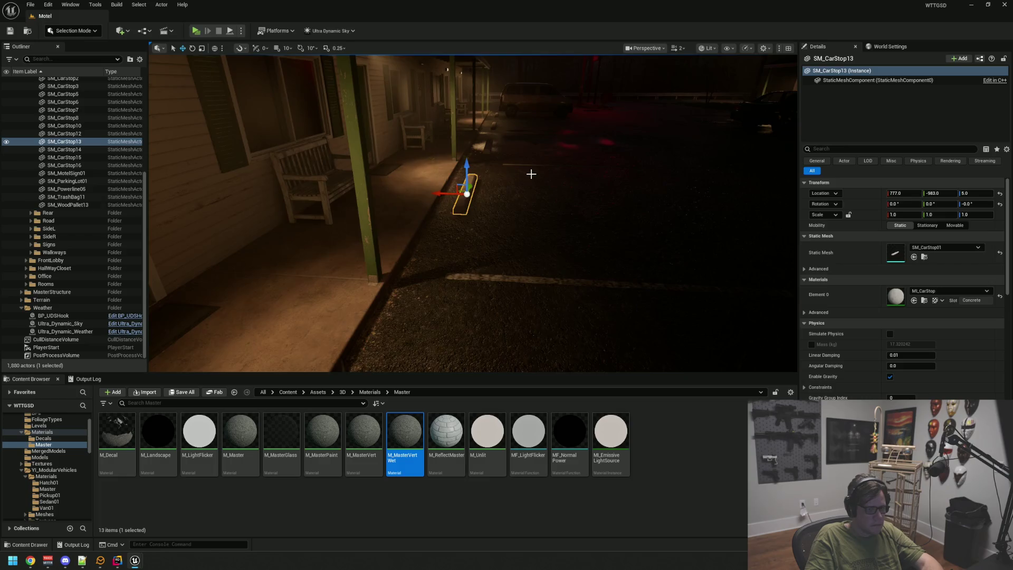
pyautogui.press('f')
pyautogui.moveTo(473, 213)
pyautogui.mouseDown()
pyautogui.moveTo(507, 201)
pyautogui.moveTo(548, 224)
pyautogui.moveTo(565, 248)
pyautogui.moveTo(554, 165)
pyautogui.moveTo(522, 159)
pyautogui.moveTo(559, 185)
pyautogui.moveTo(546, 190)
pyautogui.mouseUp()
pyautogui.press('Escape')
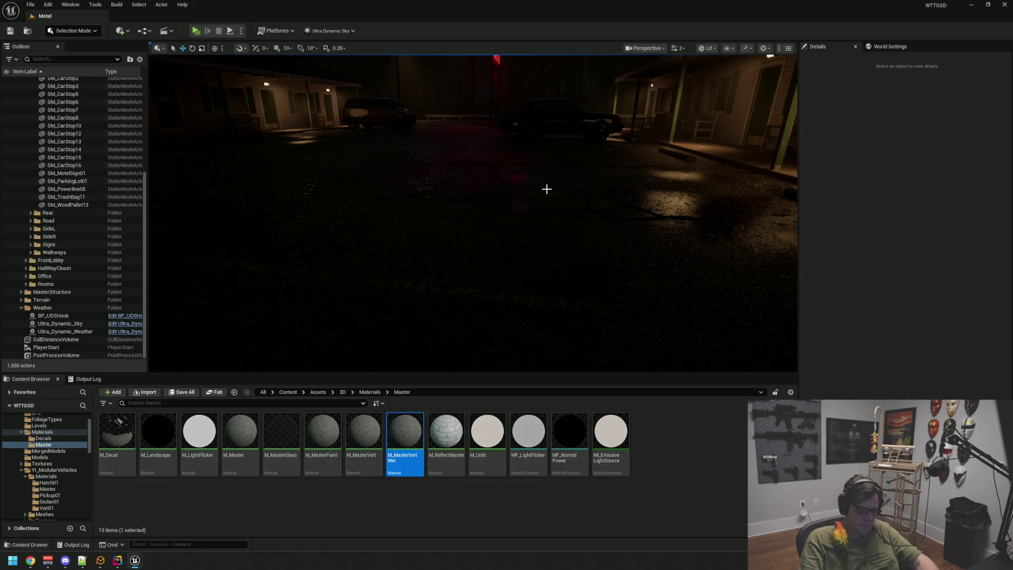
# Move the view back along the walkway and reselect SM_CarStop13 to show its MI_CarStop material.
pyautogui.moveTo(570, 161); pyautogui.dragTo(571, 161)
pyautogui.moveTo(549, 208)
pyautogui.mouseDown()
pyautogui.moveTo(554, 194)
pyautogui.moveTo(558, 204)
pyautogui.moveTo(471, 197)
pyautogui.mouseUp()
pyautogui.click(471, 197)
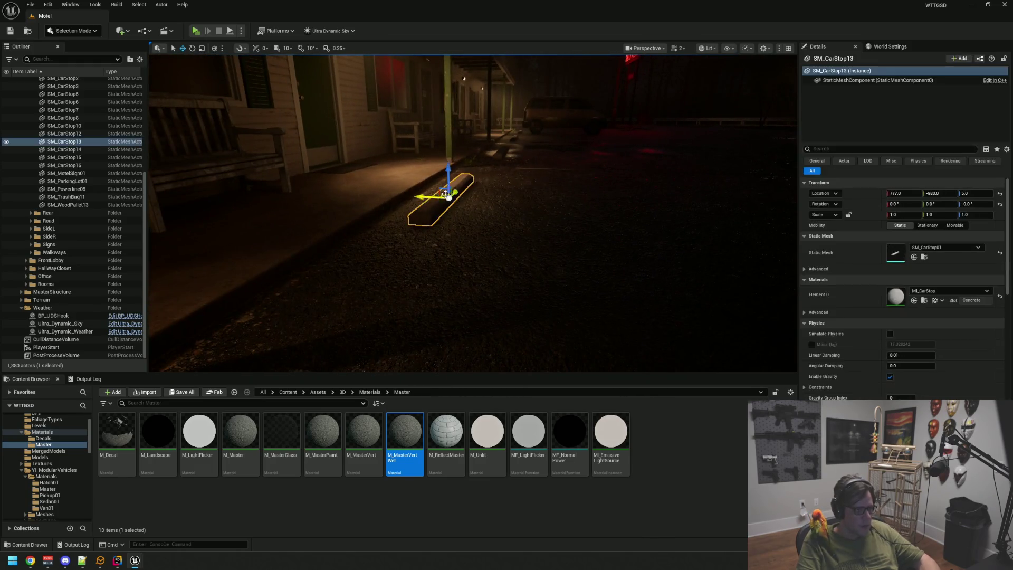
# In the Master materials folder, duplicate M_Master as M_MasterWet and save.
pyautogui.click(923, 301)
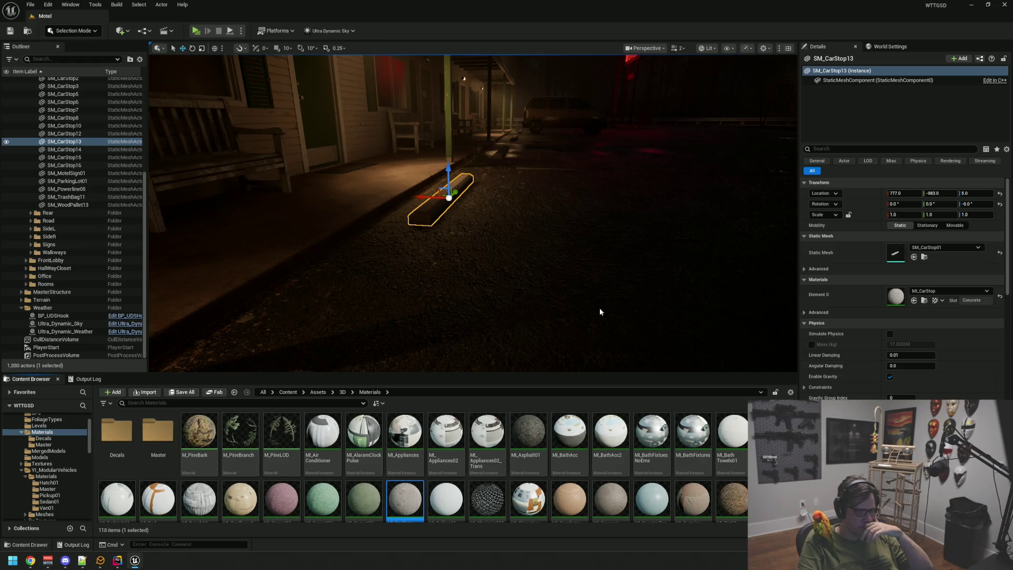
pyautogui.doubleClick(158, 430)
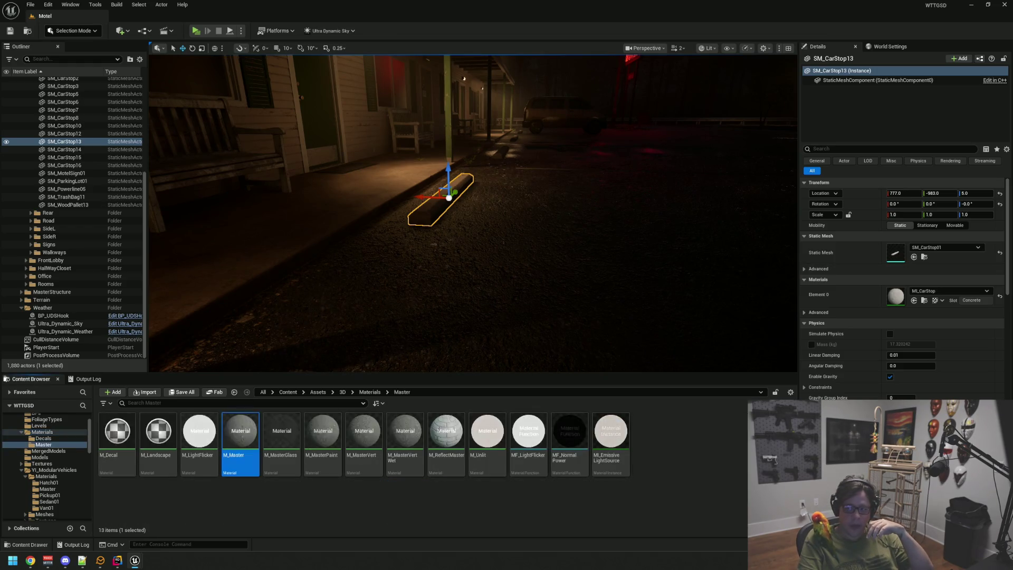
pyautogui.click(248, 461)
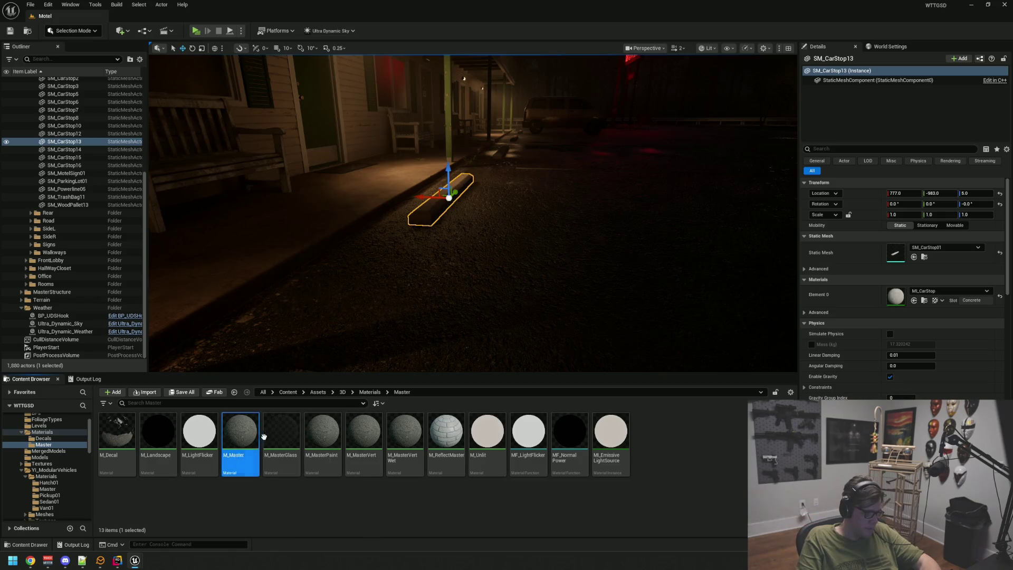
pyautogui.hotkey('ctrl', 'd')
pyautogui.press('BackSpace')
pyautogui.write('Wet')
pyautogui.press('Return')
pyautogui.hotkey('ctrl', 's')
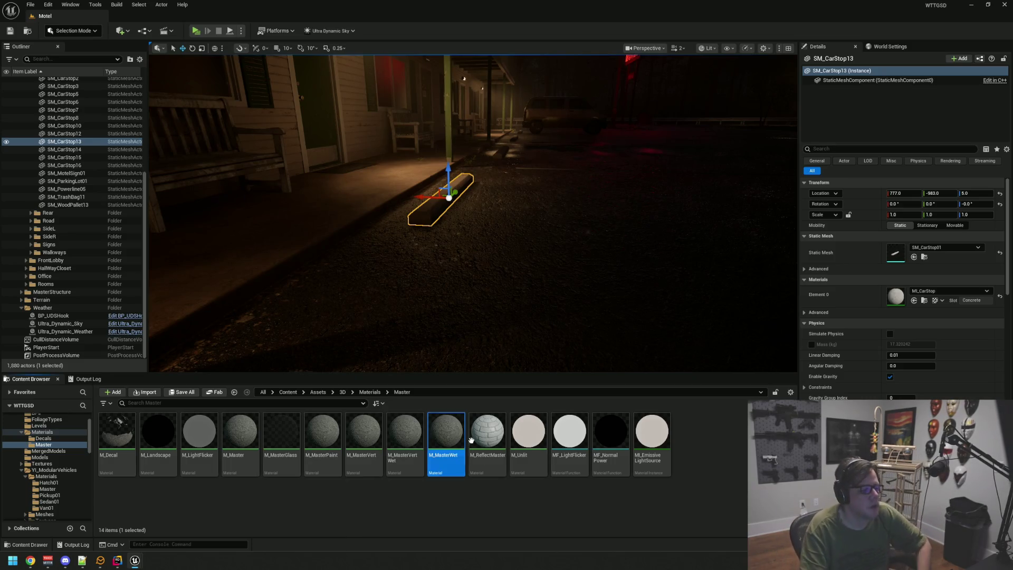
# Delete the M_MasterWet duplicate, restoring the accidentally deleted curb, and reselect M_Master.
pyautogui.click(480, 505)
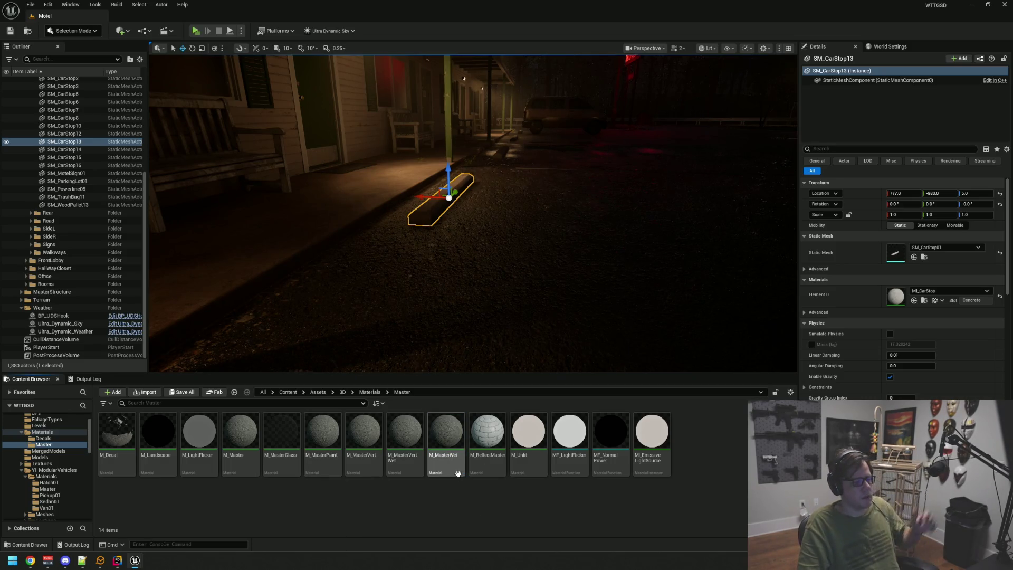
pyautogui.click(446, 440)
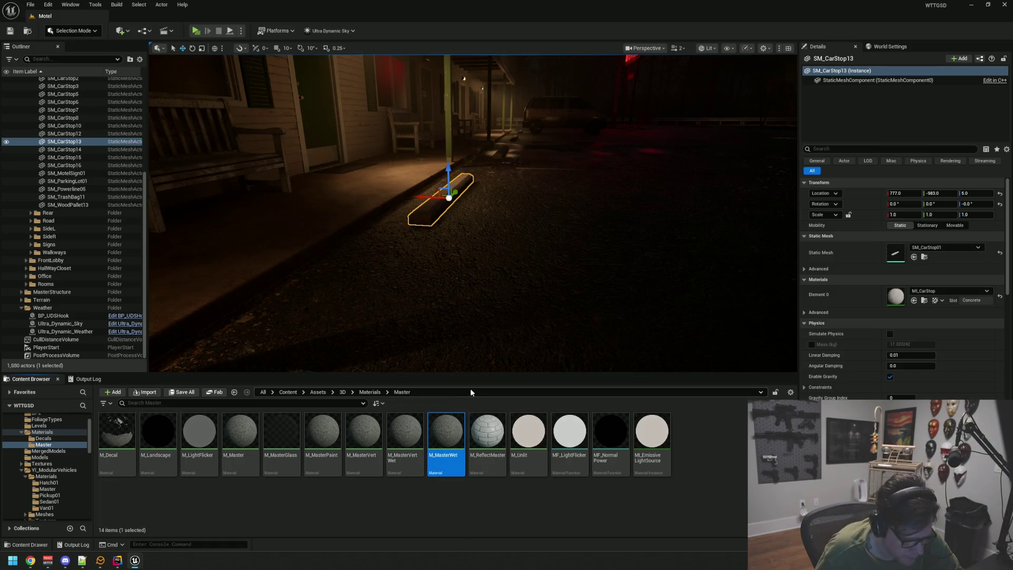
pyautogui.moveTo(501, 324); pyautogui.dragTo(497, 306)
pyautogui.press('Delete')
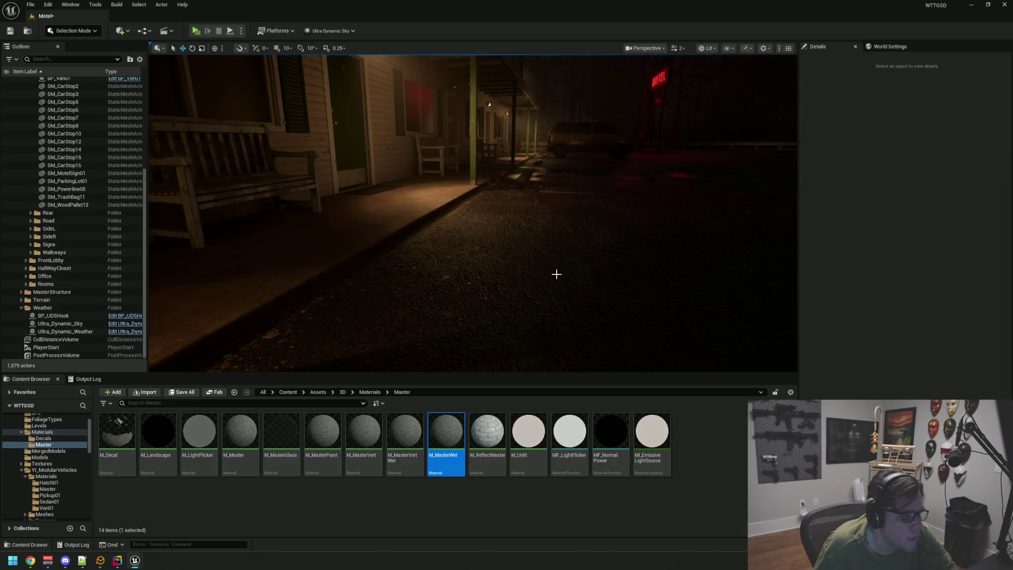
pyautogui.hotkey('ctrl', 'z')
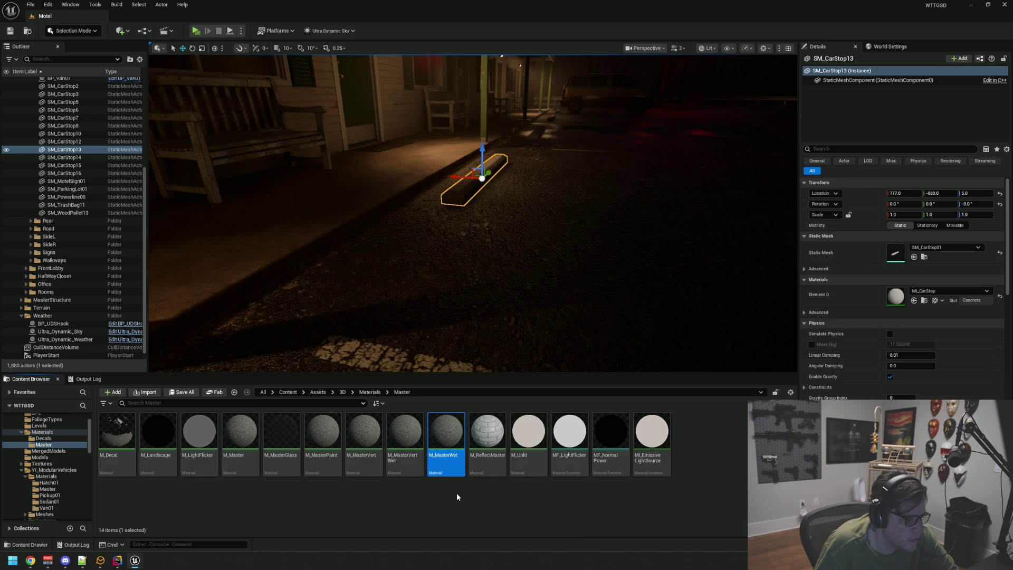
pyautogui.press('Delete')
pyautogui.click(476, 407)
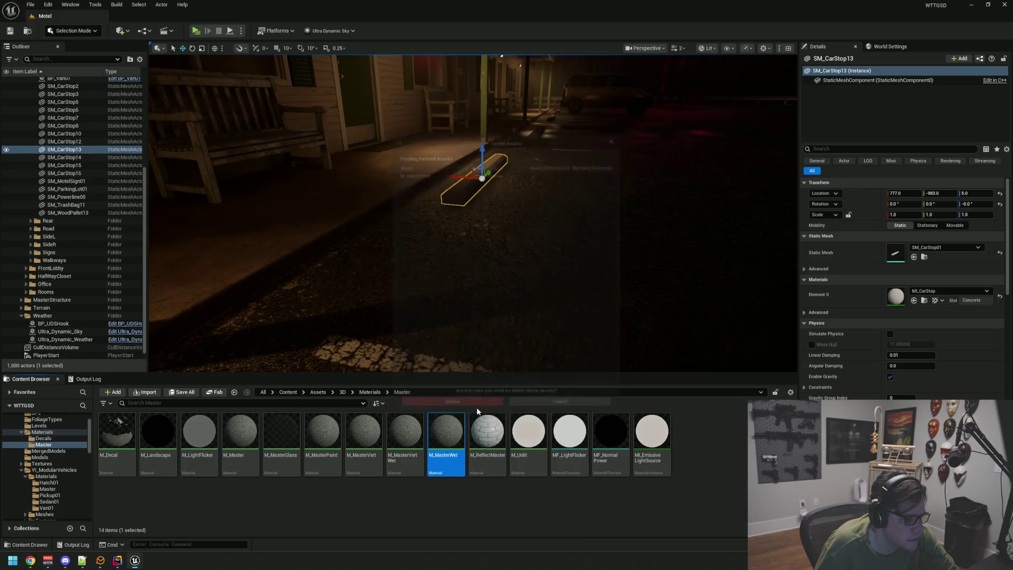
pyautogui.click(240, 435)
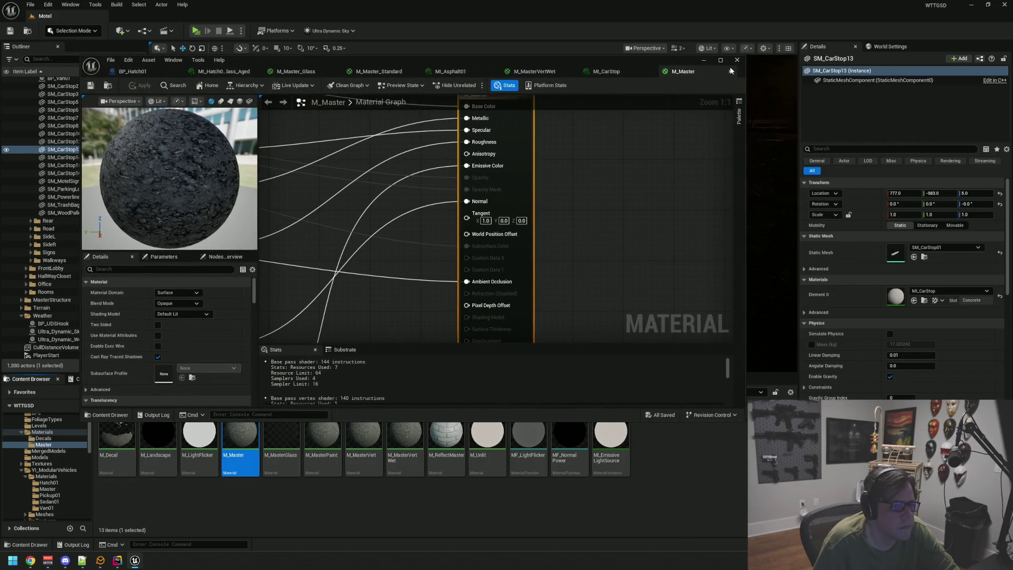
# Maximize the material editor and add a MakeMaterialAttributes node to the M_Master graph.
pyautogui.moveTo(731, 71); pyautogui.dragTo(724, 67)
pyautogui.click(718, 58)
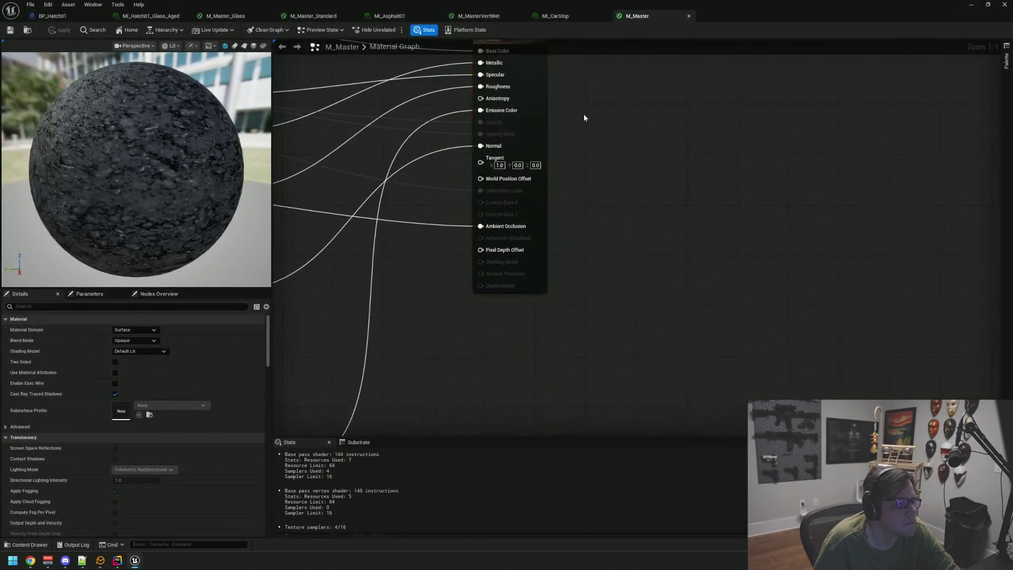
pyautogui.scroll(-1, 591, 159)
pyautogui.rightClick(650, 156)
pyautogui.write('make')
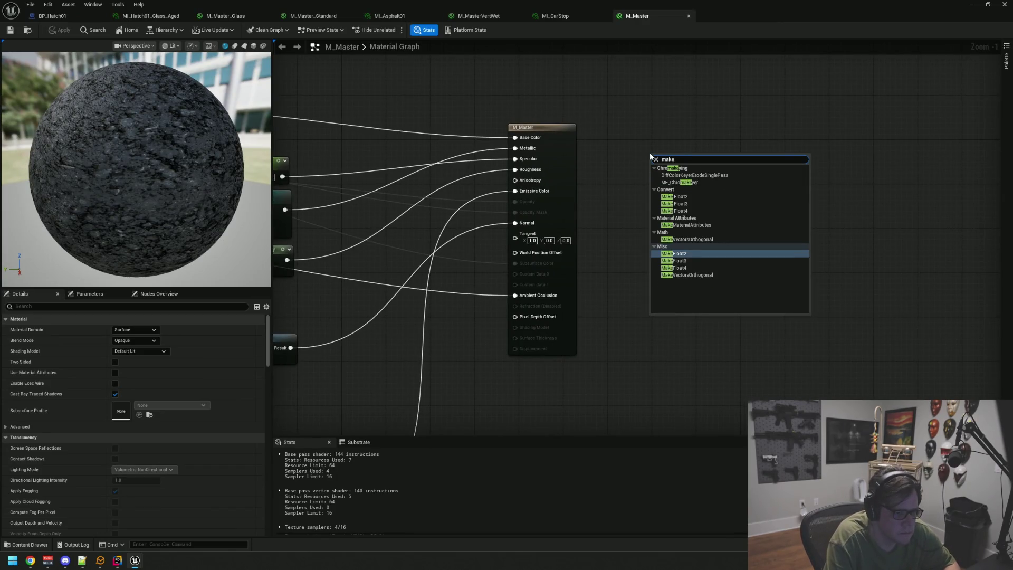
pyautogui.press('Up')
pyautogui.press('Up')
pyautogui.press('Return')
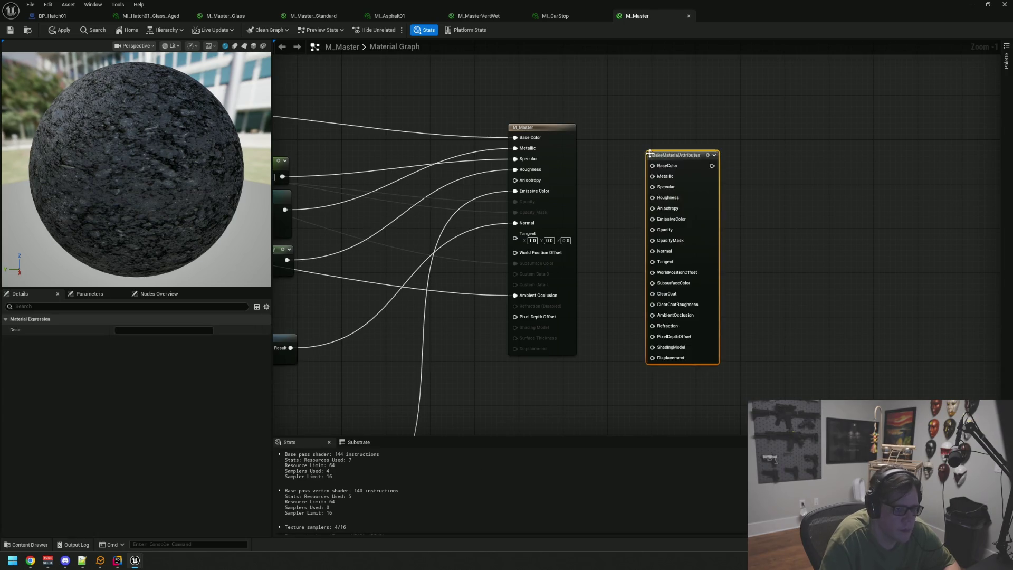
# Rewire Base Color, Metallic, Specular, Roughness, Emissive, Normal and Ambient Occlusion into MakeMaterialAttributes.
pyautogui.click(508, 140)
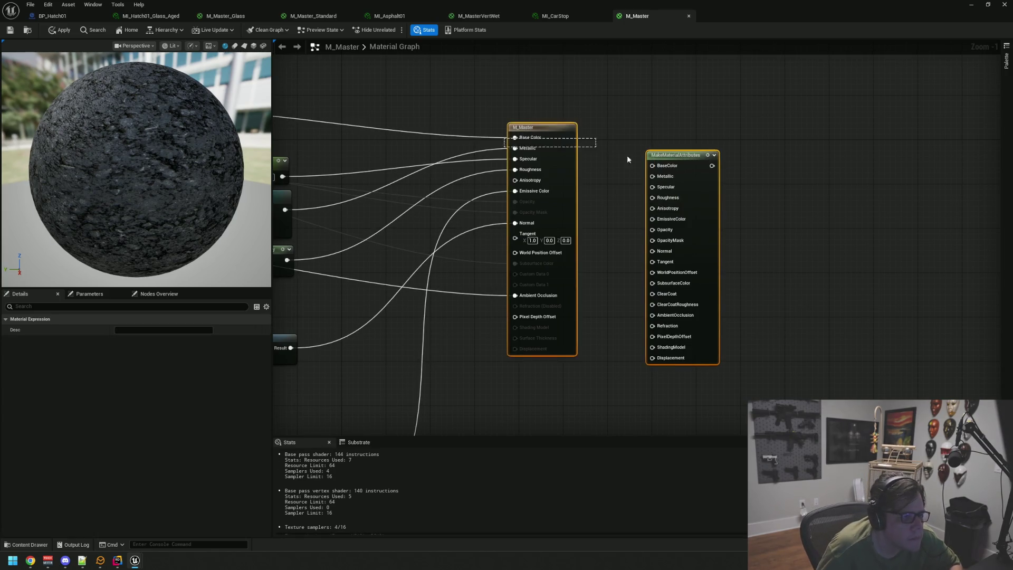
pyautogui.click(496, 133)
pyautogui.keyDown('alt'); pyautogui.click(515, 138); pyautogui.keyUp('alt')
pyautogui.hotkey('ctrl', 's')
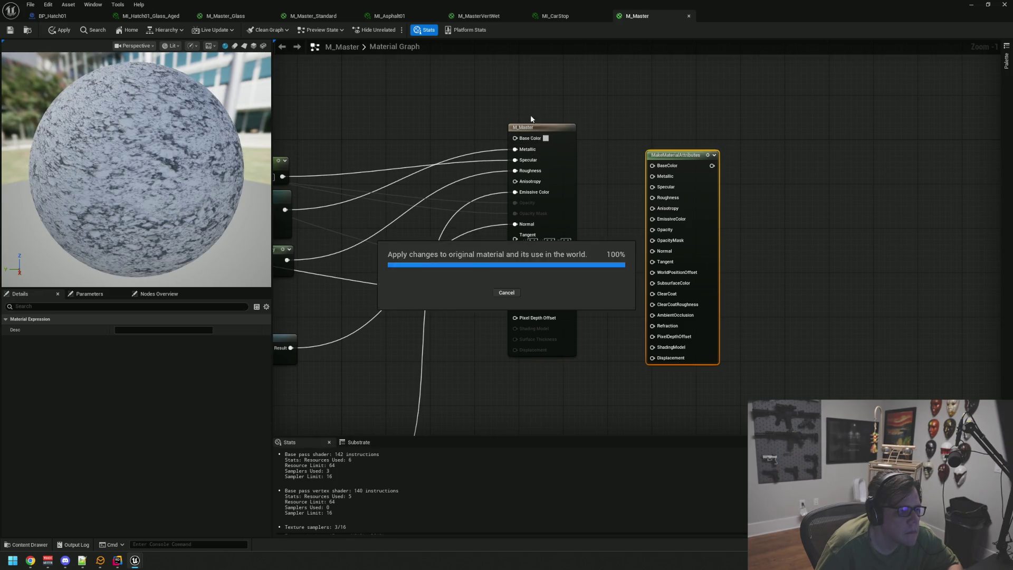
pyautogui.hotkey('ctrl', 'z')
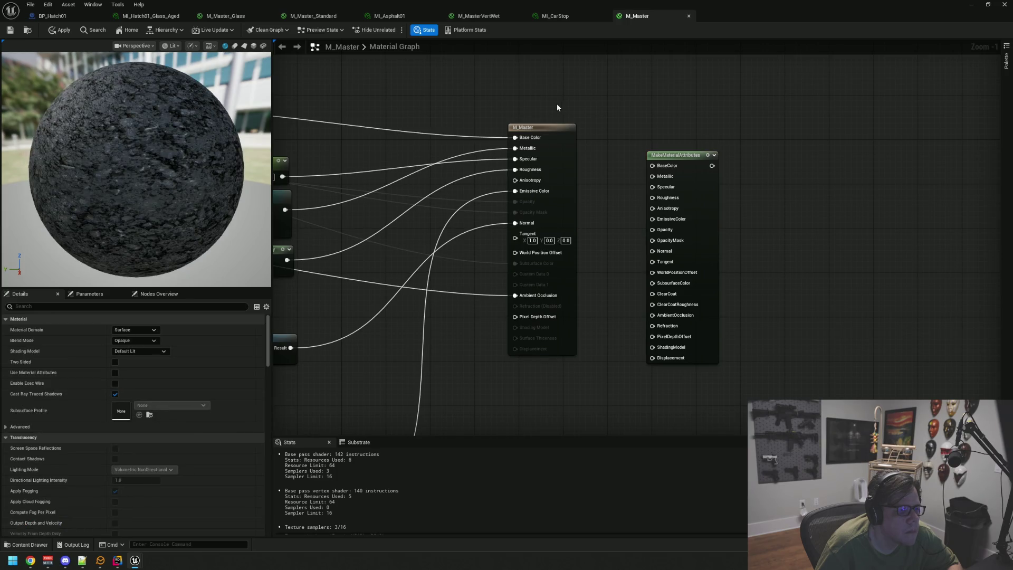
pyautogui.moveTo(565, 156)
pyautogui.mouseDown()
pyautogui.moveTo(656, 167)
pyautogui.moveTo(661, 177)
pyautogui.mouseUp()
pyautogui.moveTo(524, 167); pyautogui.dragTo(661, 188)
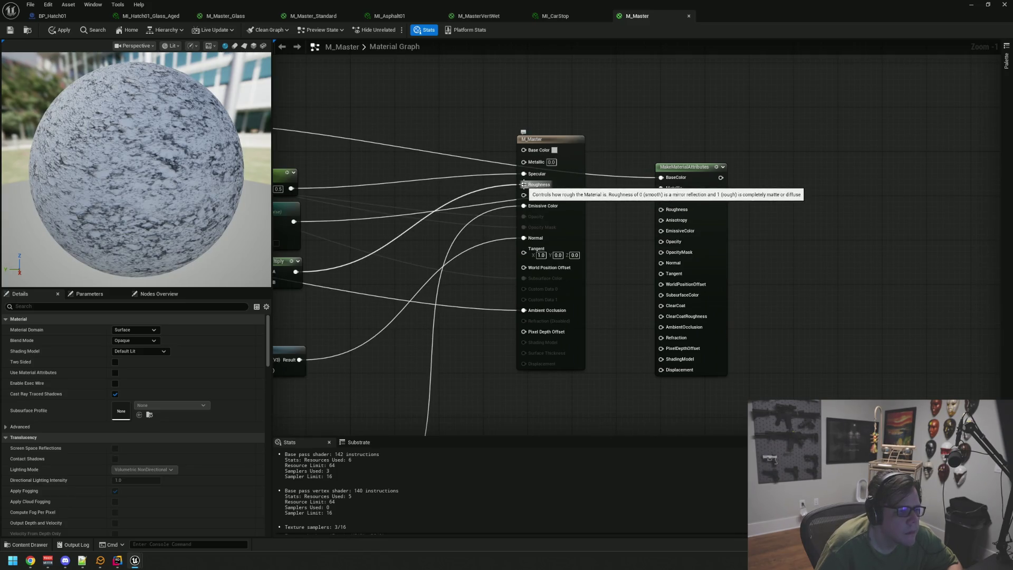
pyautogui.moveTo(524, 174)
pyautogui.mouseDown()
pyautogui.moveTo(661, 199)
pyautogui.moveTo(527, 189)
pyautogui.moveTo(660, 210)
pyautogui.mouseUp()
pyautogui.moveTo(524, 209); pyautogui.dragTo(673, 232)
pyautogui.moveTo(524, 243); pyautogui.dragTo(664, 265)
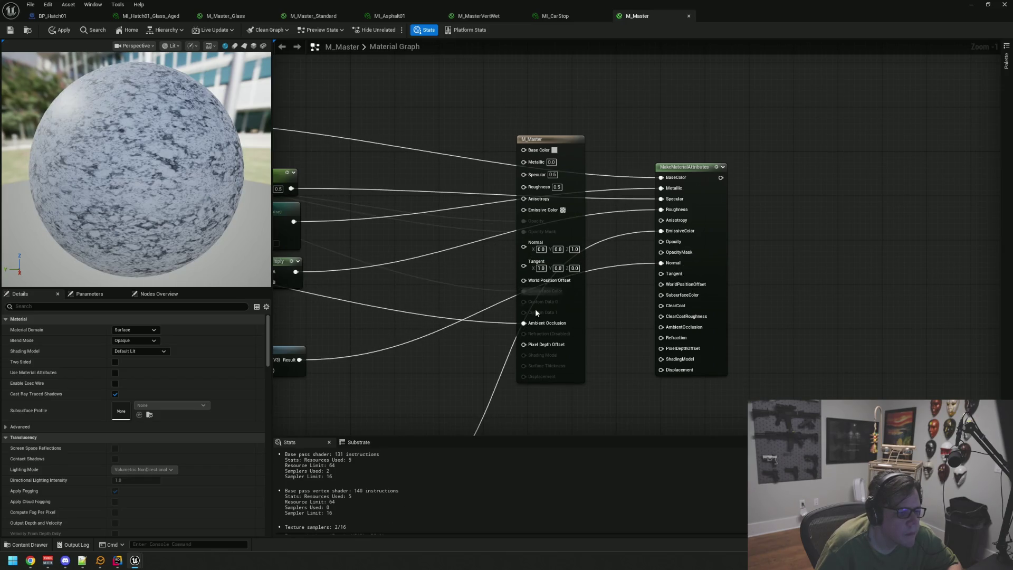
pyautogui.moveTo(523, 322)
pyautogui.mouseDown()
pyautogui.moveTo(657, 325)
pyautogui.moveTo(673, 295)
pyautogui.moveTo(671, 327)
pyautogui.mouseUp()
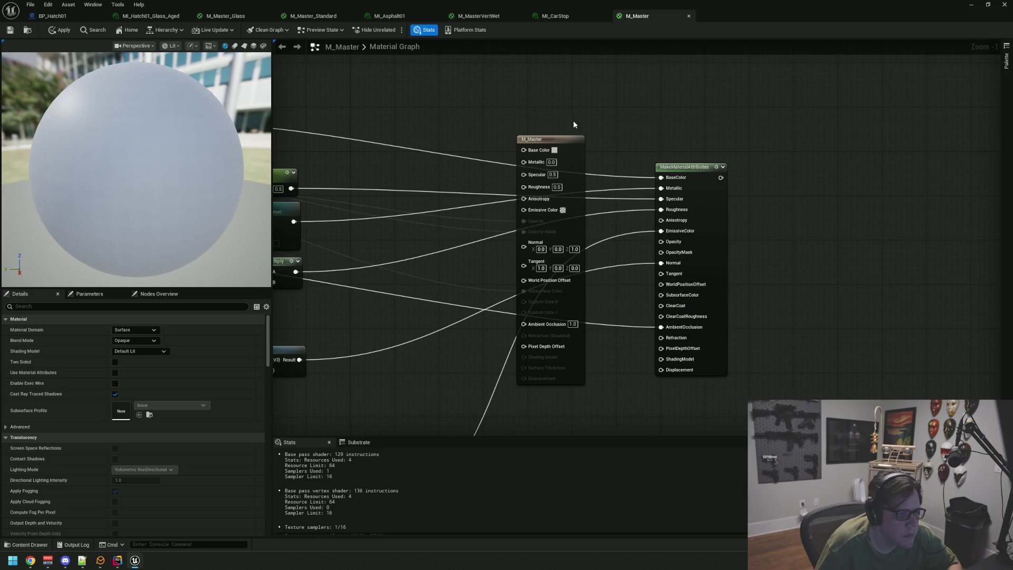
# Move the M_Master result node right and reframe the graph to show both nodes.
pyautogui.moveTo(561, 140)
pyautogui.mouseDown()
pyautogui.moveTo(894, 125)
pyautogui.moveTo(924, 107)
pyautogui.mouseUp()
pyautogui.click(797, 124)
pyautogui.moveTo(796, 125); pyautogui.dragTo(705, 126)
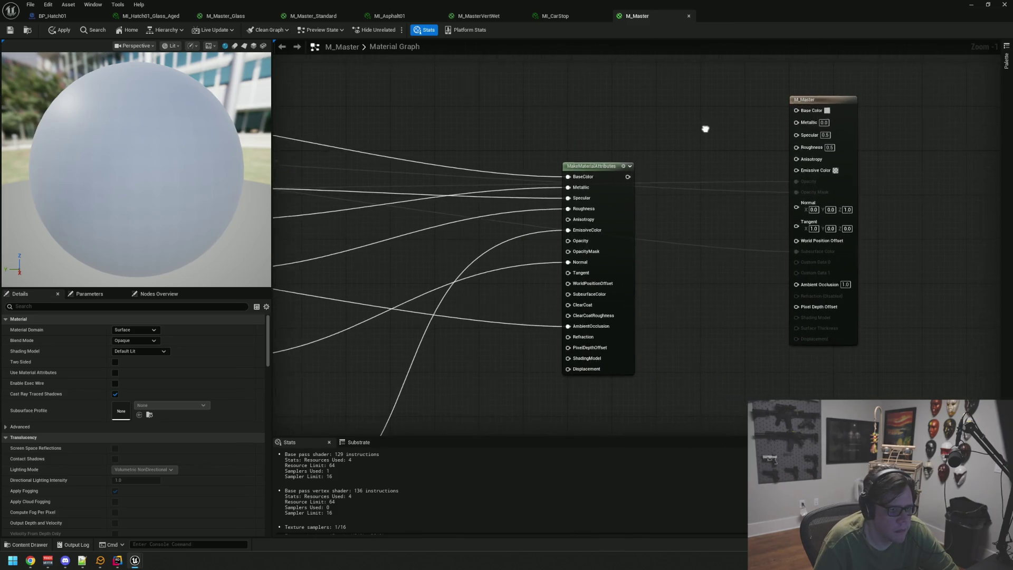
# Move the Opacity and Subsurface Color wires onto MakeMaterialAttributes.
pyautogui.moveTo(592, 178)
pyautogui.mouseDown()
pyautogui.moveTo(603, 194)
pyautogui.moveTo(601, 242)
pyautogui.mouseUp()
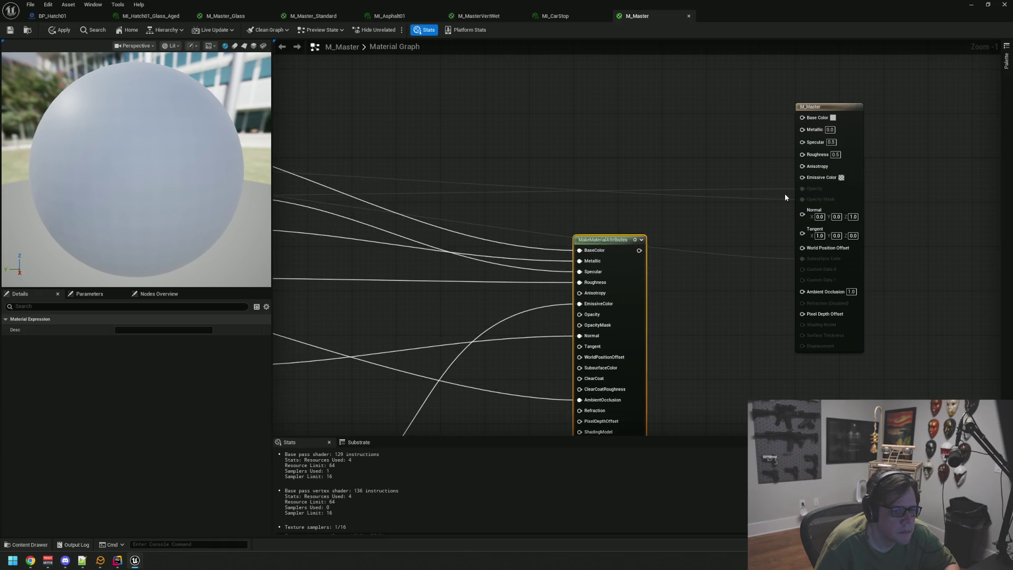
pyautogui.moveTo(796, 188)
pyautogui.mouseDown()
pyautogui.moveTo(580, 324)
pyautogui.moveTo(588, 422)
pyautogui.moveTo(593, 317)
pyautogui.moveTo(812, 214)
pyautogui.moveTo(809, 199)
pyautogui.moveTo(594, 340)
pyautogui.moveTo(585, 378)
pyautogui.moveTo(588, 324)
pyautogui.moveTo(612, 324)
pyautogui.mouseUp()
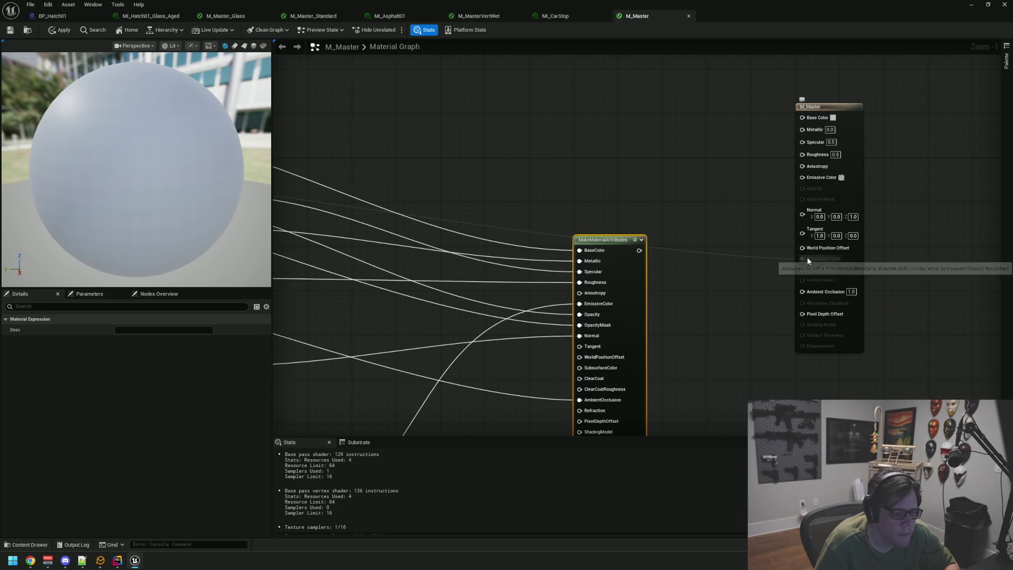
pyautogui.moveTo(802, 258)
pyautogui.mouseDown()
pyautogui.moveTo(614, 344)
pyautogui.moveTo(599, 388)
pyautogui.moveTo(597, 370)
pyautogui.mouseUp()
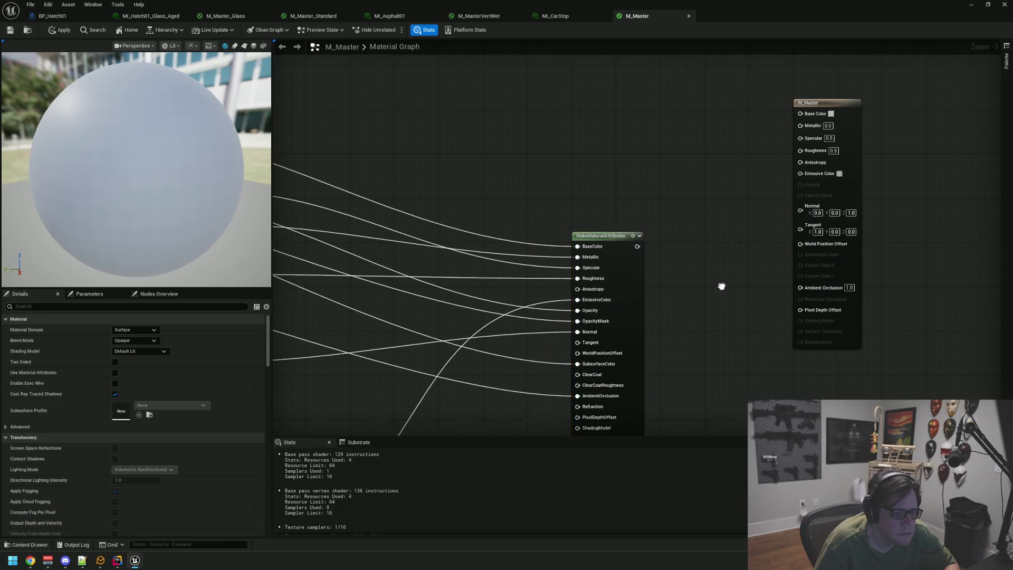
pyautogui.rightClick(603, 218)
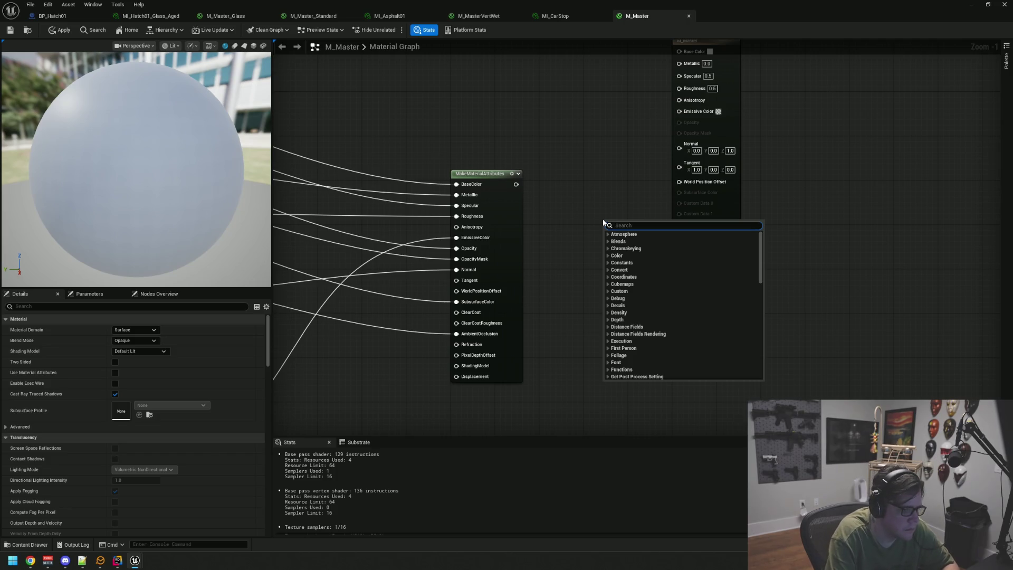
pyautogui.click(587, 188)
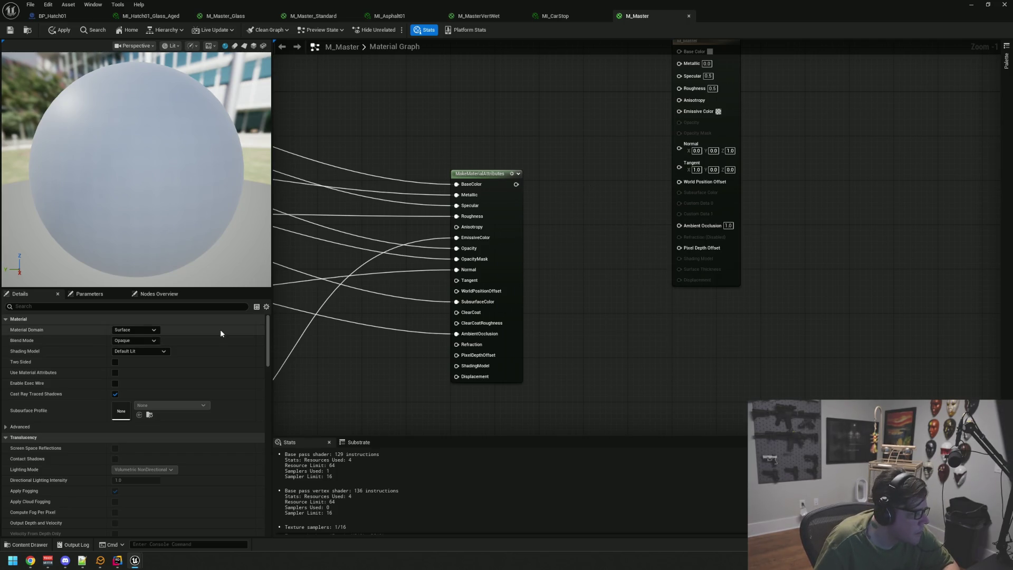
# Enable Use Material Attributes on M_Master and rearrange the two nodes side by side.
pyautogui.click(115, 372)
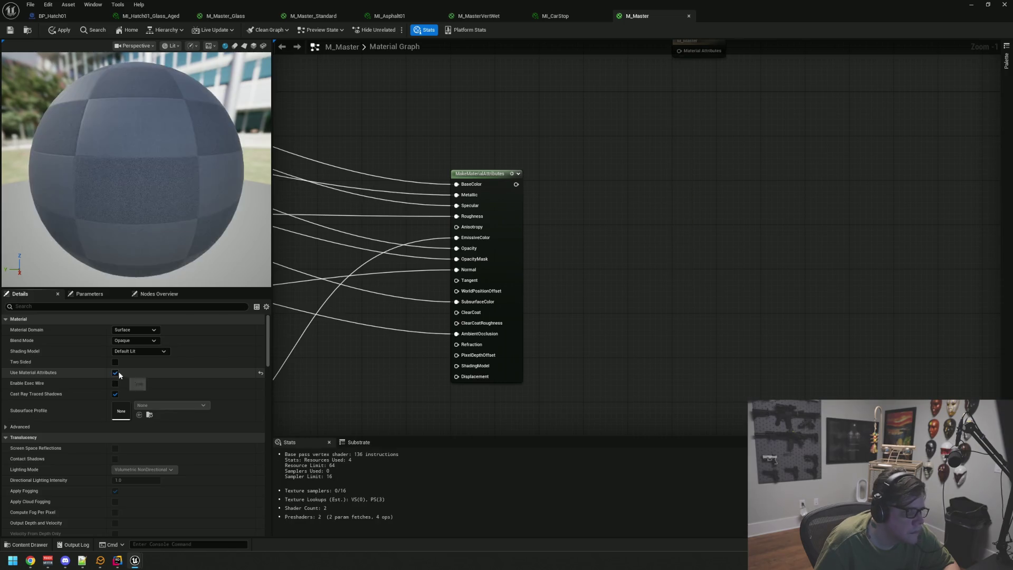
pyautogui.moveTo(517, 226); pyautogui.dragTo(528, 110)
pyautogui.moveTo(595, 99); pyautogui.dragTo(553, 225)
pyautogui.moveTo(648, 164)
pyautogui.mouseDown()
pyautogui.moveTo(646, 194)
pyautogui.moveTo(693, 183)
pyautogui.mouseUp()
pyautogui.click(587, 232)
pyautogui.moveTo(587, 232); pyautogui.dragTo(523, 219)
pyautogui.rightClick(523, 219)
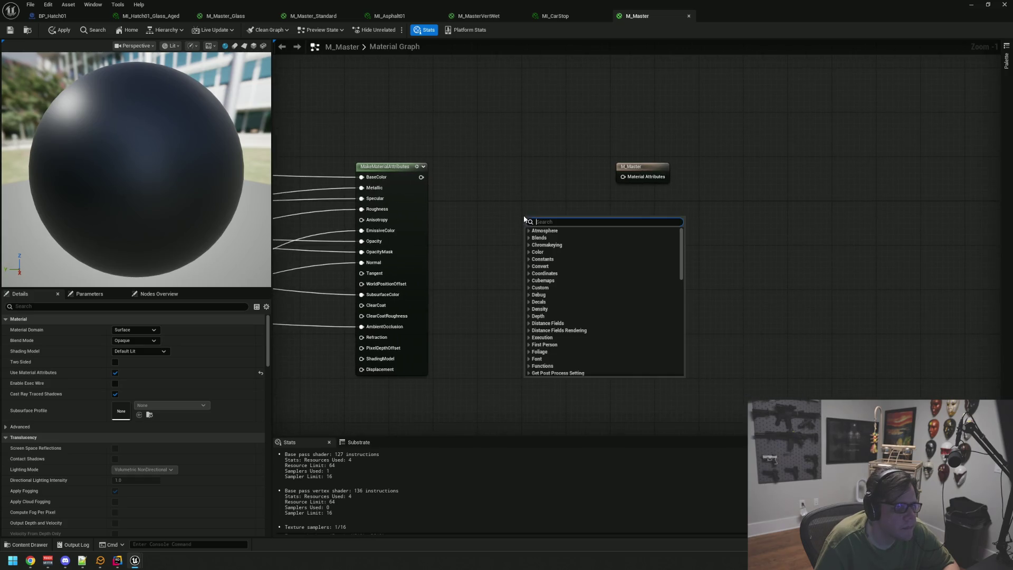
# Add a Weather > Surface_Weather_Effects node and feed MakeMaterialAttributes into it.
pyautogui.scroll(-8, 576, 301)
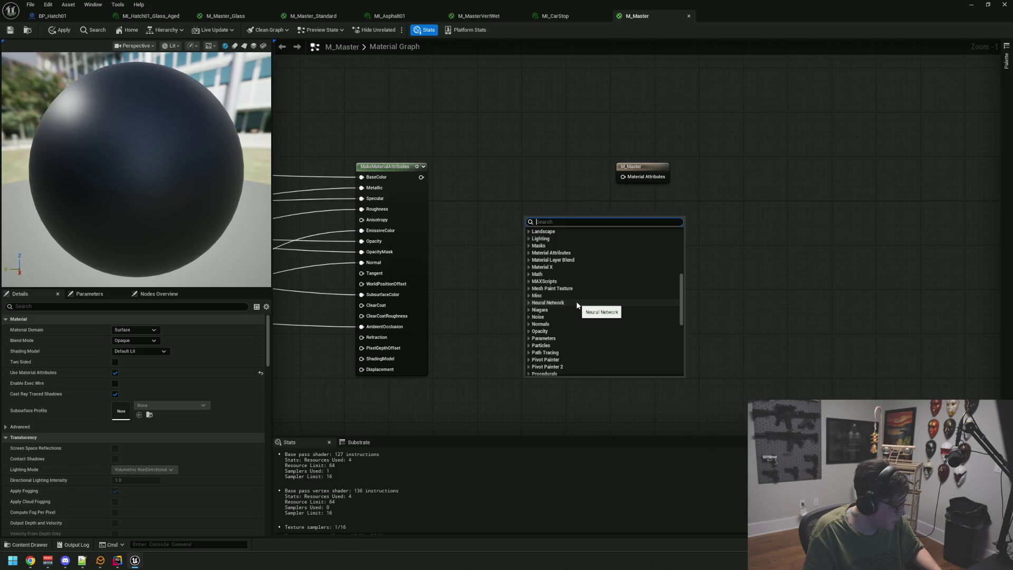
pyautogui.scroll(-3, 609, 312)
pyautogui.scroll(-5, 603, 314)
pyautogui.click(581, 329)
pyautogui.scroll(-3, 596, 322)
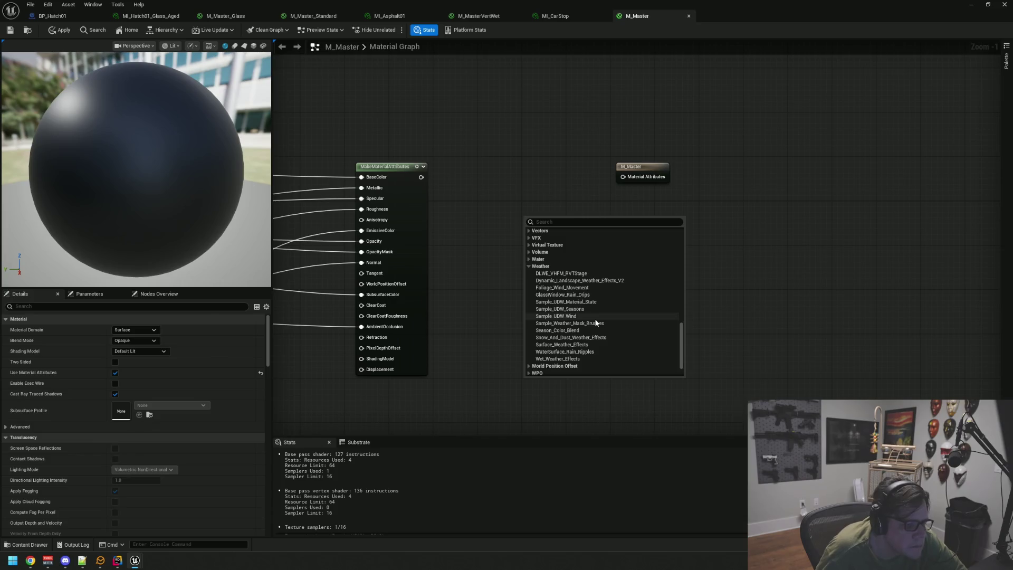
pyautogui.click(586, 346)
pyautogui.moveTo(421, 177)
pyautogui.mouseDown()
pyautogui.moveTo(528, 226)
pyautogui.moveTo(533, 201)
pyautogui.mouseUp()
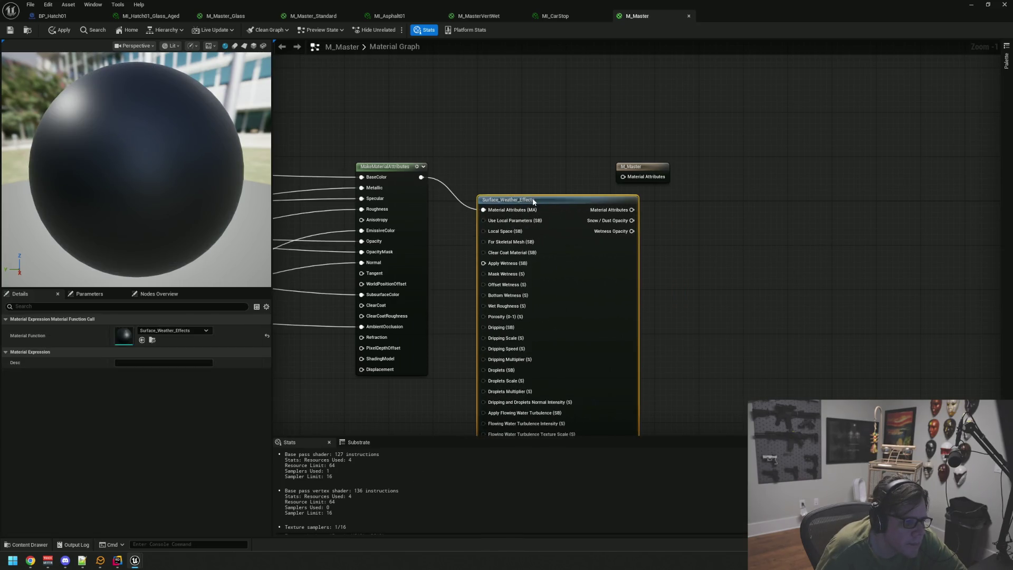
# Add a Static Bool node and a Static Bool Parameter node near the weather function.
pyautogui.click(641, 168)
pyautogui.moveTo(695, 261); pyautogui.dragTo(730, 160)
pyautogui.rightClick(438, 316)
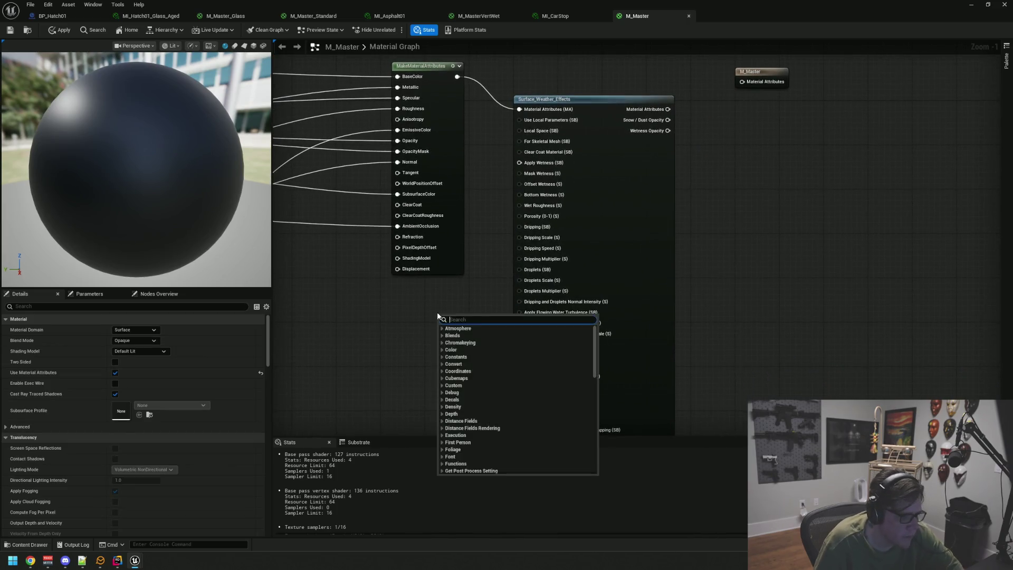
pyautogui.write('static bool')
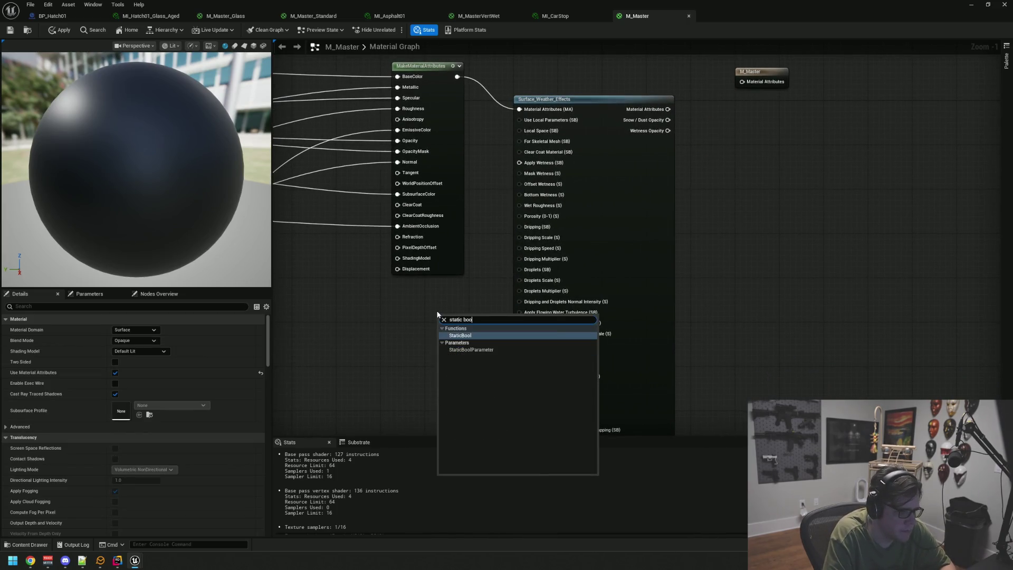
pyautogui.press('Return')
pyautogui.moveTo(483, 317)
pyautogui.mouseDown()
pyautogui.moveTo(455, 334)
pyautogui.moveTo(522, 344)
pyautogui.mouseUp()
pyautogui.moveTo(437, 332); pyautogui.dragTo(451, 353)
pyautogui.rightClick(480, 318)
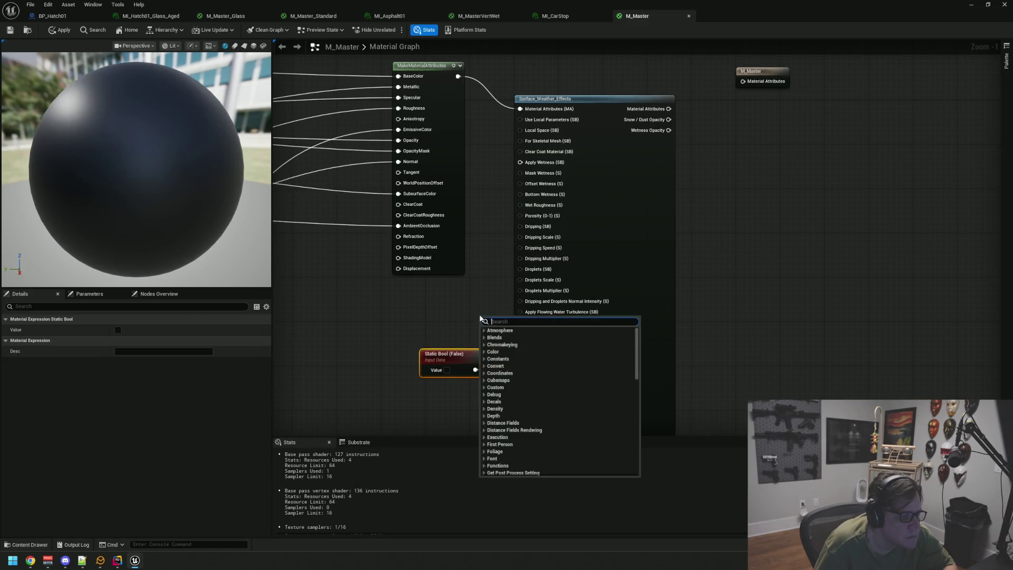
pyautogui.write('bool')
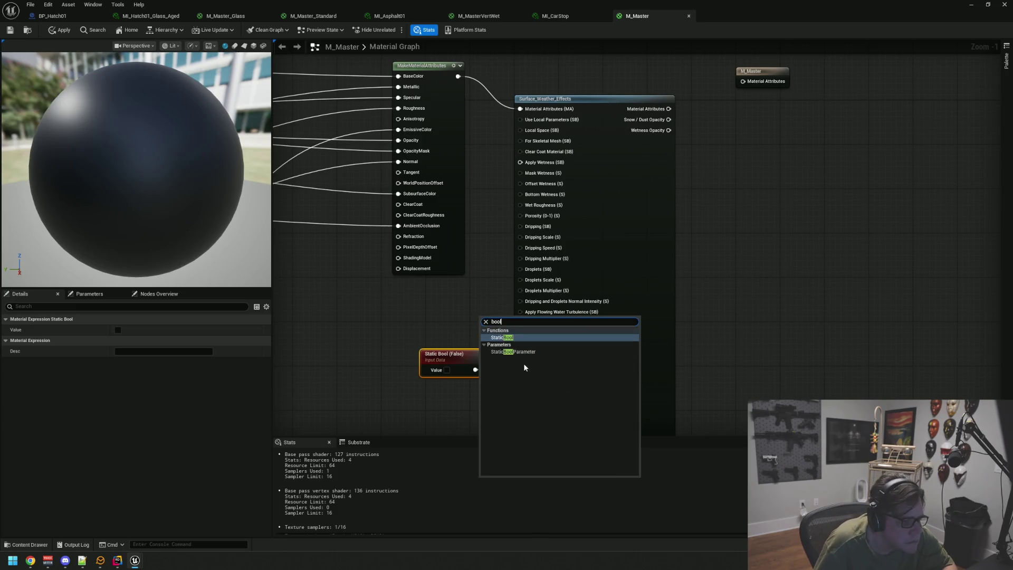
pyautogui.click(514, 351)
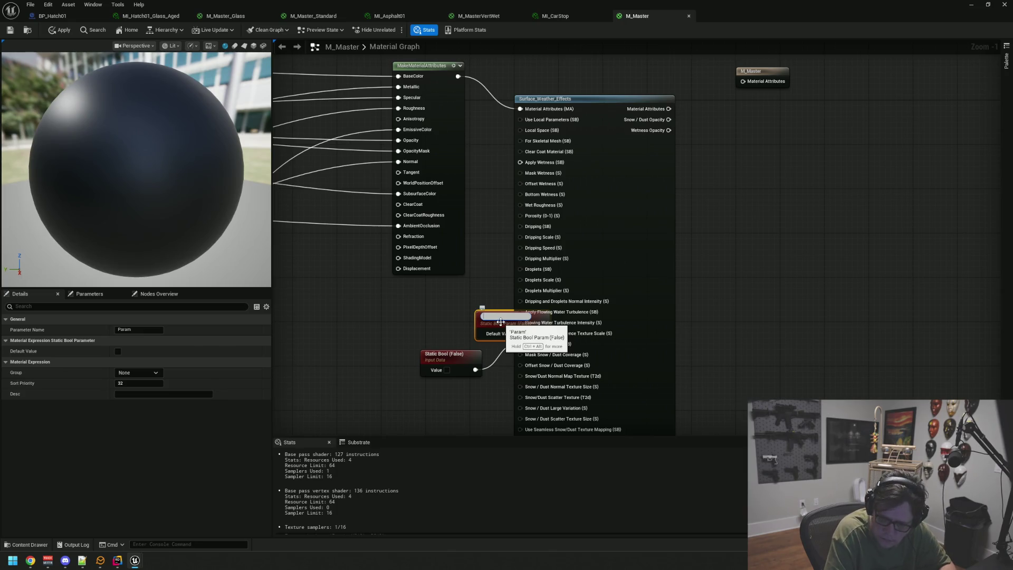
pyautogui.write('Wetness')
# Name the bool parameter Wetness and connect it to Apply Wetness.
pyautogui.press('Return')
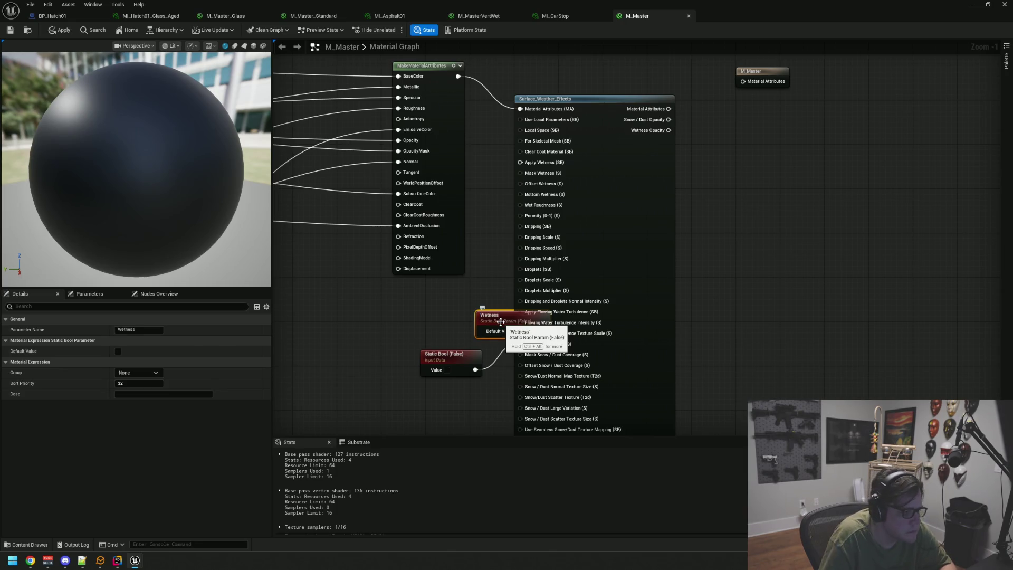
pyautogui.moveTo(513, 318); pyautogui.dragTo(418, 313)
pyautogui.moveTo(447, 325)
pyautogui.mouseDown()
pyautogui.moveTo(514, 226)
pyautogui.moveTo(520, 162)
pyautogui.mouseUp()
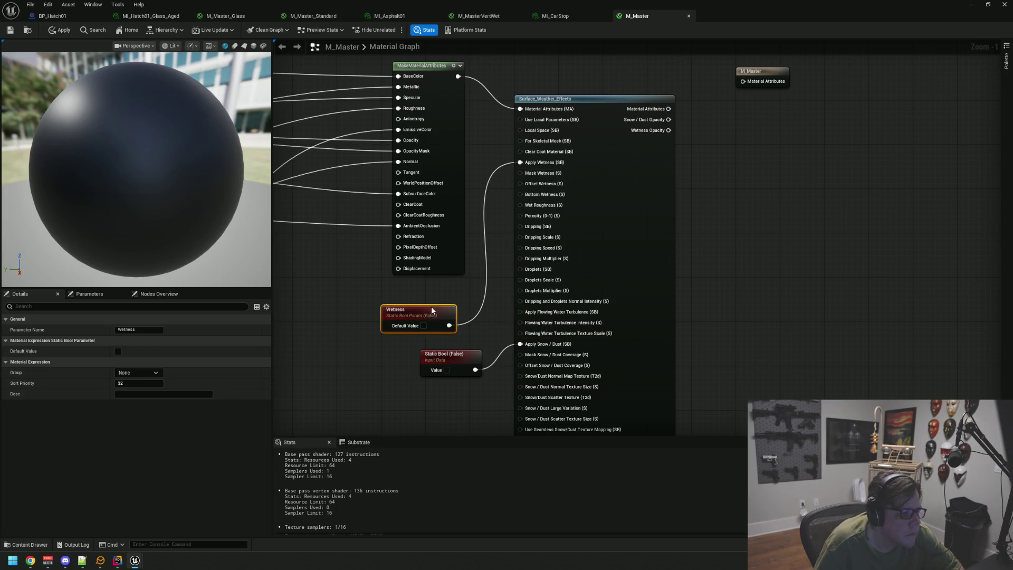
pyautogui.moveTo(431, 308); pyautogui.dragTo(438, 286)
pyautogui.click(438, 325)
# Feed Mask Wetness with a Constant converted to scalar parameter WetnessAmount, default 0.5.
pyautogui.moveTo(520, 173); pyautogui.dragTo(448, 325)
pyautogui.click(419, 326)
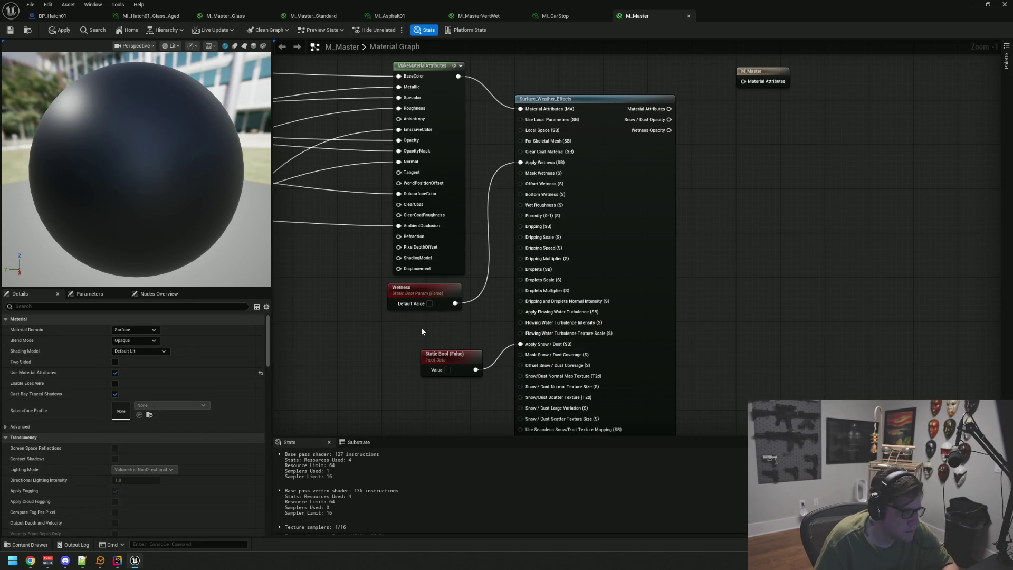
pyautogui.click(421, 327)
pyautogui.moveTo(433, 333); pyautogui.dragTo(416, 326)
pyautogui.rightClick(416, 325)
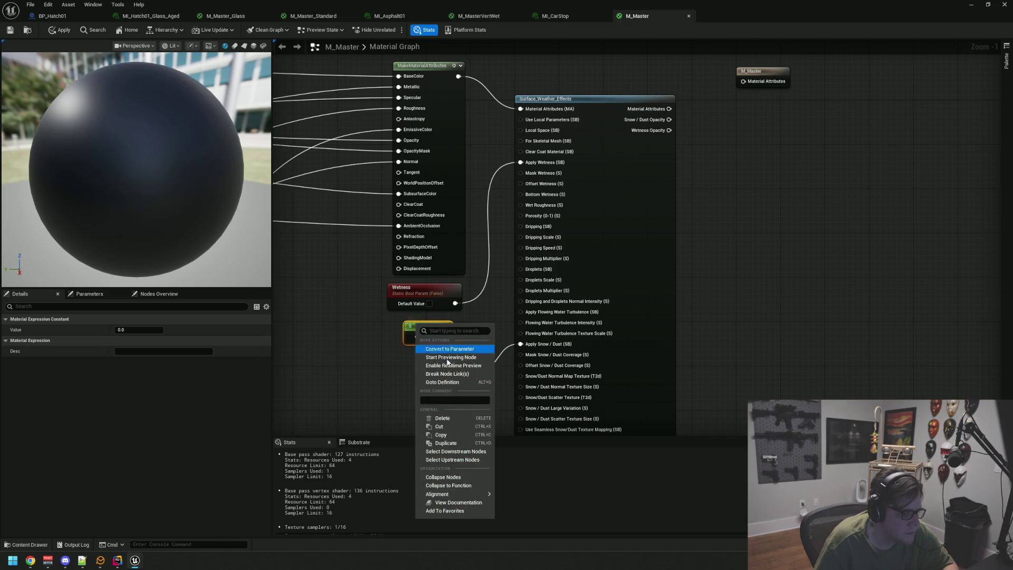
pyautogui.click(451, 349)
pyautogui.write('WetnessA')
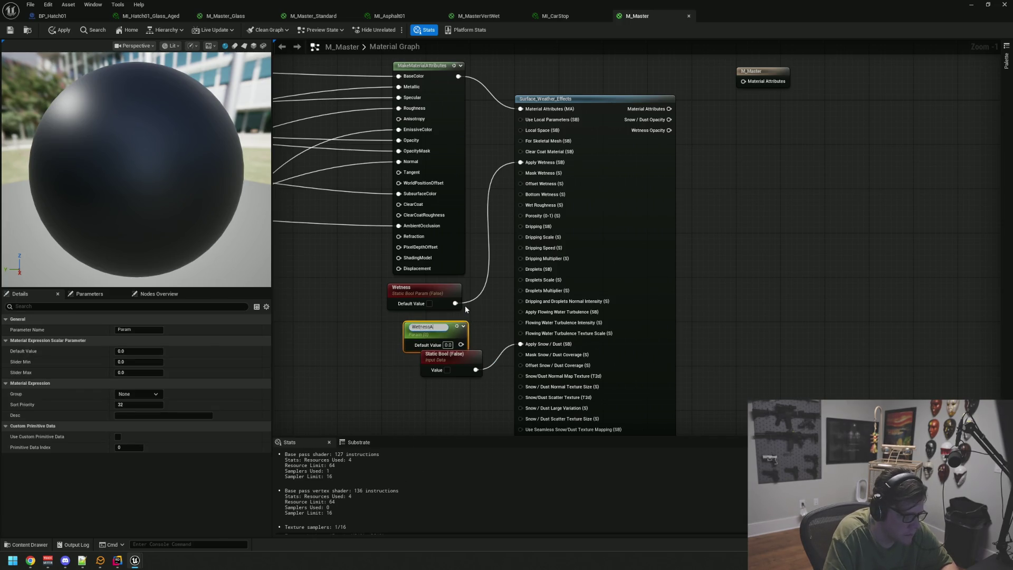
pyautogui.write('mount')
pyautogui.press('Return')
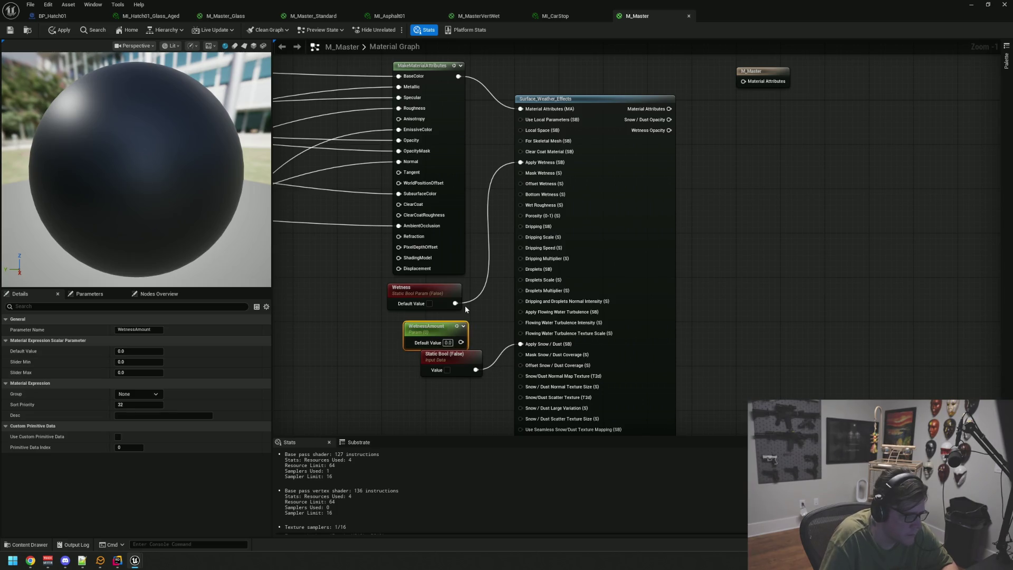
pyautogui.click(146, 352)
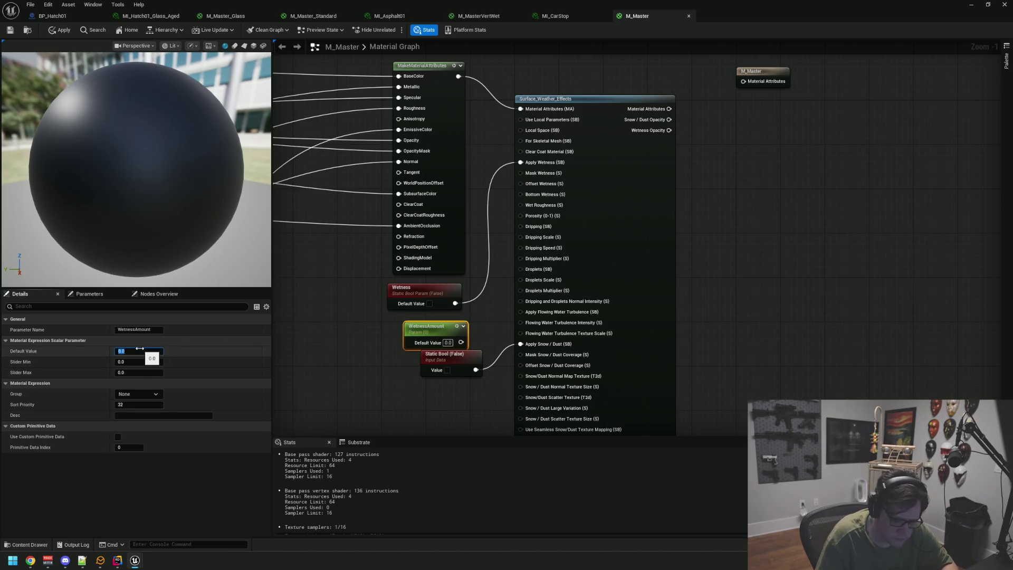
pyautogui.write('0.5')
pyautogui.press('Return')
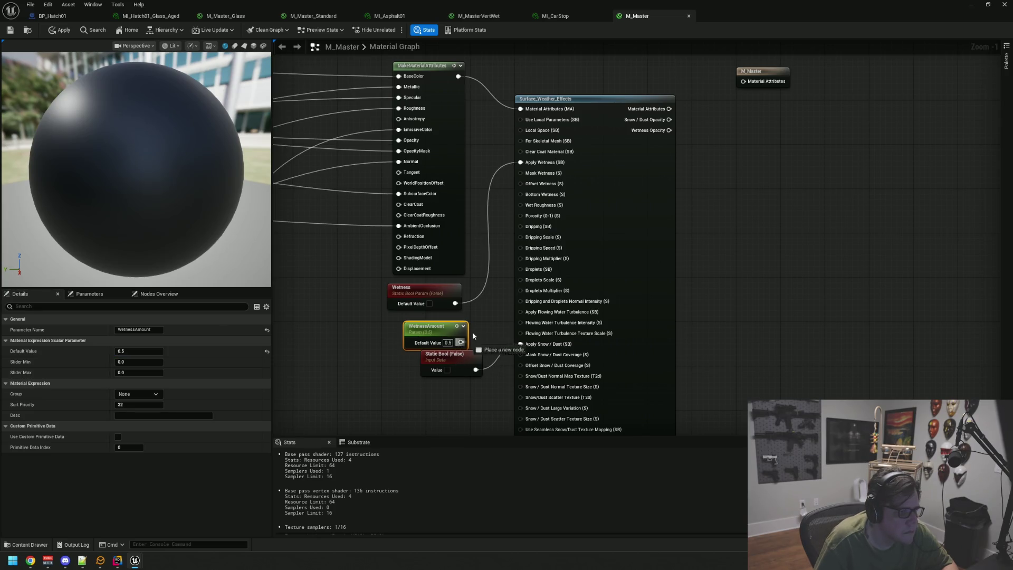
pyautogui.moveTo(530, 186); pyautogui.dragTo(531, 173)
pyautogui.click(466, 309)
# Tidy the parameter nodes and connect the Surface_Weather_Effects output to the M_Master result.
pyautogui.moveTo(446, 332)
pyautogui.mouseDown()
pyautogui.moveTo(424, 320)
pyautogui.moveTo(437, 322)
pyautogui.mouseUp()
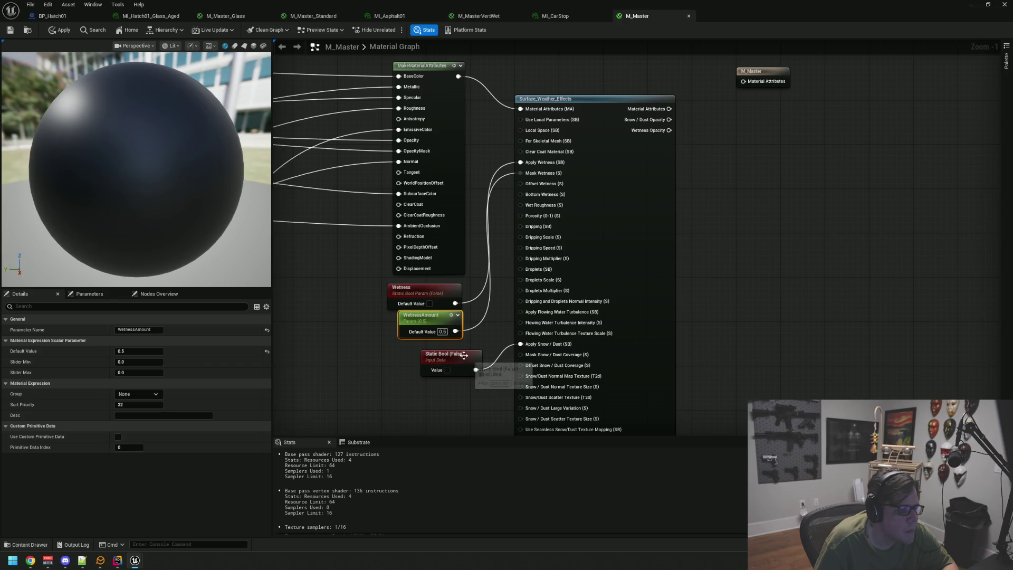
pyautogui.moveTo(463, 356); pyautogui.dragTo(441, 345)
pyautogui.moveTo(574, 109); pyautogui.dragTo(601, 76)
pyautogui.moveTo(705, 172)
pyautogui.mouseDown()
pyautogui.moveTo(658, 199)
pyautogui.moveTo(679, 197)
pyautogui.mouseUp()
pyautogui.moveTo(635, 119); pyautogui.dragTo(680, 124)
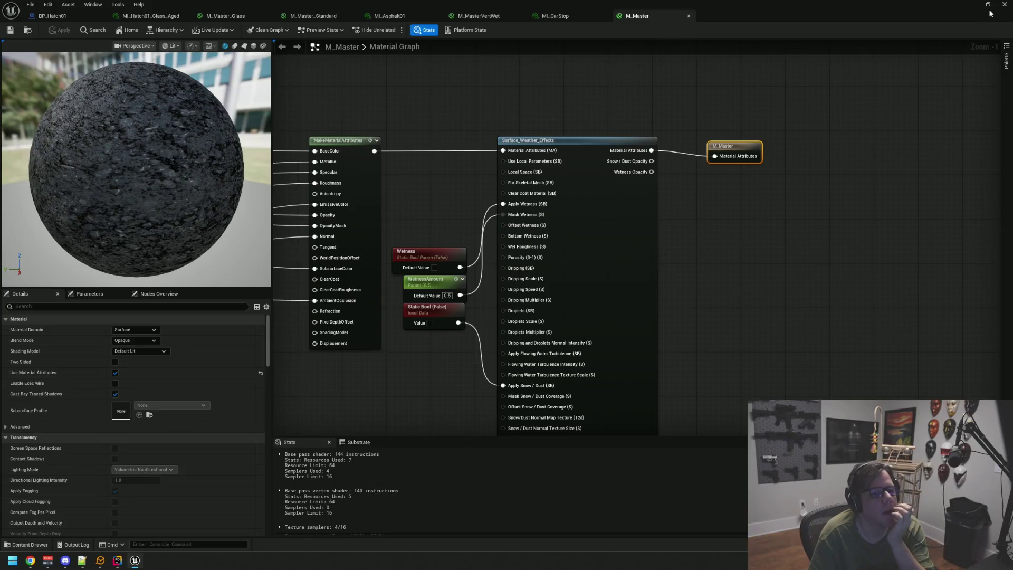
pyautogui.click(987, 4)
# Move the material editor aside, fly along the porch and select the SM_CarStop13 curb.
pyautogui.moveTo(577, 62); pyautogui.dragTo(1012, 125)
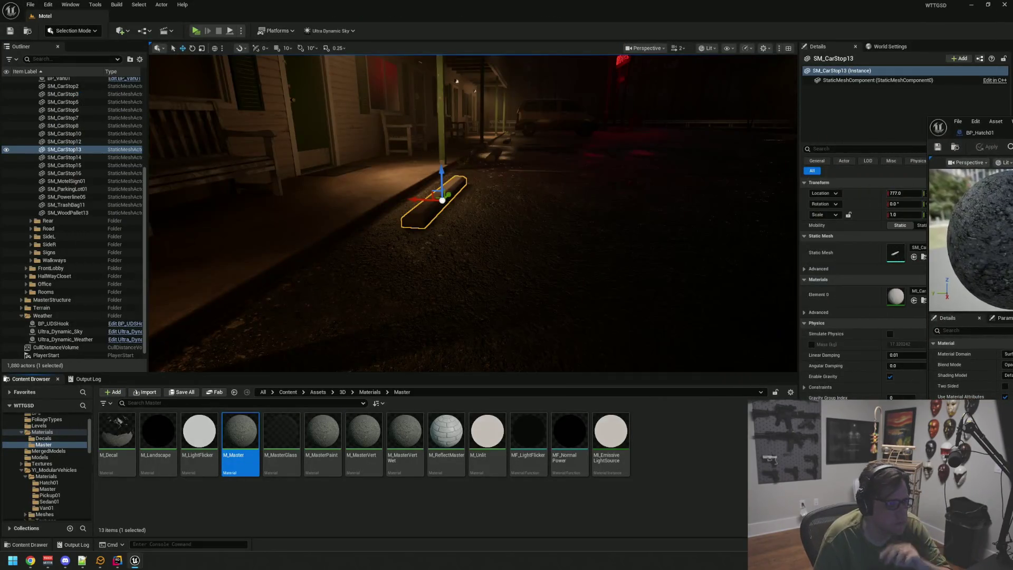
pyautogui.press('f')
pyautogui.click(595, 143)
pyautogui.moveTo(578, 156)
pyautogui.mouseDown()
pyautogui.moveTo(513, 150)
pyautogui.moveTo(542, 163)
pyautogui.mouseUp()
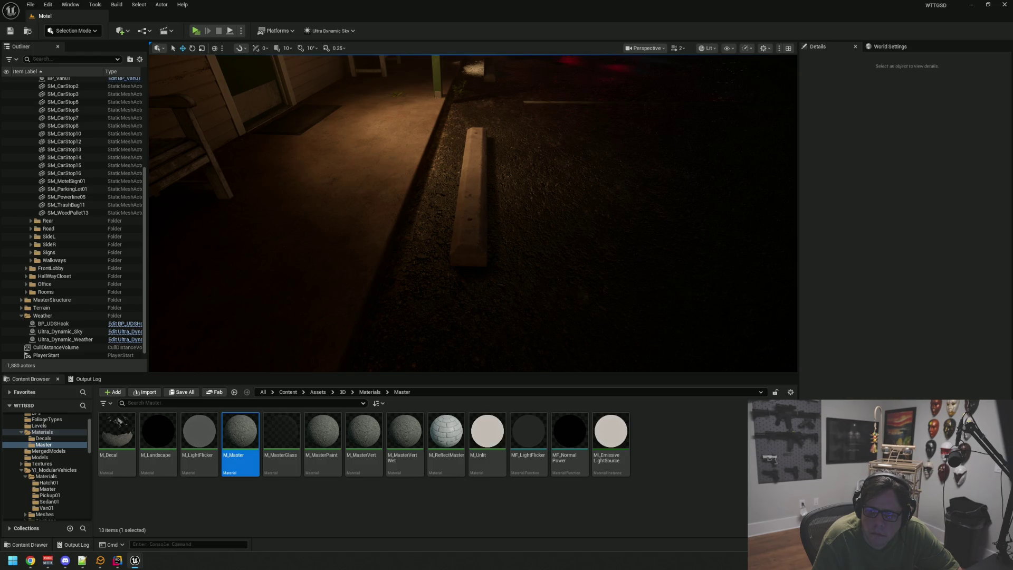
pyautogui.moveTo(475, 211)
pyautogui.mouseDown()
pyautogui.moveTo(424, 214)
pyautogui.moveTo(437, 221)
pyautogui.moveTo(422, 200)
pyautogui.moveTo(427, 211)
pyautogui.moveTo(416, 216)
pyautogui.mouseUp()
pyautogui.moveTo(547, 138); pyautogui.dragTo(546, 127)
pyautogui.click(430, 210)
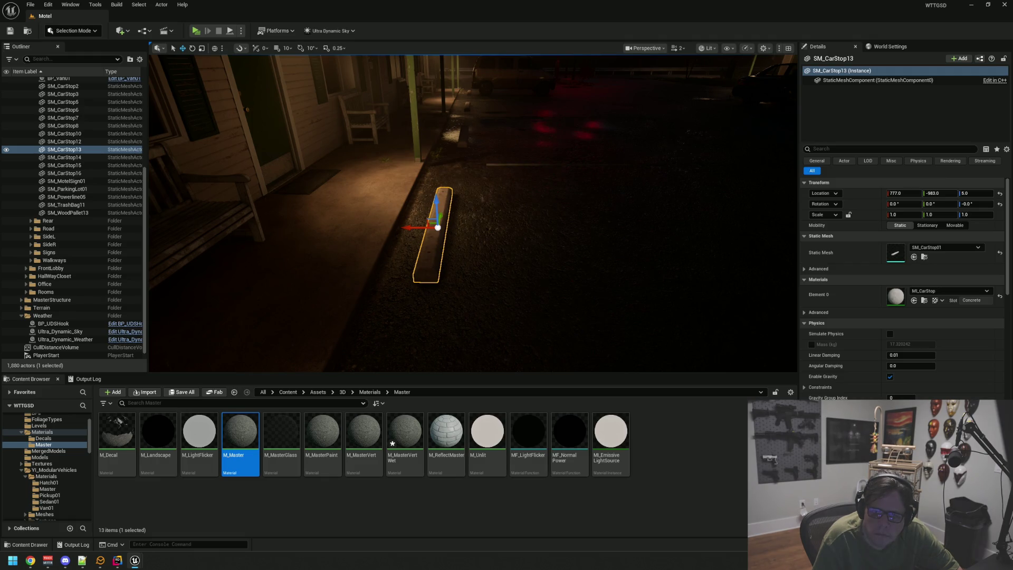
pyautogui.press('1')
pyautogui.scroll(10, 517, 153)
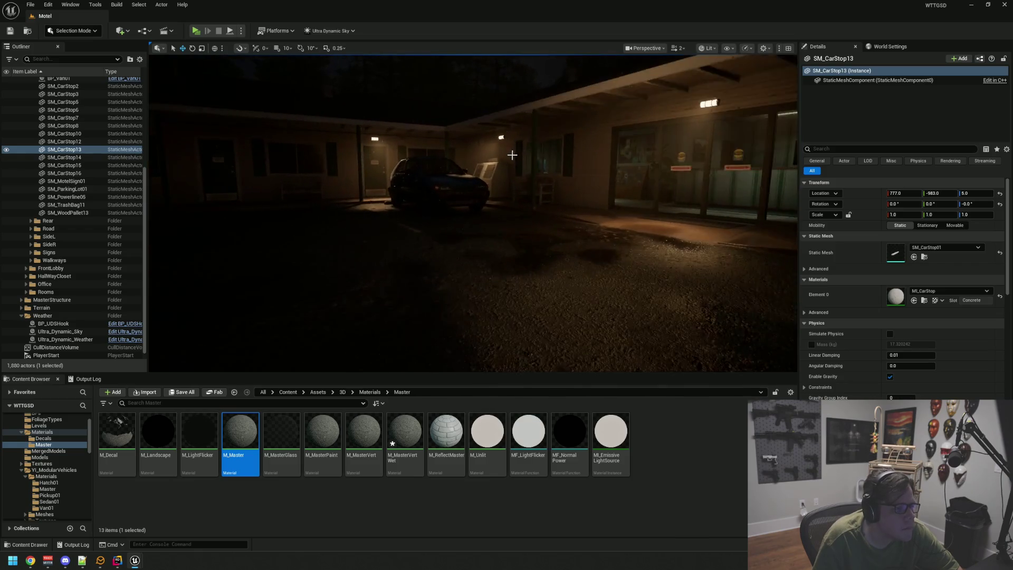
pyautogui.scroll(4, 523, 190)
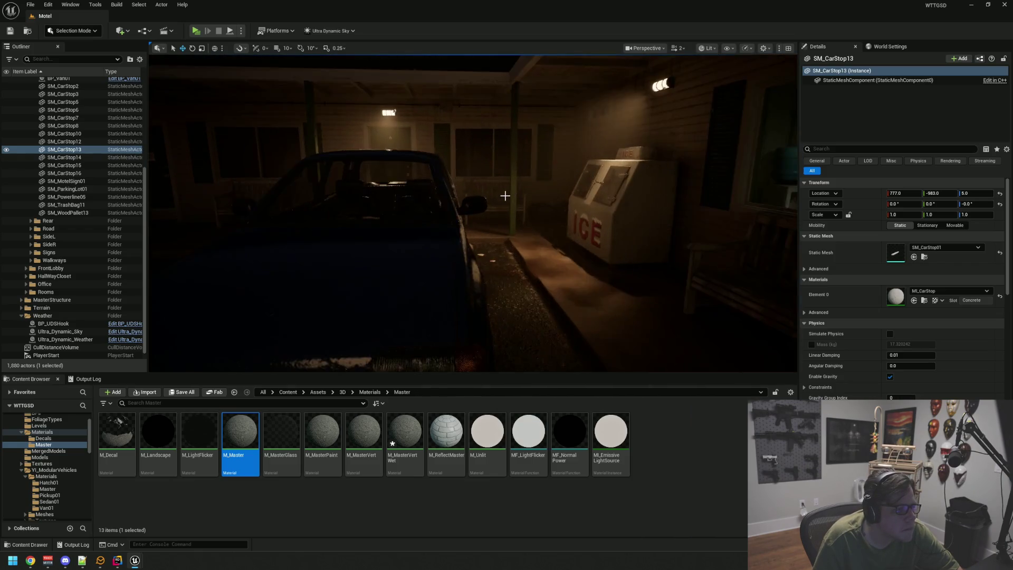
pyautogui.scroll(3, 495, 200)
pyautogui.moveTo(487, 205)
pyautogui.mouseDown()
pyautogui.moveTo(483, 182)
pyautogui.moveTo(459, 166)
pyautogui.mouseUp()
pyautogui.scroll(-10, 475, 204)
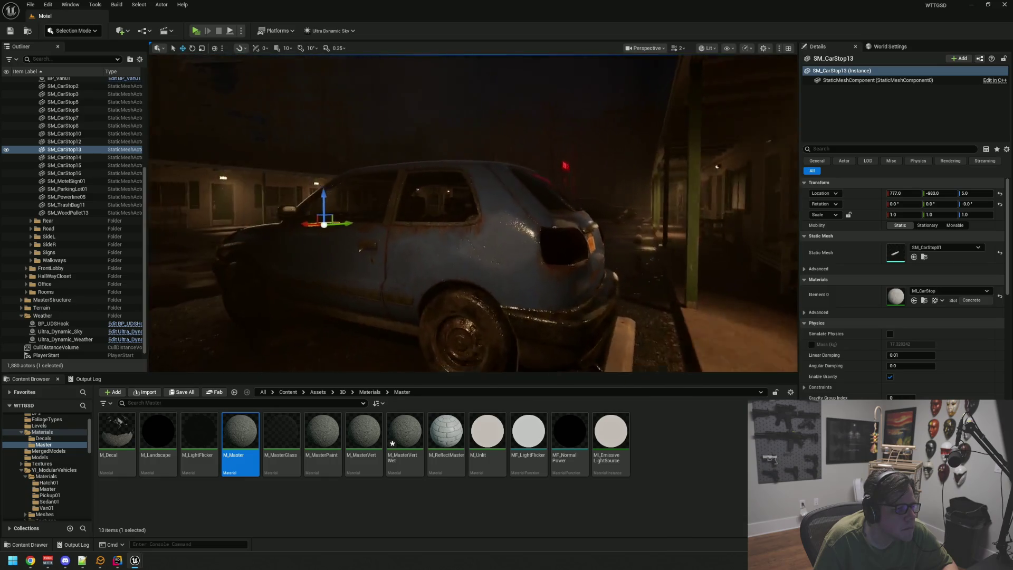
pyautogui.moveTo(473, 213)
pyautogui.mouseDown()
pyautogui.moveTo(446, 186)
pyautogui.moveTo(191, 159)
pyautogui.moveTo(534, 222)
pyautogui.moveTo(540, 210)
pyautogui.moveTo(467, 211)
pyautogui.moveTo(475, 169)
pyautogui.moveTo(488, 169)
pyautogui.mouseUp()
pyautogui.click(527, 223)
pyautogui.click(491, 169)
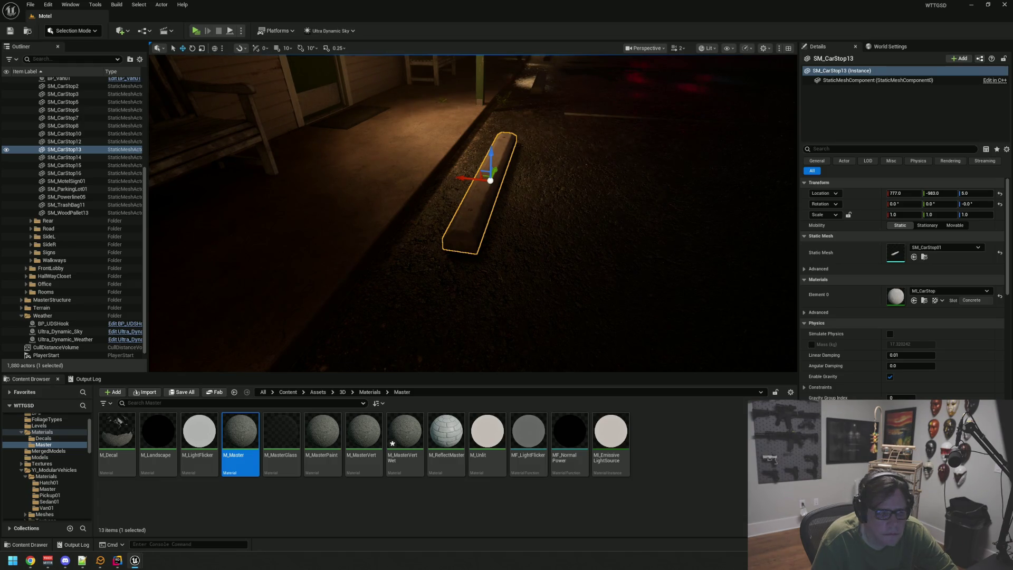
pyautogui.scroll(-3, 671, 153)
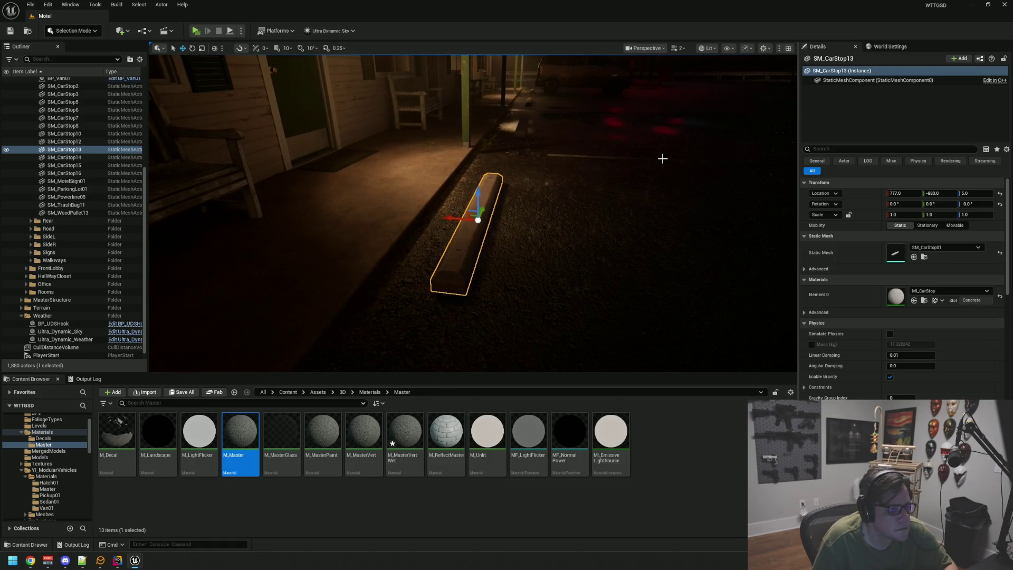
pyautogui.press('Escape')
pyautogui.scroll(-2, 543, 141)
pyautogui.scroll(3, 544, 142)
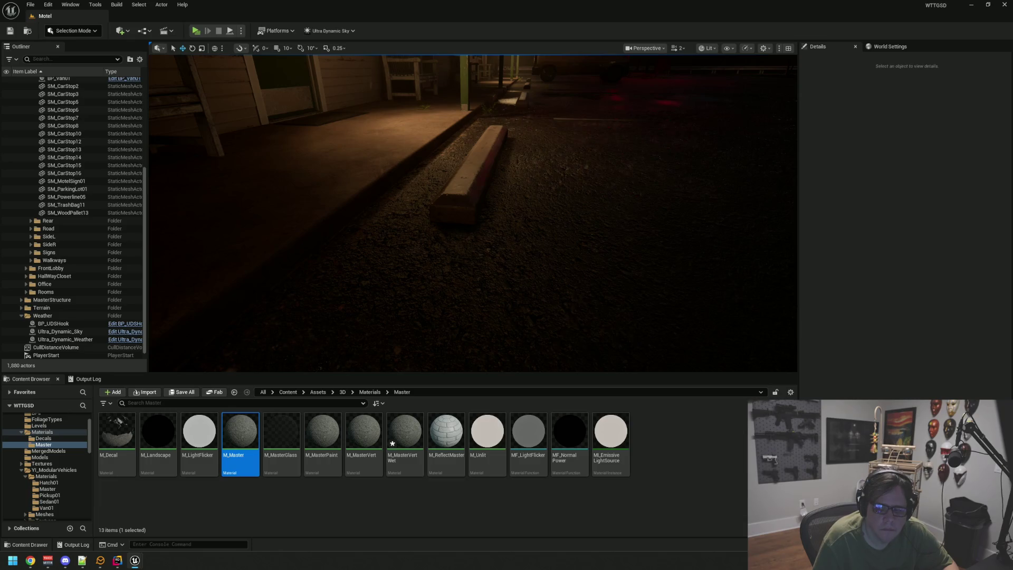
pyautogui.moveTo(538, 127)
pyautogui.mouseDown()
pyautogui.moveTo(509, 190)
pyautogui.moveTo(537, 114)
pyautogui.moveTo(538, 128)
pyautogui.moveTo(533, 111)
pyautogui.moveTo(527, 132)
pyautogui.moveTo(549, 121)
pyautogui.moveTo(522, 137)
pyautogui.moveTo(533, 127)
pyautogui.moveTo(496, 135)
pyautogui.moveTo(559, 89)
pyautogui.mouseUp()
# Select road SM_RoadMerged01, browse to its MI_Road01 material in the Materials folder, then deselect.
pyautogui.click(517, 152)
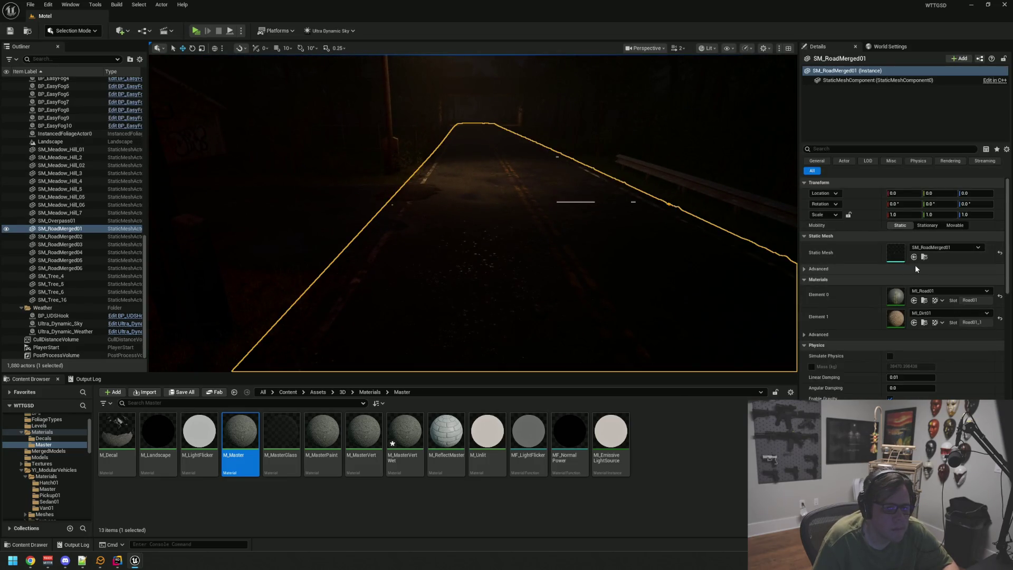
pyautogui.click(924, 301)
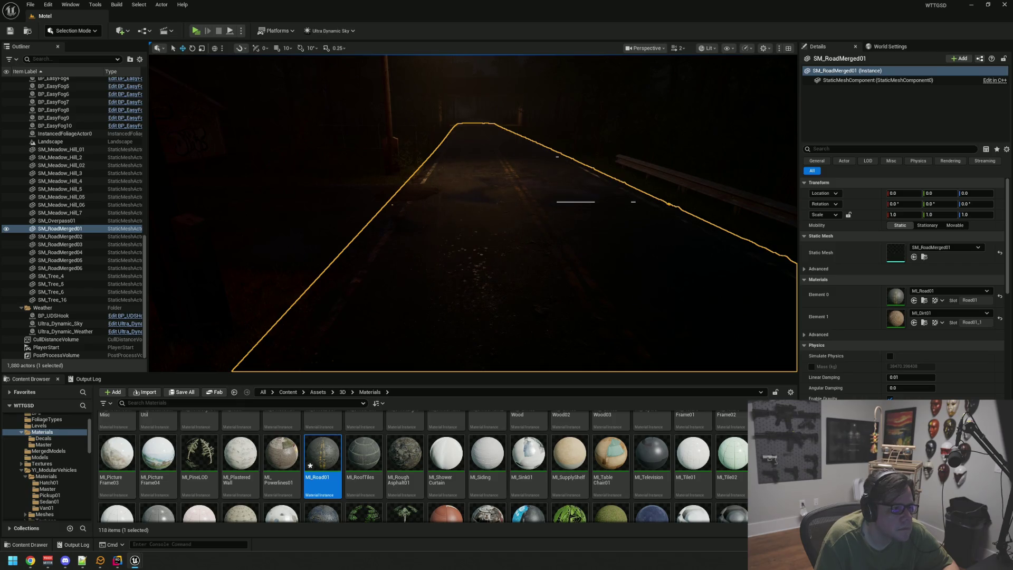
pyautogui.moveTo(596, 188); pyautogui.dragTo(595, 171)
pyautogui.press('Escape')
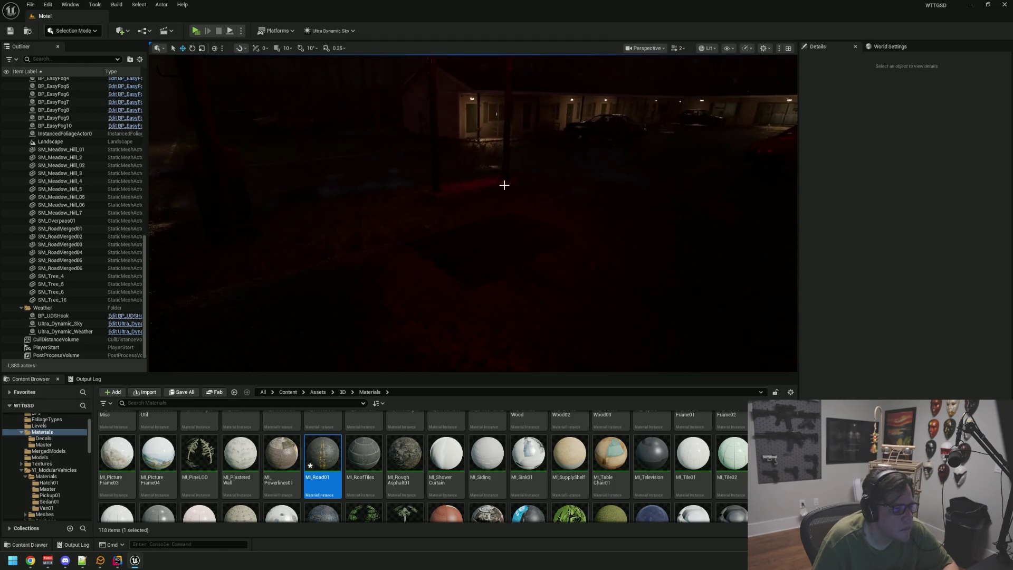
# Select SM_MotelSign01, browse to its mesh and MI_MotelSign01 material, then deselect the sign.
pyautogui.click(467, 251)
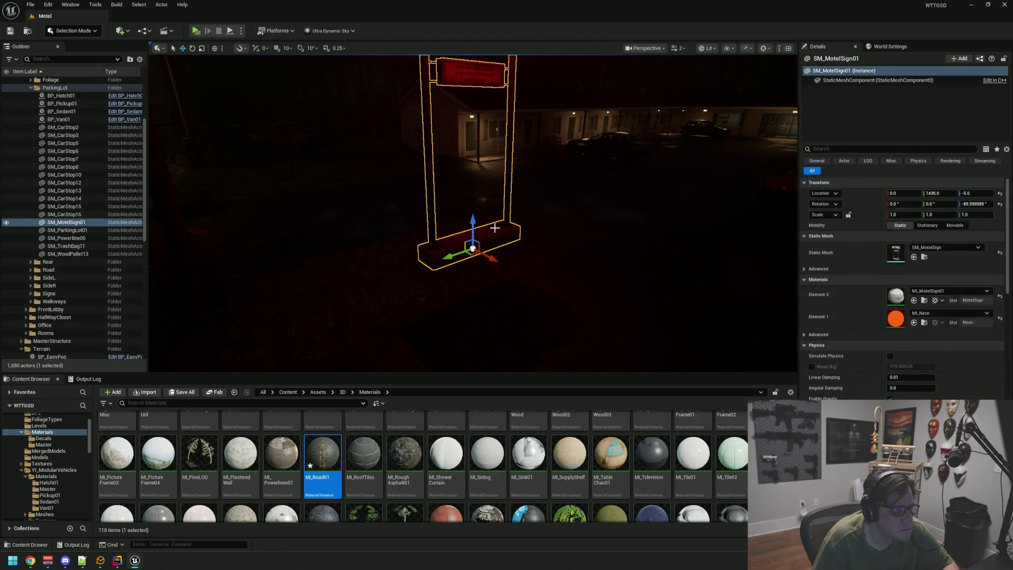
pyautogui.click(923, 258)
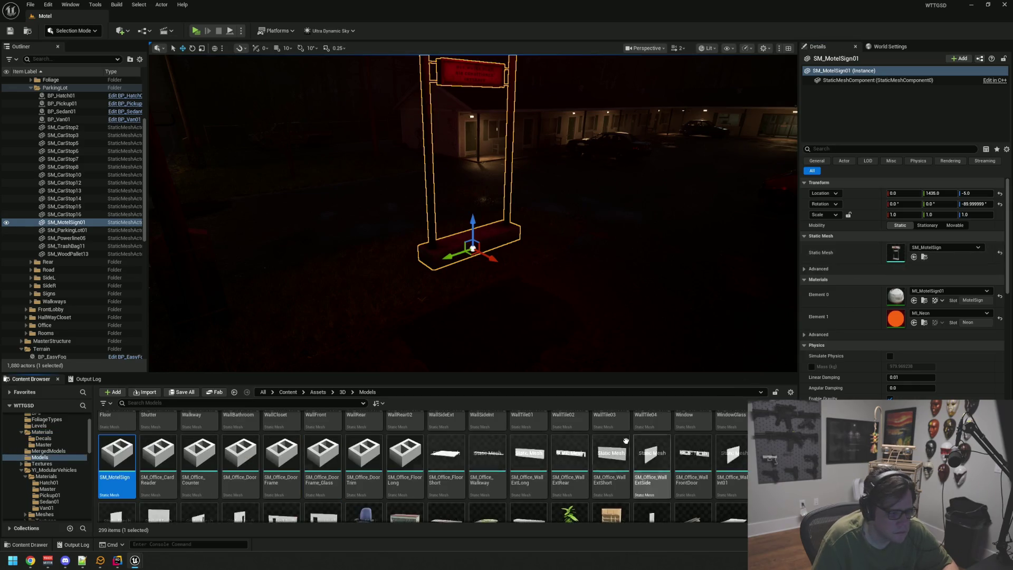
pyautogui.click(924, 303)
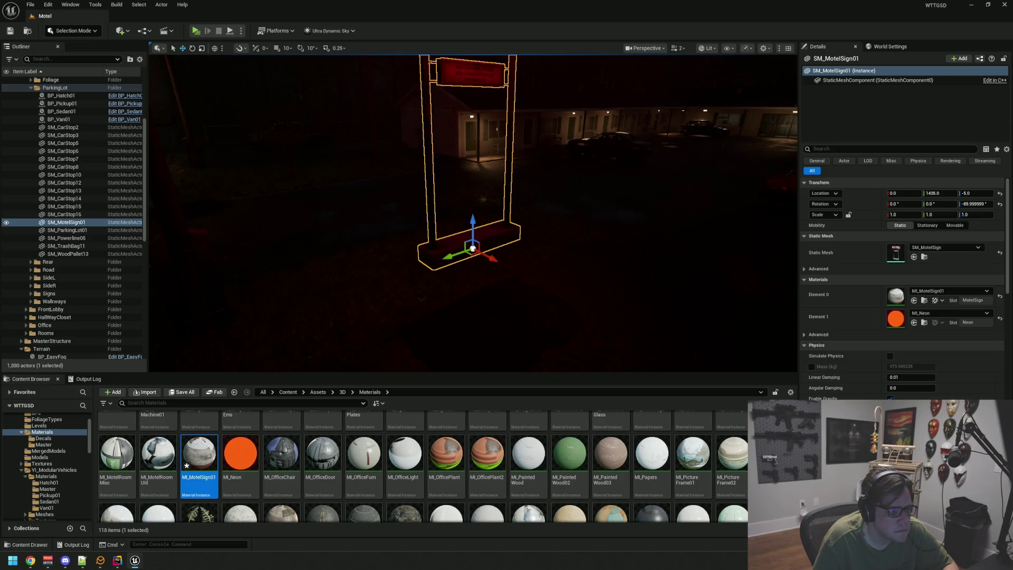
pyautogui.click(590, 185)
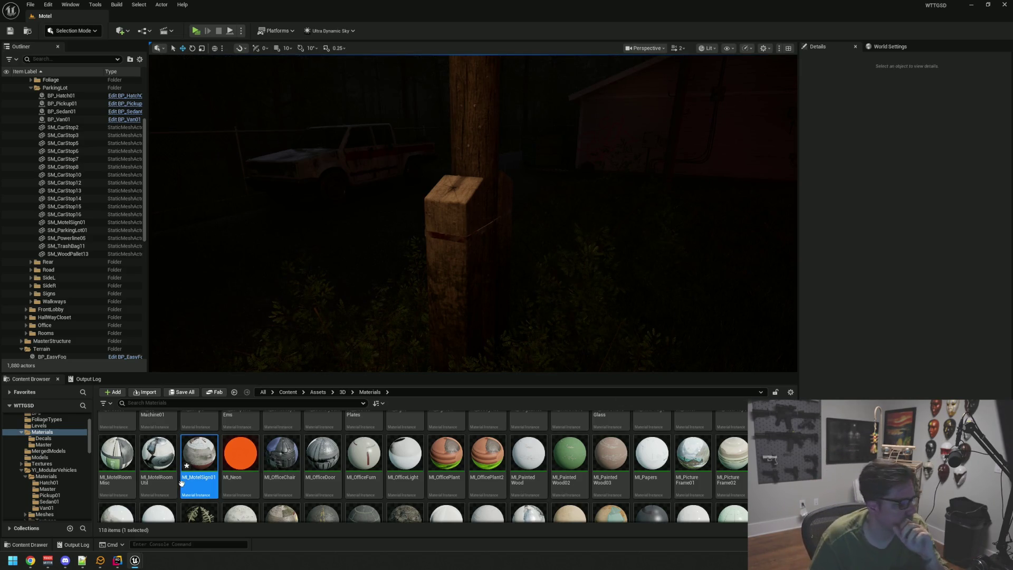
# Set Voicemeeter's A1 output to Speakers (Realtek USB Audio), minimize it, and select the power pole.
pyautogui.click(48, 560)
pyautogui.click(607, 153)
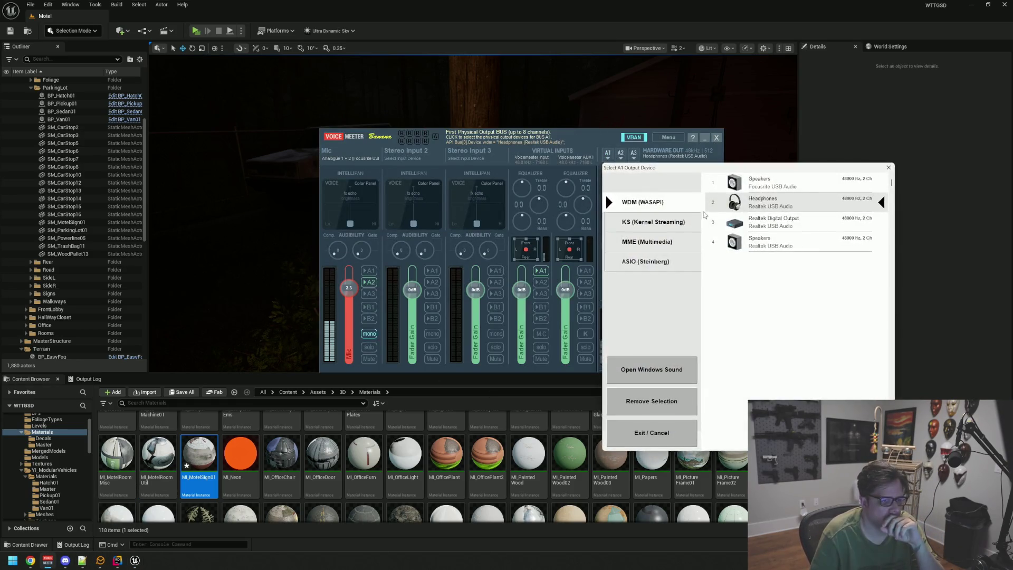
pyautogui.click(773, 242)
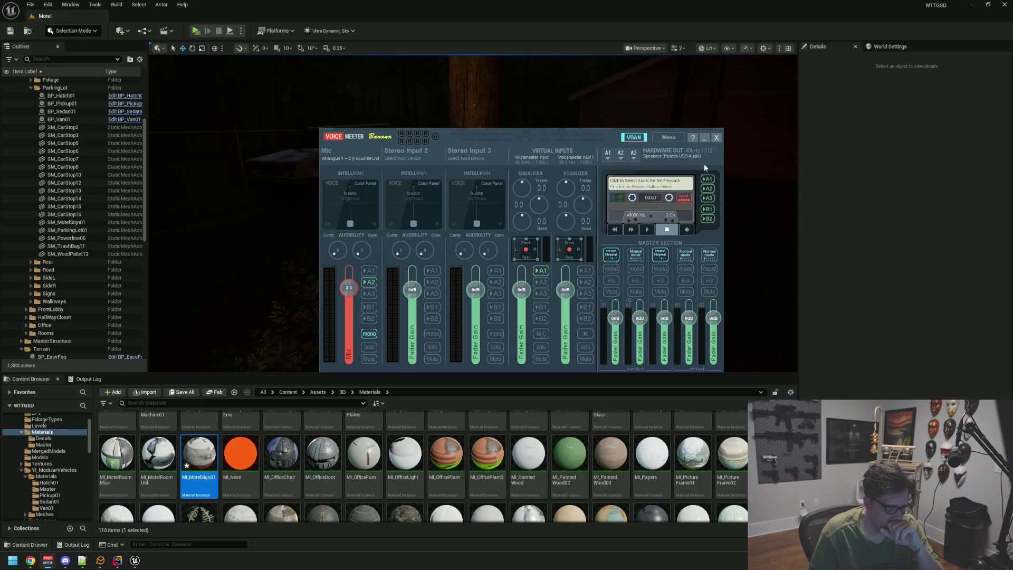
pyautogui.click(704, 137)
pyautogui.scroll(-3, 489, 172)
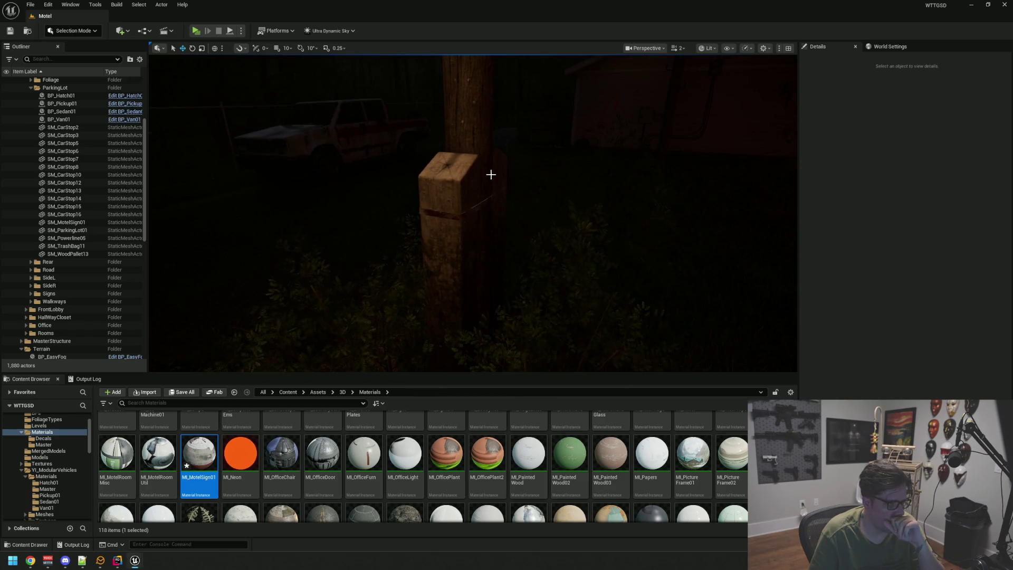
pyautogui.click(471, 165)
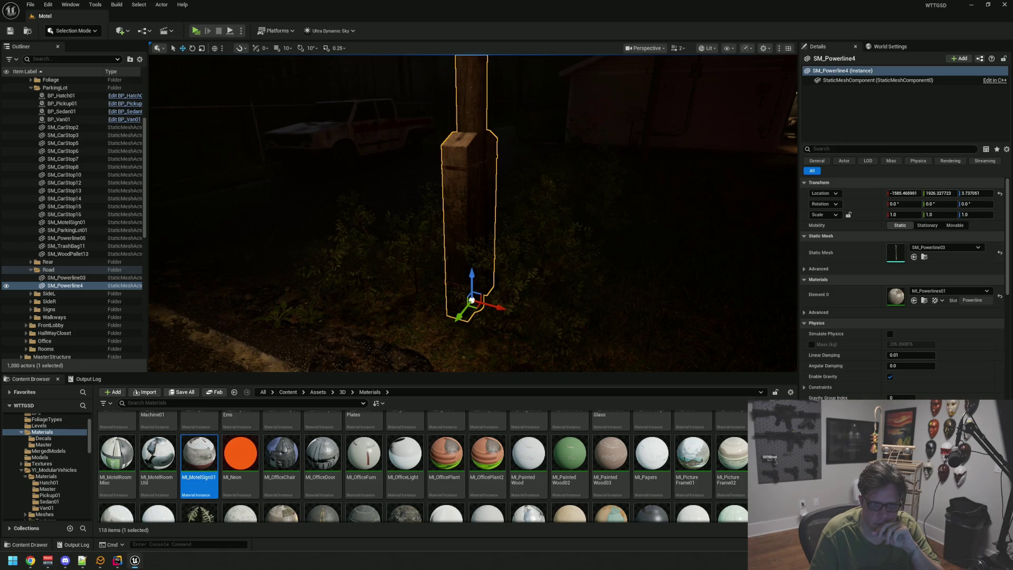
# Locate the power pole's ML_Powerlines01 material, then fly to the leaning pallet SM_WoodPallet4 and select it.
pyautogui.click(923, 301)
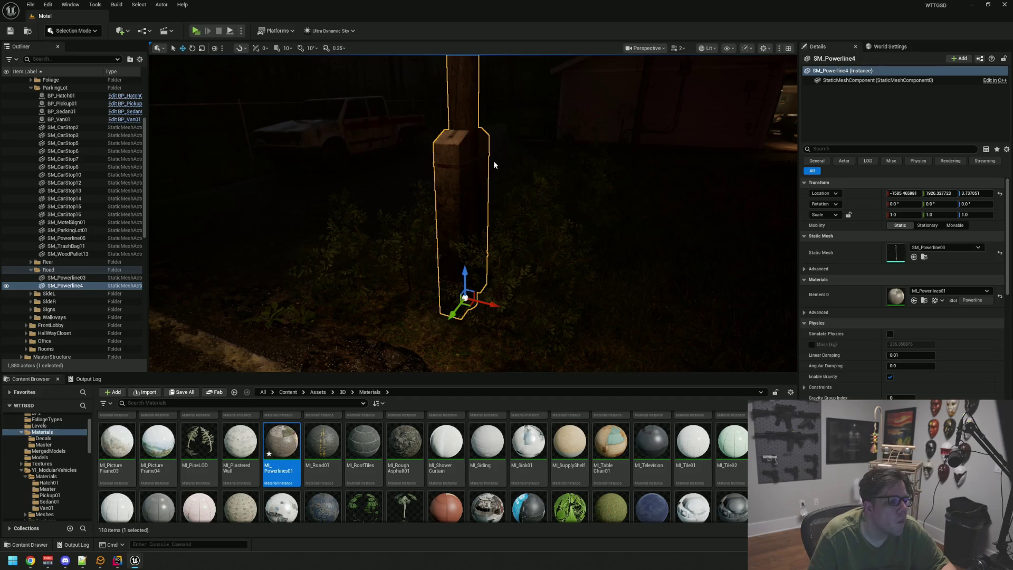
pyautogui.click(515, 161)
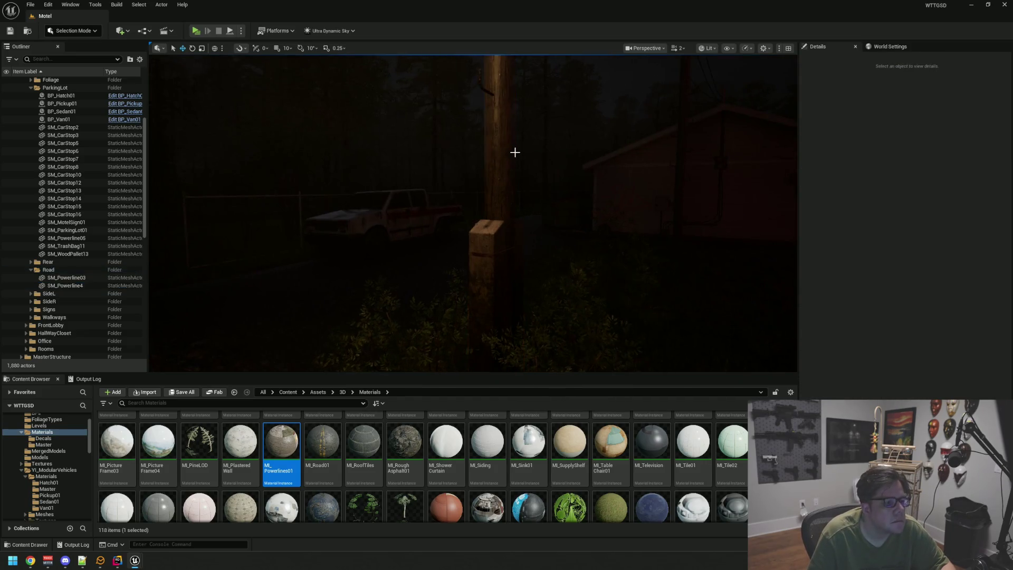
pyautogui.scroll(5, 515, 152)
pyautogui.scroll(-5, 473, 213)
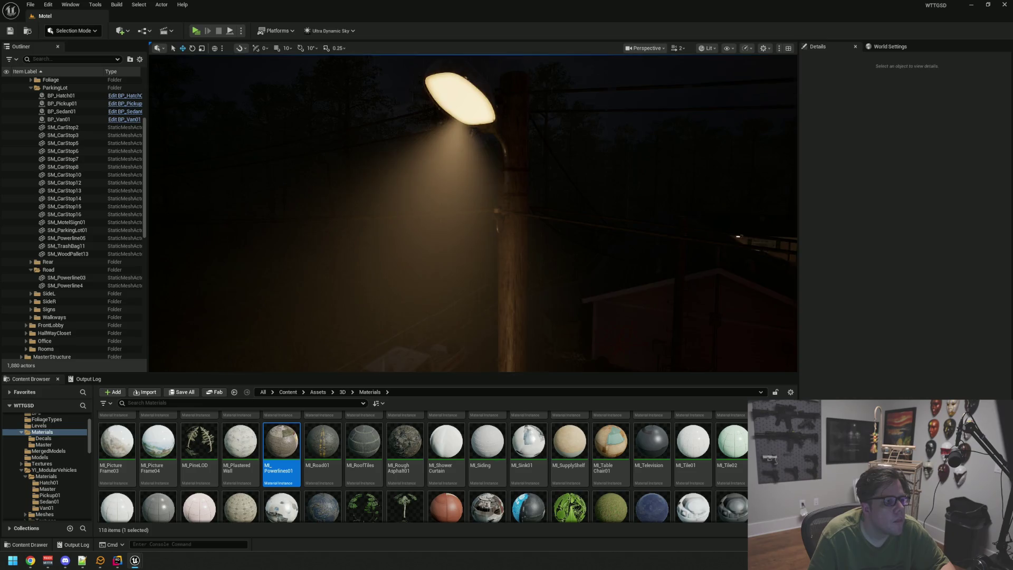
pyautogui.scroll(5, 473, 213)
pyautogui.moveTo(472, 213)
pyautogui.mouseDown()
pyautogui.moveTo(464, 201)
pyautogui.moveTo(453, 222)
pyautogui.moveTo(485, 206)
pyautogui.moveTo(532, 210)
pyautogui.moveTo(515, 211)
pyautogui.moveTo(497, 187)
pyautogui.mouseUp()
pyautogui.moveTo(481, 237)
pyautogui.mouseDown()
pyautogui.moveTo(544, 253)
pyautogui.moveTo(557, 241)
pyautogui.mouseUp()
pyautogui.click(560, 235)
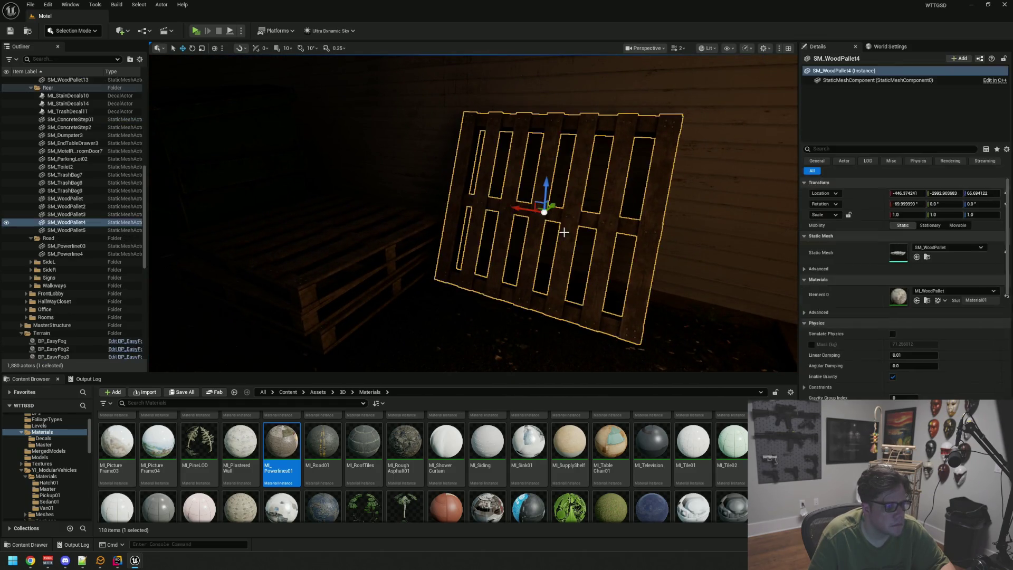
# Locate the pallet's material, then fly to the fence toilet, frame it, and locate MI_Toilet01.
pyautogui.click(923, 302)
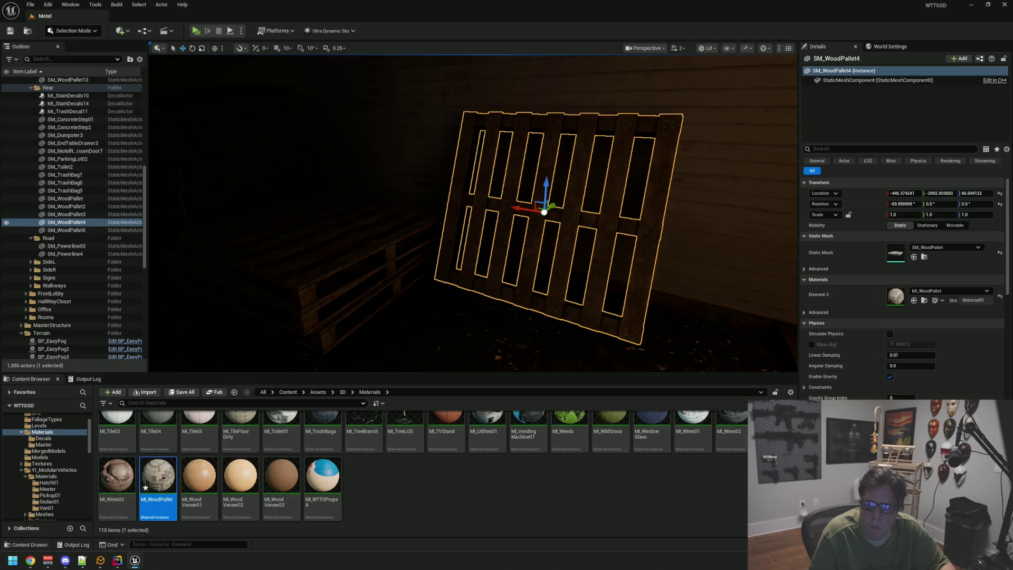
pyautogui.press('Escape')
pyautogui.moveTo(713, 163)
pyautogui.mouseDown()
pyautogui.moveTo(764, 187)
pyautogui.moveTo(701, 150)
pyautogui.moveTo(728, 158)
pyautogui.mouseUp()
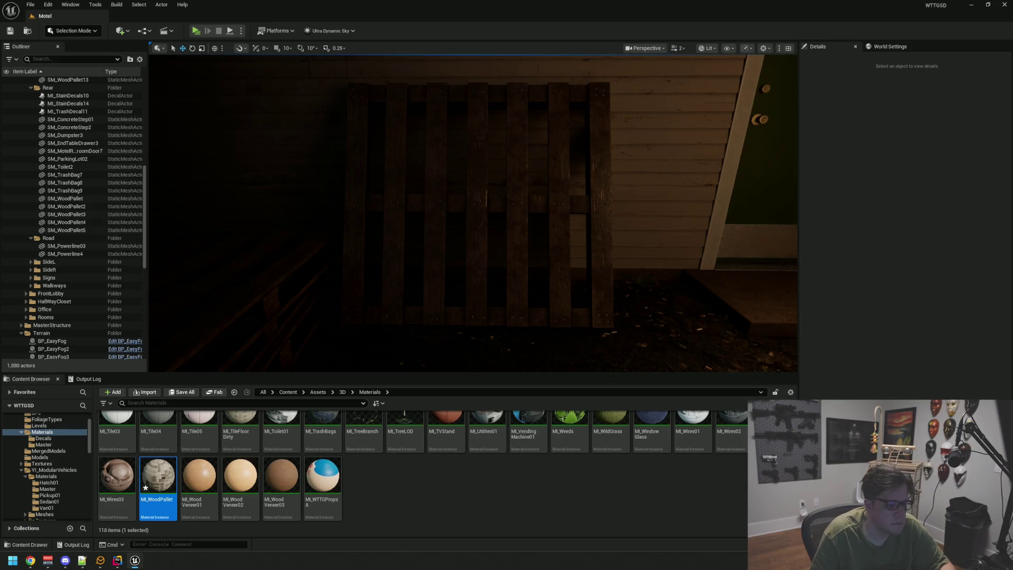
pyautogui.moveTo(701, 144)
pyautogui.mouseDown()
pyautogui.moveTo(438, 159)
pyautogui.moveTo(413, 142)
pyautogui.mouseUp()
pyautogui.moveTo(477, 172)
pyautogui.mouseDown()
pyautogui.moveTo(522, 177)
pyautogui.moveTo(454, 219)
pyautogui.mouseUp()
pyautogui.click(346, 234)
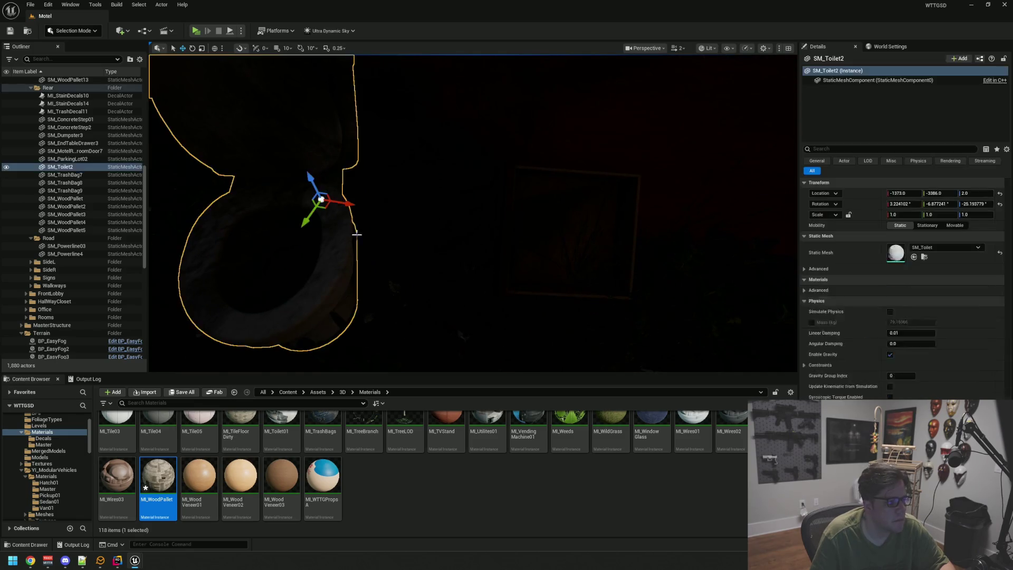
pyautogui.press('f')
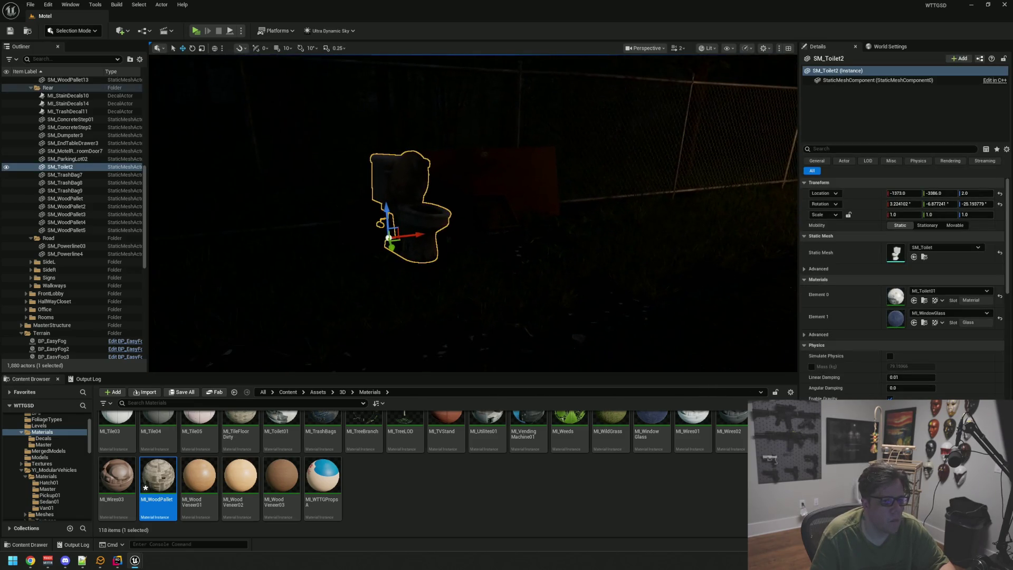
pyautogui.click(924, 300)
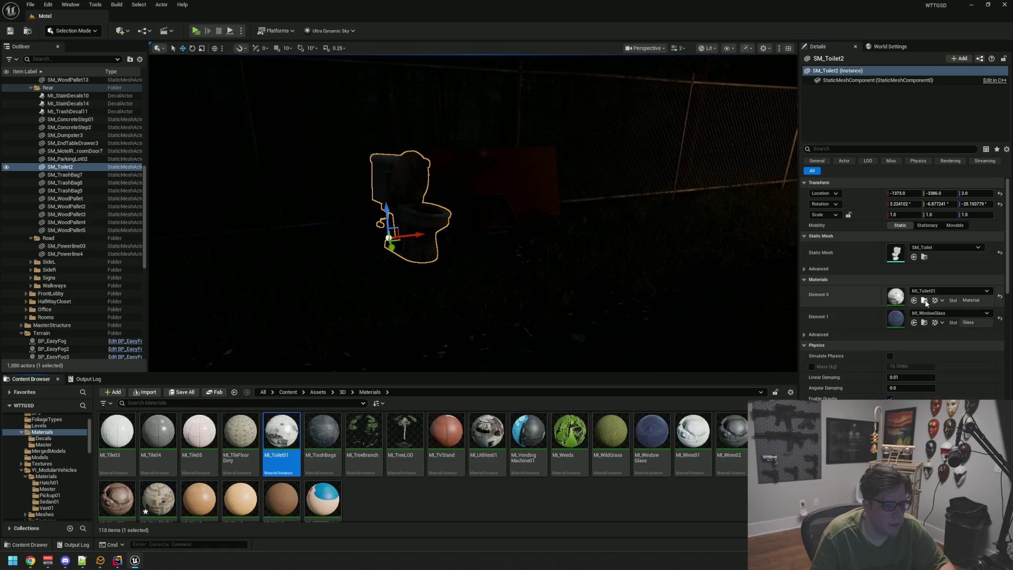
pyautogui.click(415, 511)
# Duplicate MI_Toilet01 as MI_ToiletOutside and assign it to the toilet's Element 0 slot.
pyautogui.click(277, 452)
pyautogui.hotkey('ctrl', 'd')
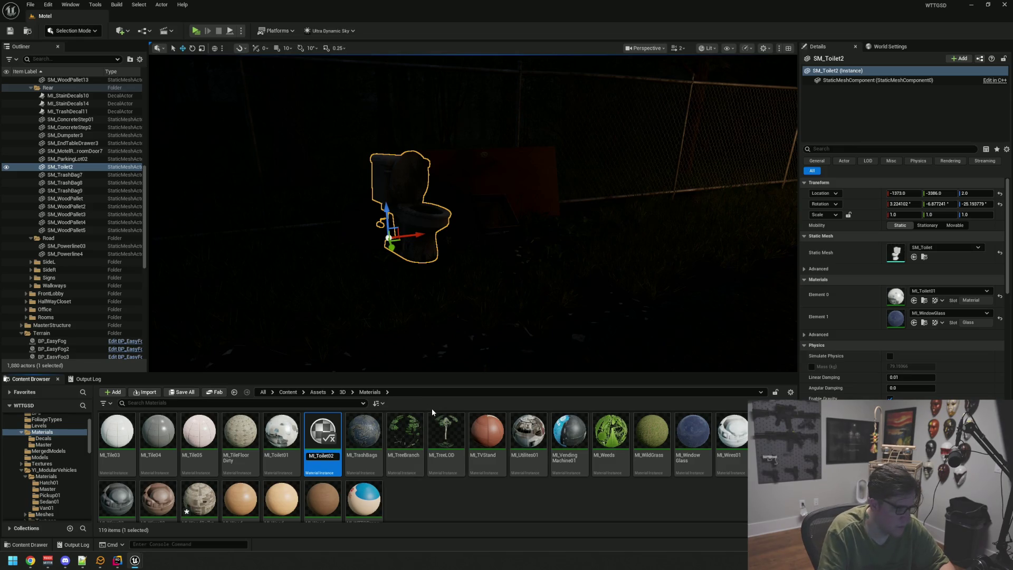
pyautogui.write('Outside')
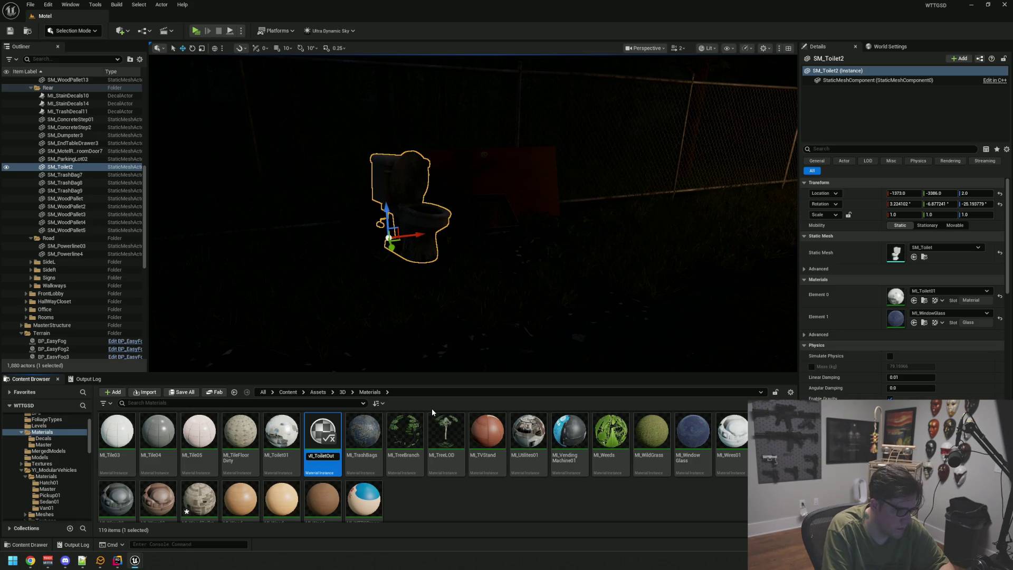
pyautogui.press('Return')
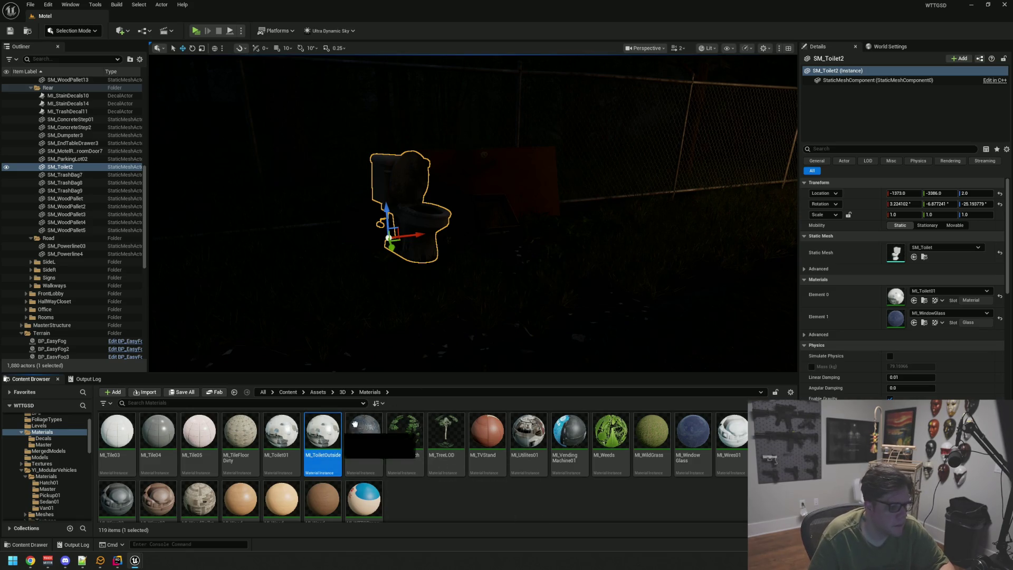
pyautogui.click(913, 300)
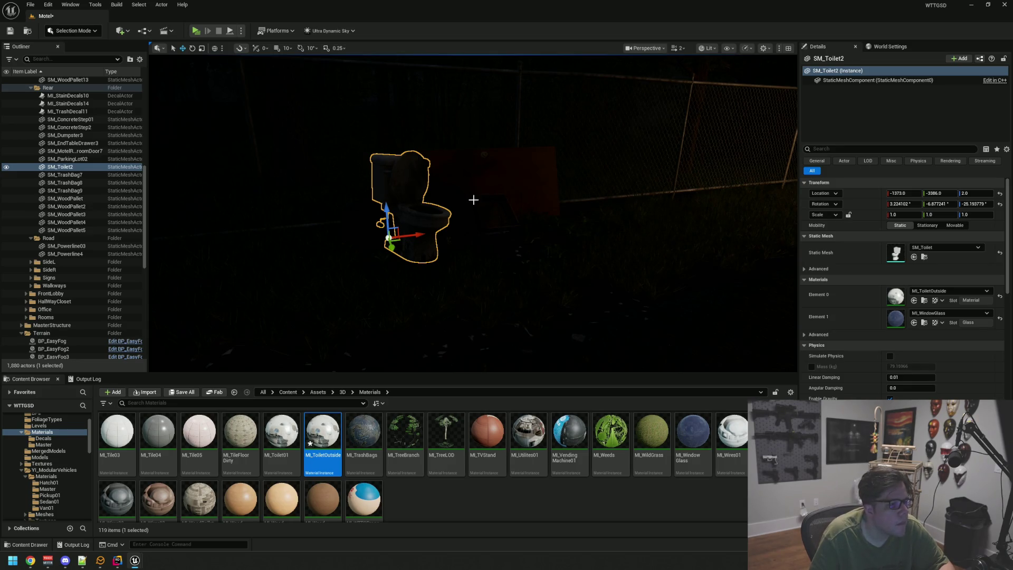
# Orbit around the toilet and the bathroom door to inspect them.
pyautogui.scroll(6, 478, 198)
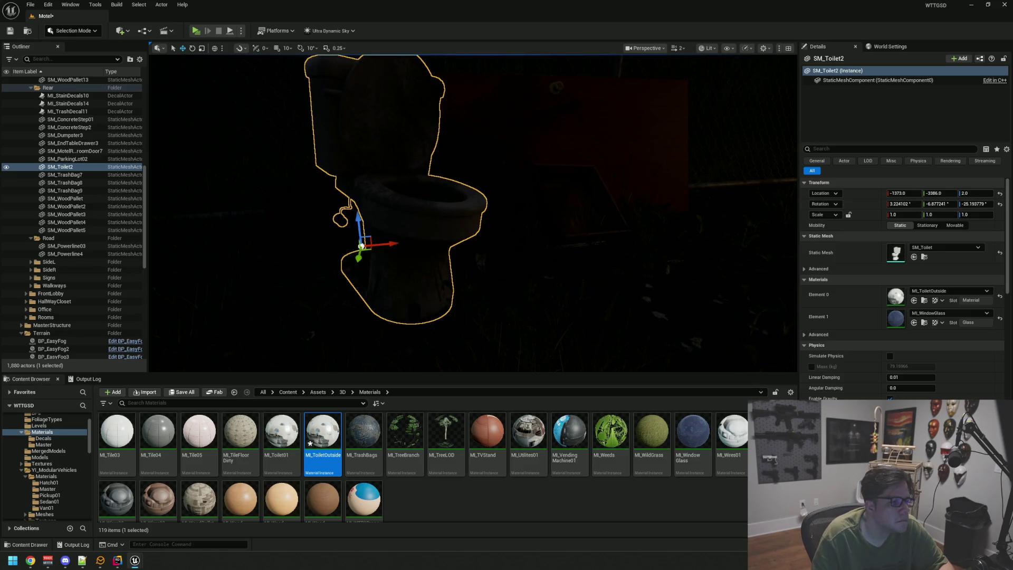
pyautogui.moveTo(666, 176); pyautogui.dragTo(600, 186)
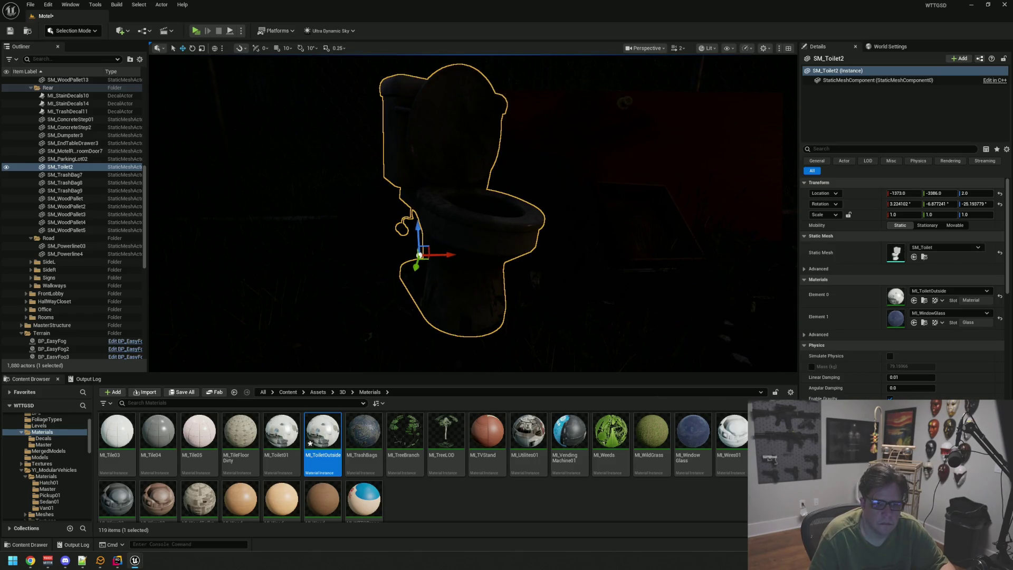
pyautogui.press('Escape')
pyautogui.scroll(5, 545, 190)
pyautogui.moveTo(545, 189)
pyautogui.mouseDown()
pyautogui.moveTo(580, 193)
pyautogui.moveTo(583, 211)
pyautogui.moveTo(628, 214)
pyautogui.mouseUp()
pyautogui.click(550, 183)
pyautogui.moveTo(549, 183)
pyautogui.mouseDown()
pyautogui.moveTo(522, 190)
pyautogui.moveTo(506, 221)
pyautogui.moveTo(490, 227)
pyautogui.moveTo(539, 201)
pyautogui.moveTo(539, 190)
pyautogui.moveTo(523, 191)
pyautogui.moveTo(527, 180)
pyautogui.mouseUp()
pyautogui.click(540, 190)
pyautogui.click(707, 48)
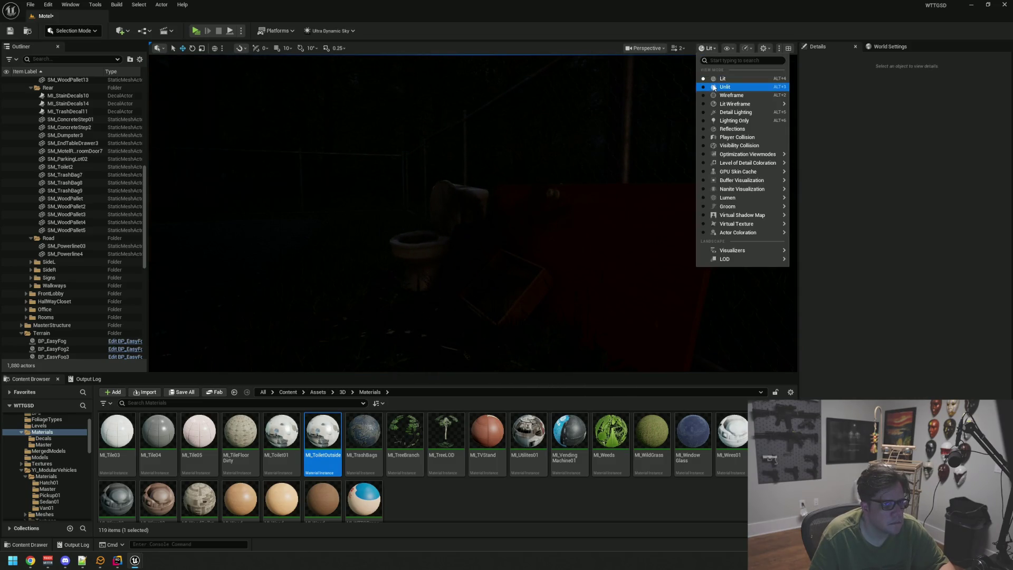
# View the toilet area in Unlit mode, then switch the viewport back to Lit.
pyautogui.click(717, 87)
pyautogui.moveTo(527, 190); pyautogui.dragTo(506, 222)
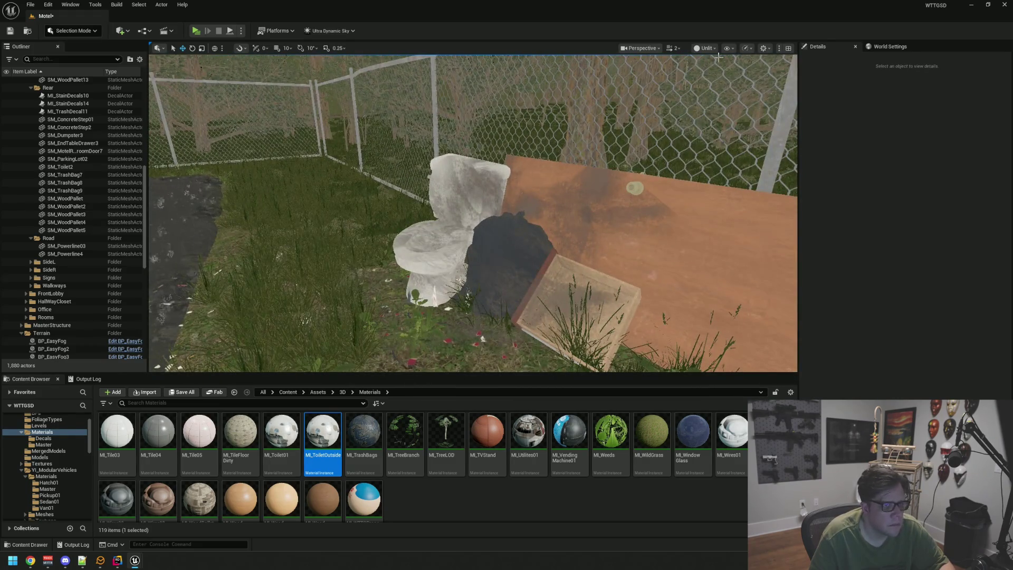
pyautogui.click(706, 48)
pyautogui.click(696, 83)
# Fly through the motel office into the dark hallway.
pyautogui.moveTo(507, 174)
pyautogui.mouseDown()
pyautogui.moveTo(554, 174)
pyautogui.moveTo(523, 179)
pyautogui.mouseUp()
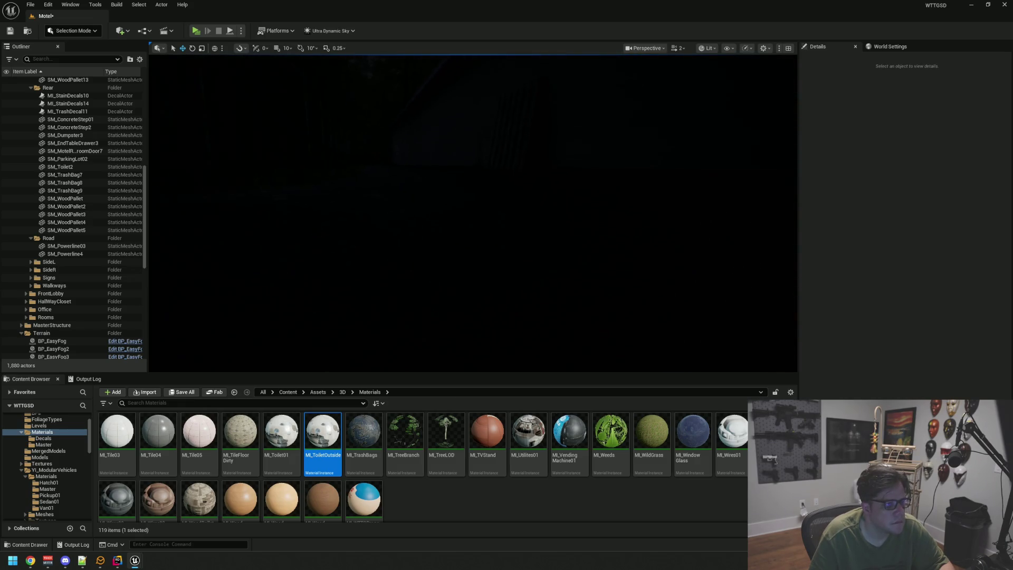
pyautogui.moveTo(522, 179)
pyautogui.mouseDown()
pyautogui.moveTo(522, 163)
pyautogui.moveTo(457, 211)
pyautogui.moveTo(469, 213)
pyautogui.moveTo(450, 210)
pyautogui.moveTo(533, 227)
pyautogui.moveTo(518, 231)
pyautogui.mouseUp()
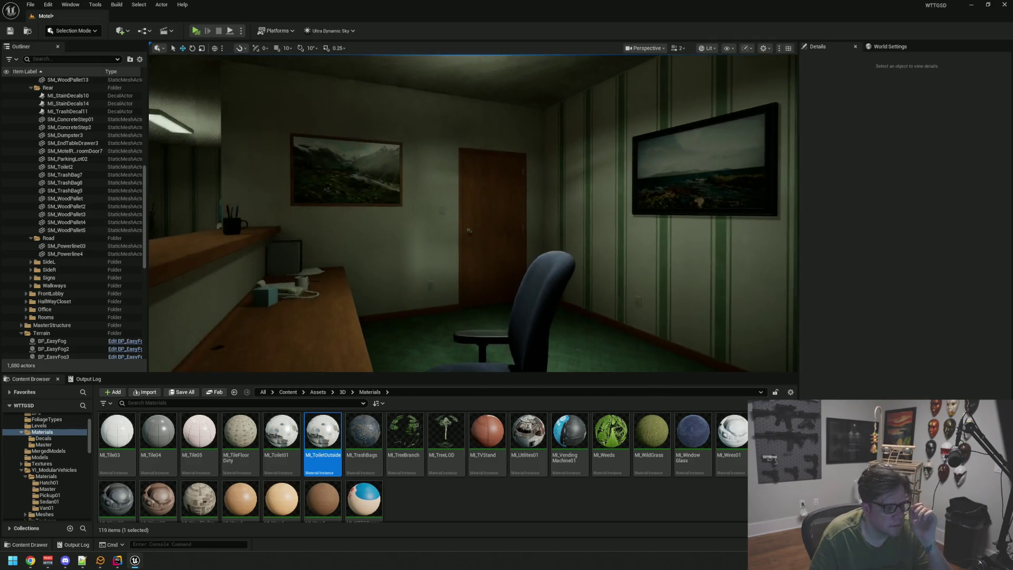
pyautogui.moveTo(458, 229)
pyautogui.mouseDown()
pyautogui.moveTo(420, 248)
pyautogui.moveTo(482, 258)
pyautogui.moveTo(470, 244)
pyautogui.mouseUp()
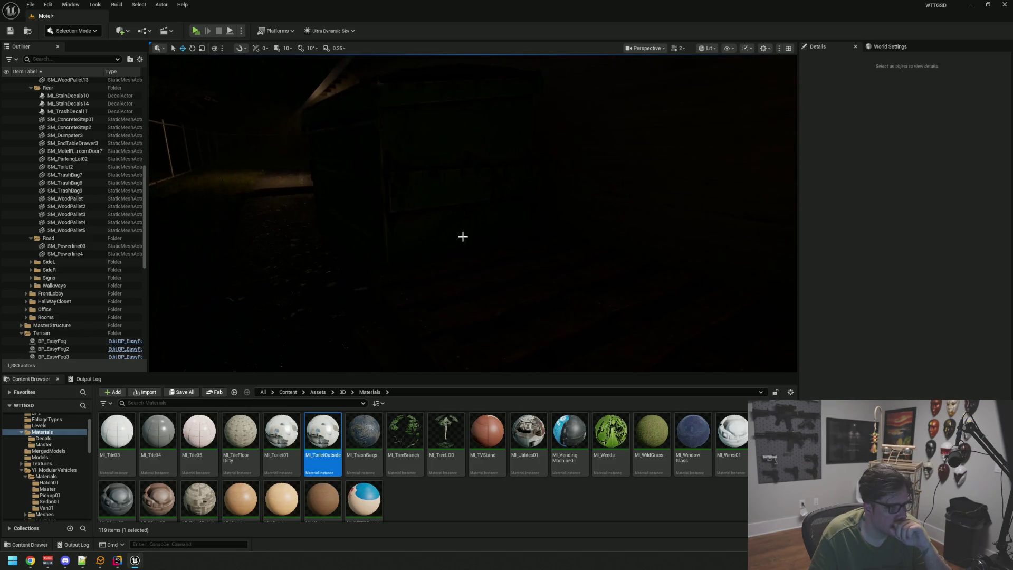
# Show the dumpster's mesh SM_Dumpster01 and material MI_Dumpster in the Content Browser.
pyautogui.click(457, 192)
pyautogui.click(923, 257)
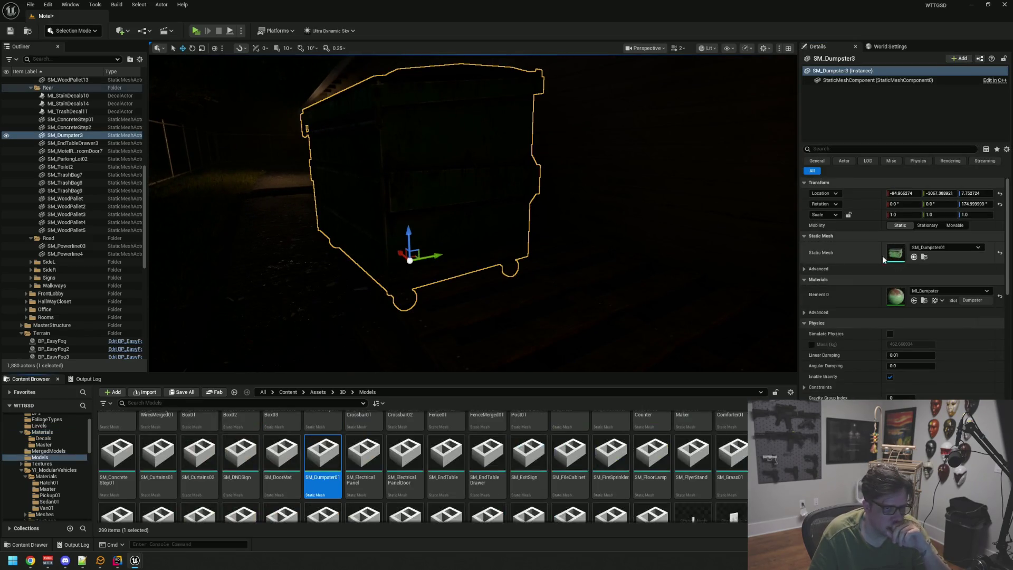
pyautogui.click(924, 300)
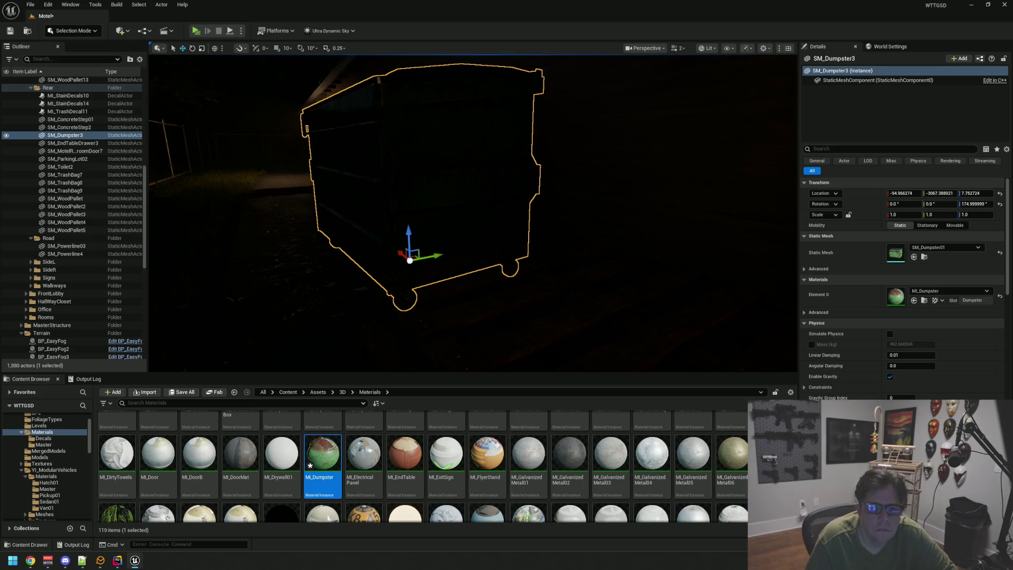
# Fly back out to a wide view of the lit motel and wet parking lot.
pyautogui.moveTo(576, 189)
pyautogui.mouseDown()
pyautogui.moveTo(499, 194)
pyautogui.moveTo(401, 174)
pyautogui.moveTo(409, 238)
pyautogui.moveTo(449, 216)
pyautogui.moveTo(501, 211)
pyautogui.mouseUp()
pyautogui.moveTo(475, 174); pyautogui.dragTo(490, 169)
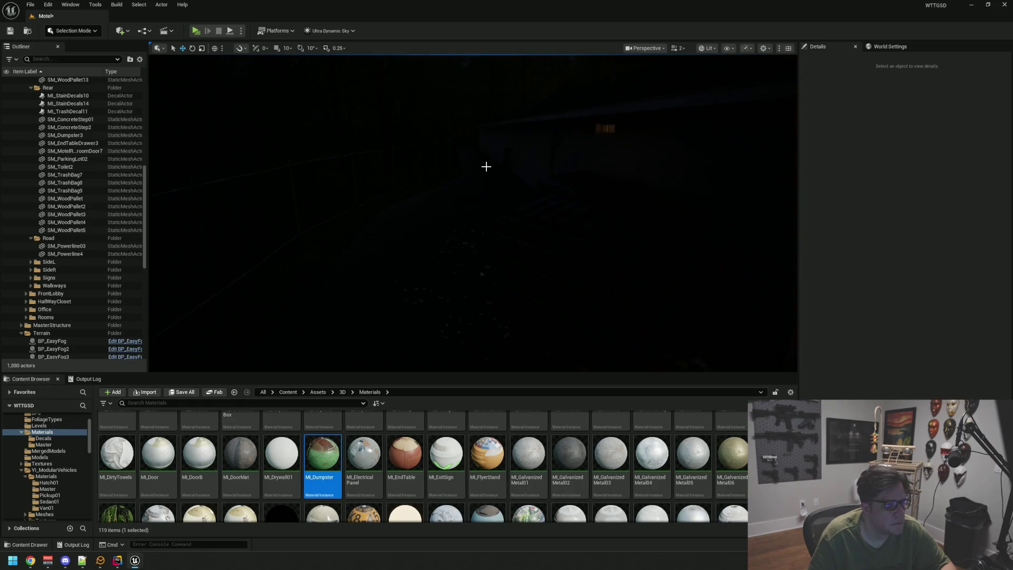
pyautogui.moveTo(445, 173); pyautogui.dragTo(459, 169)
pyautogui.moveTo(262, 201); pyautogui.dragTo(262, 201)
pyautogui.scroll(10, 45, 128)
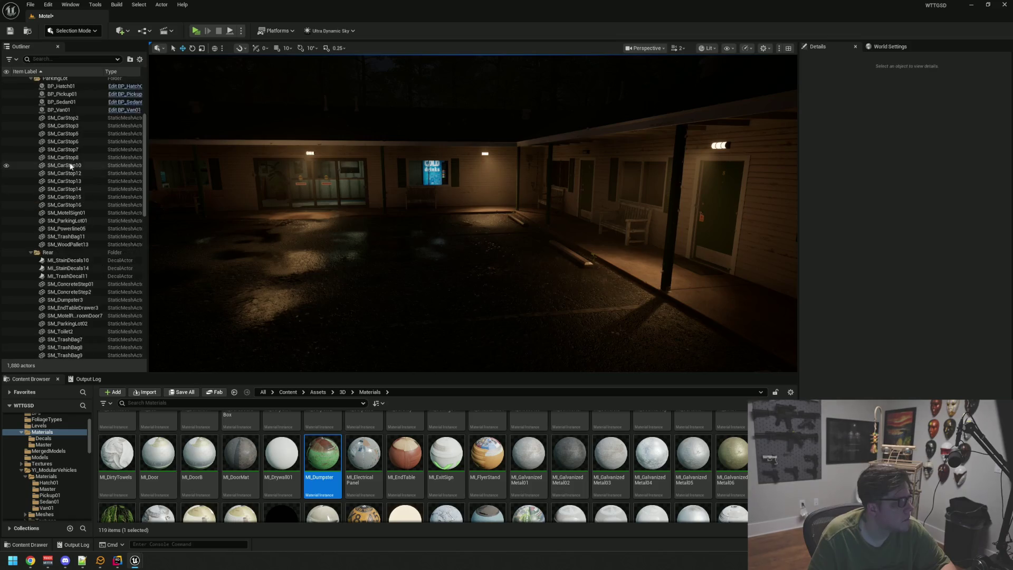
# Expand the Outliner's Weather folder and select the Ultra_Dynamic_Weather actor.
pyautogui.click(20, 113)
pyautogui.click(21, 136)
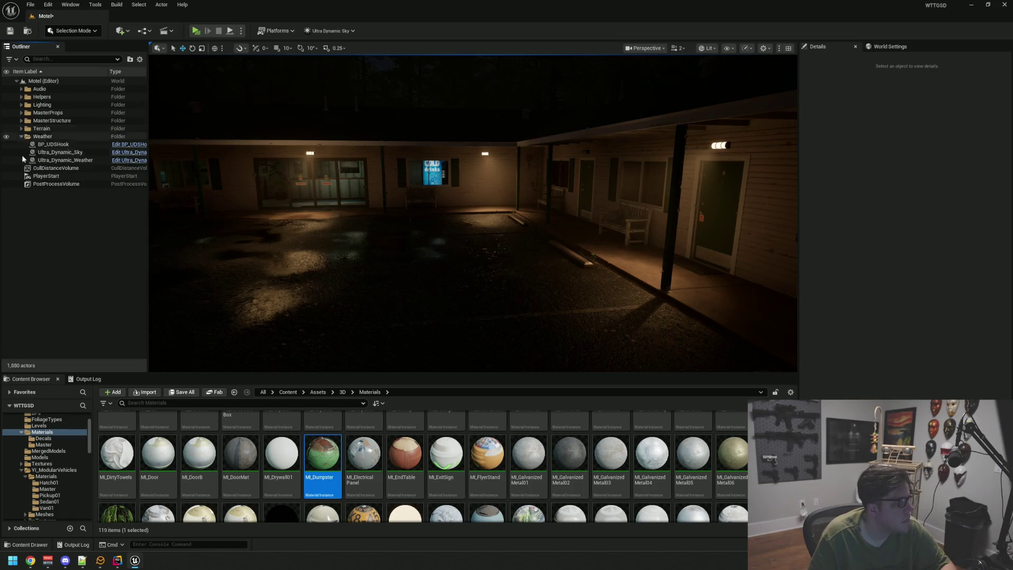
pyautogui.click(21, 136)
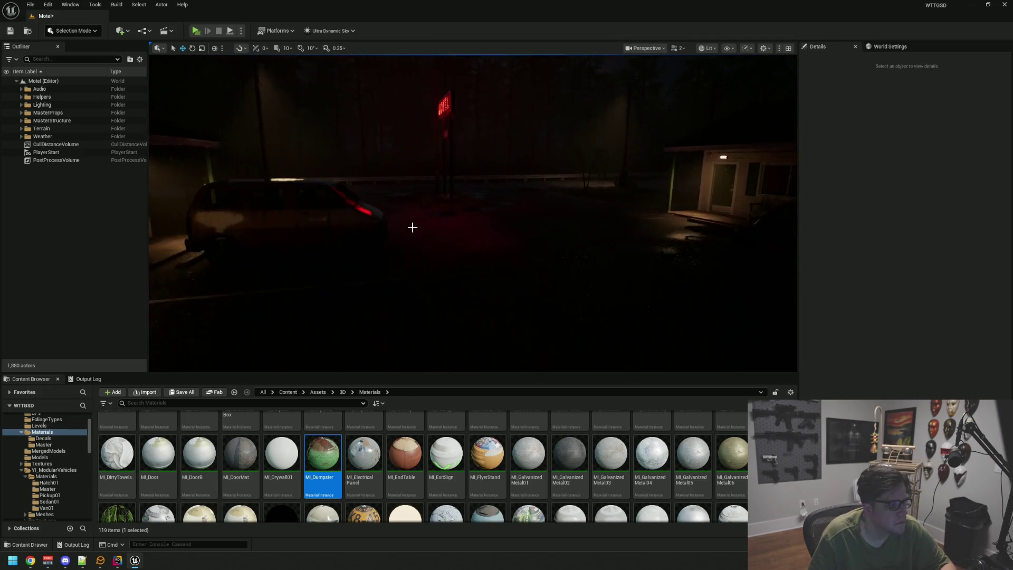
pyautogui.click(68, 159)
pyautogui.click(69, 152)
pyautogui.click(58, 236)
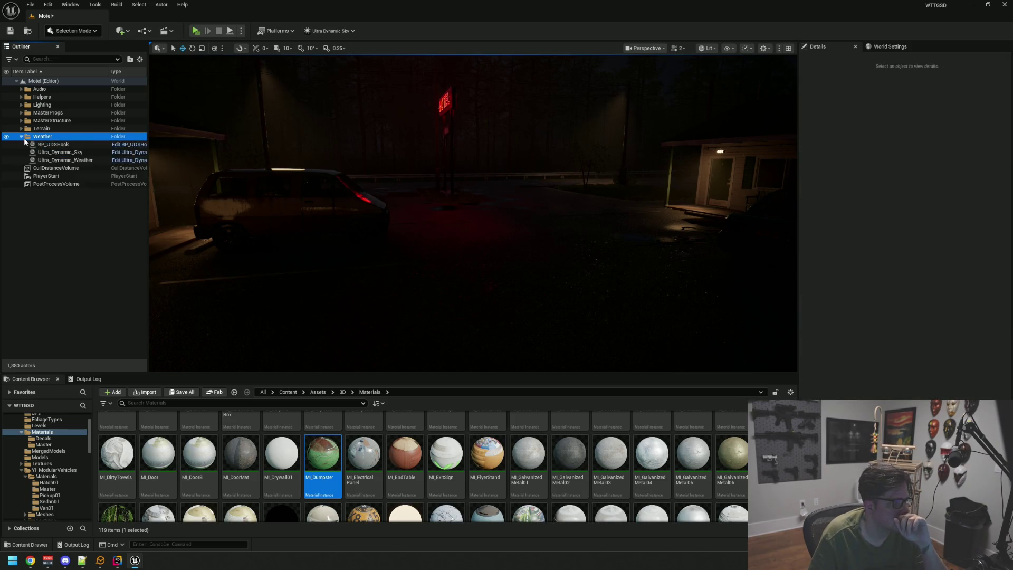
pyautogui.click(73, 153)
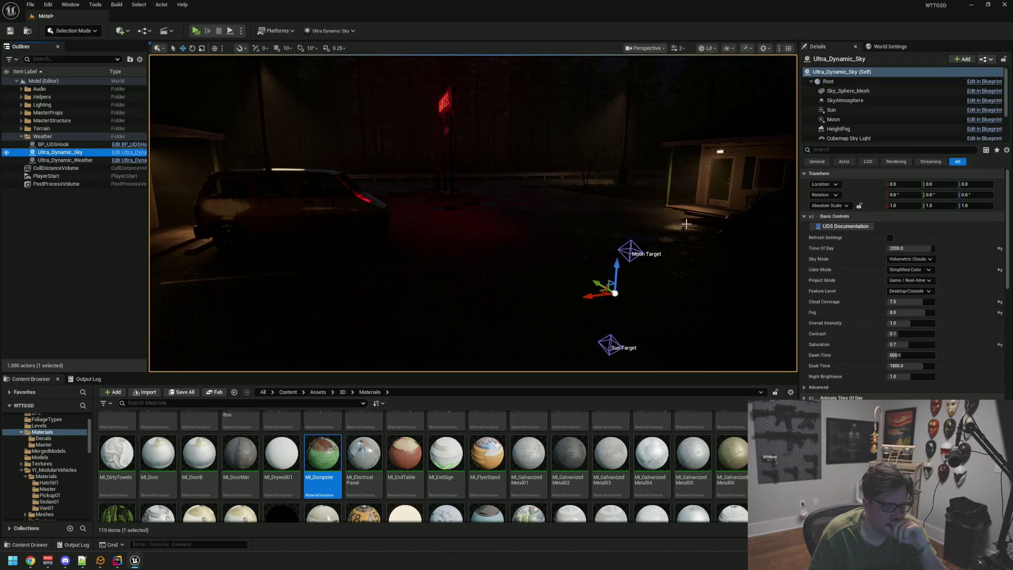
pyautogui.click(72, 160)
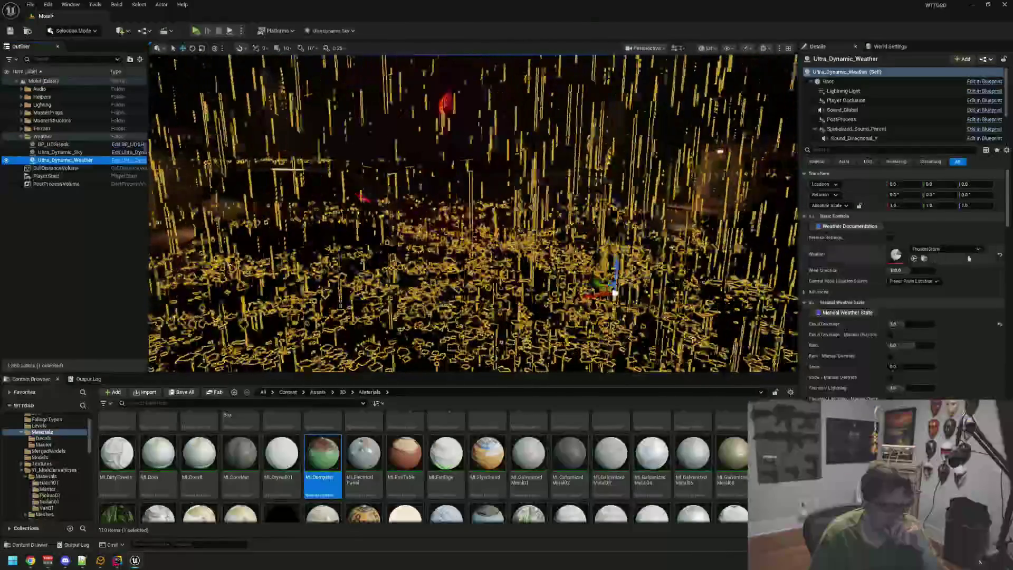
# Set Ultra_Dynamic_Weather's Weather property to DefaultWeather from the Content Browser.
pyautogui.click(924, 258)
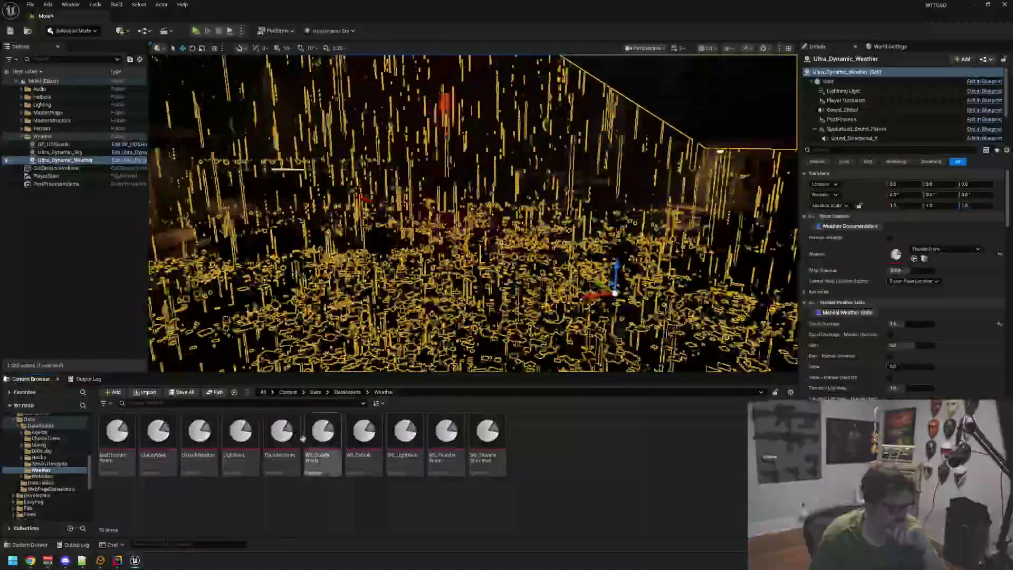
pyautogui.moveTo(199, 438); pyautogui.dragTo(913, 261)
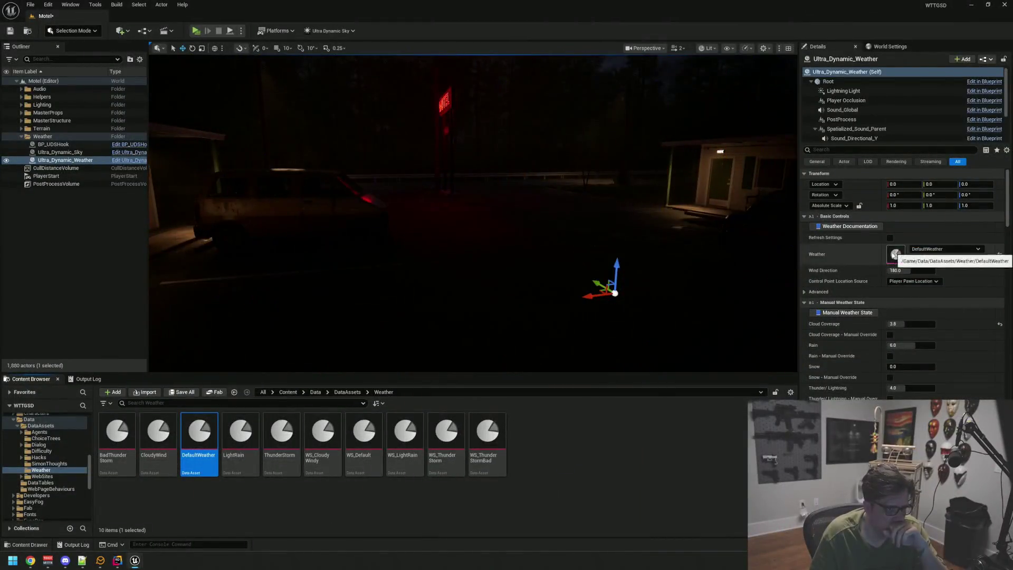
pyautogui.click(440, 254)
pyautogui.moveTo(440, 254); pyautogui.dragTo(490, 232)
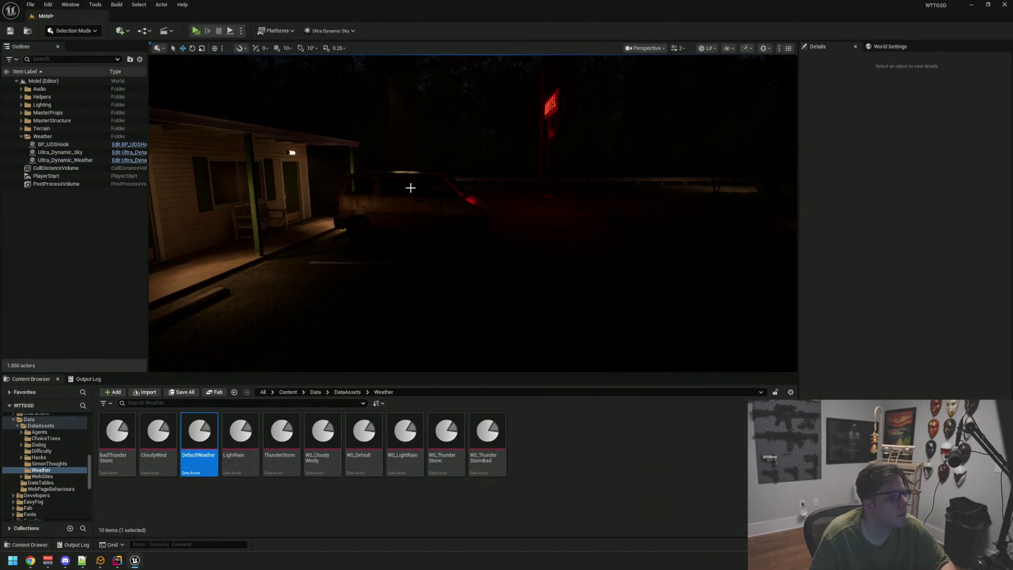
# Save the Motel level with Ctrl+S, then fly across the parking lot.
pyautogui.hotkey('ctrl', 's')
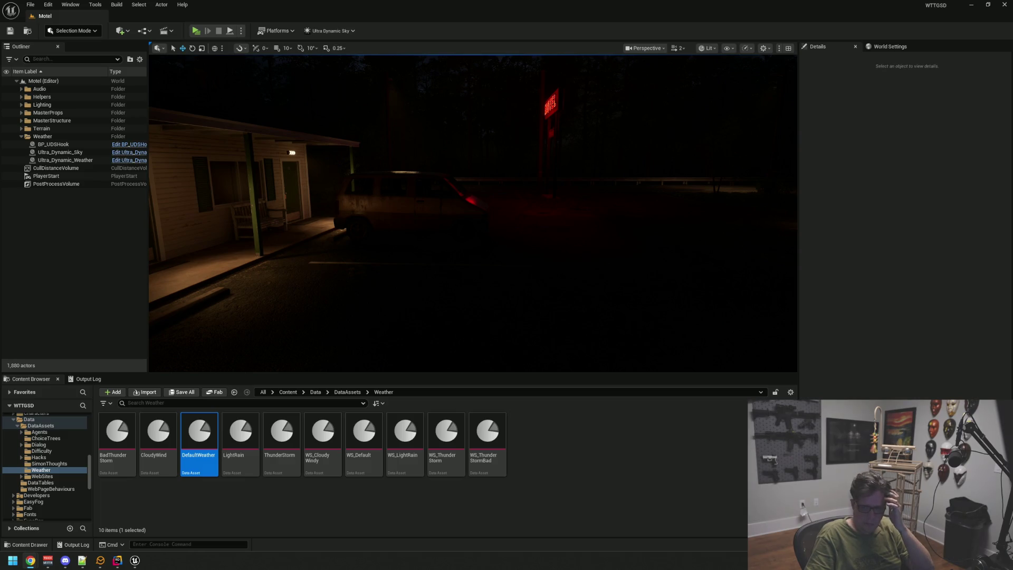
pyautogui.moveTo(242, 241); pyautogui.dragTo(232, 251)
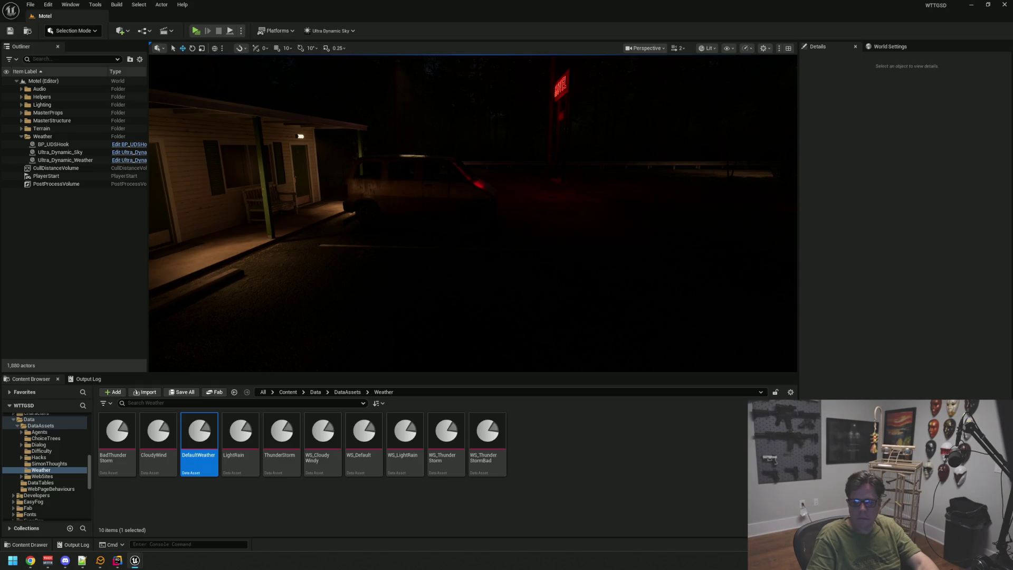
pyautogui.moveTo(213, 195)
pyautogui.mouseDown()
pyautogui.moveTo(208, 139)
pyautogui.moveTo(337, 175)
pyautogui.mouseUp()
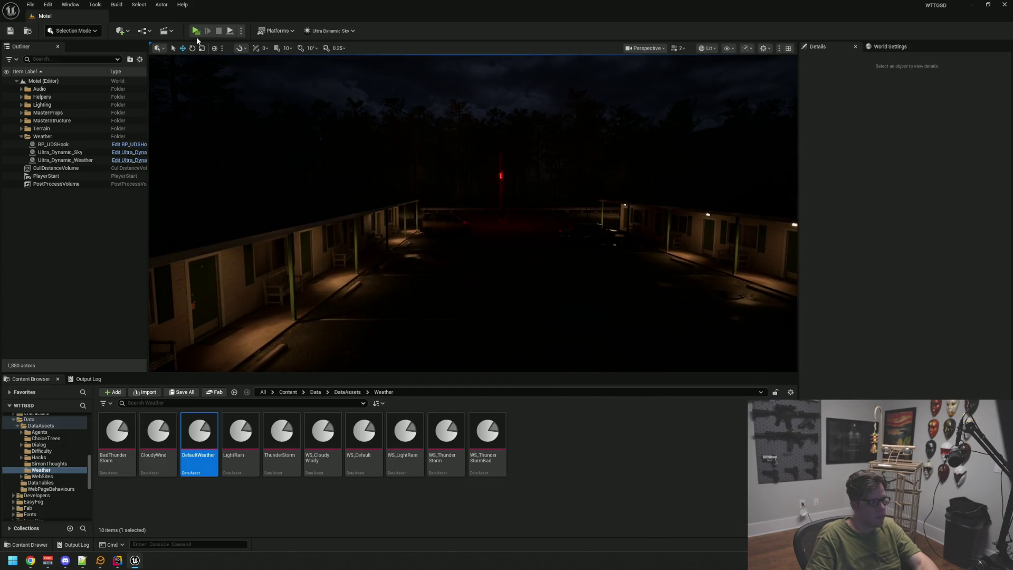
# Start the standalone play preview and toggle rain with StartRain, EndRain, then StartRain again.
pyautogui.hotkey('alt', 'p')
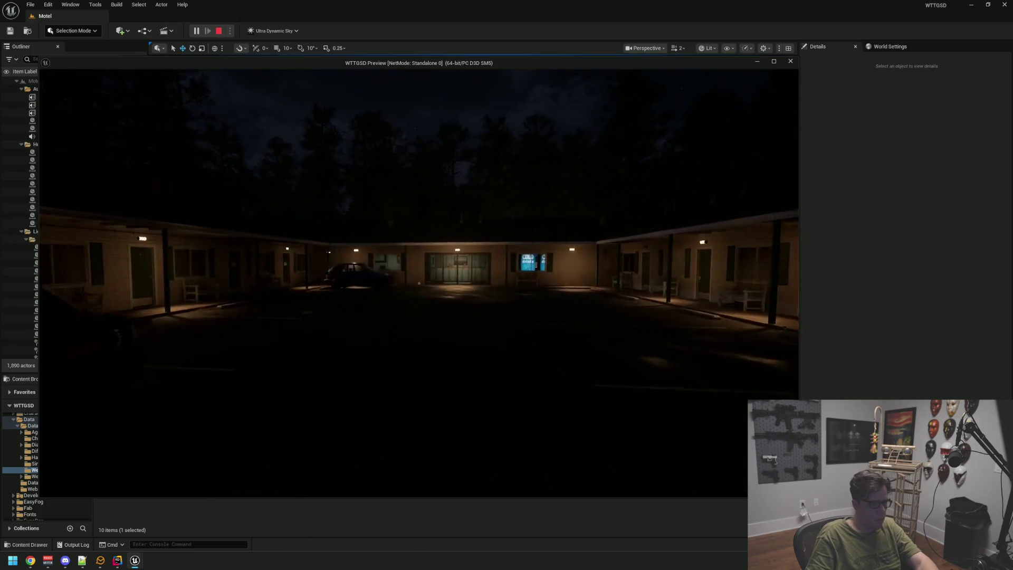
pyautogui.press('`')
pyautogui.press('Up')
pyautogui.press('Return')
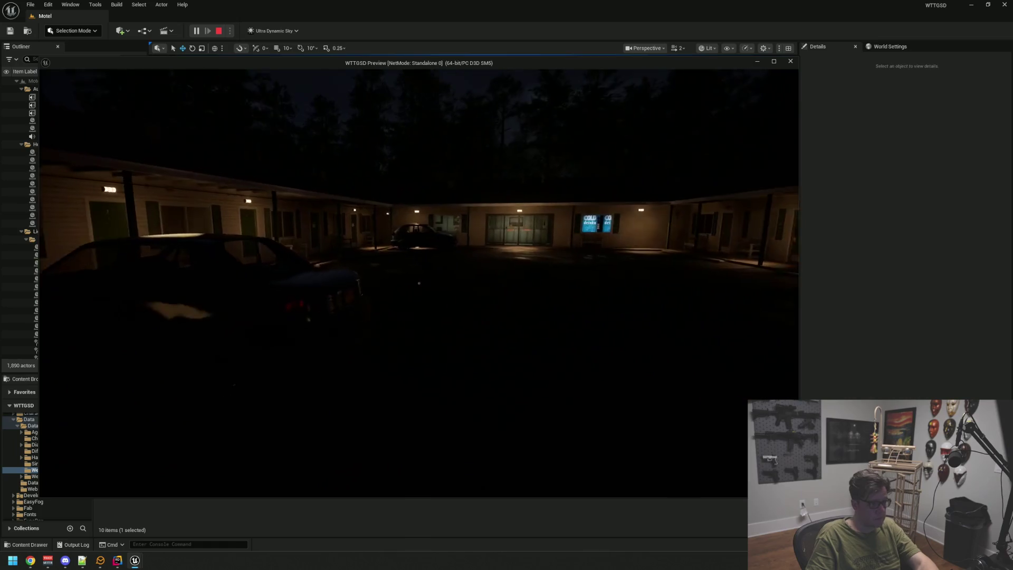
pyautogui.press('`')
pyautogui.press('Up')
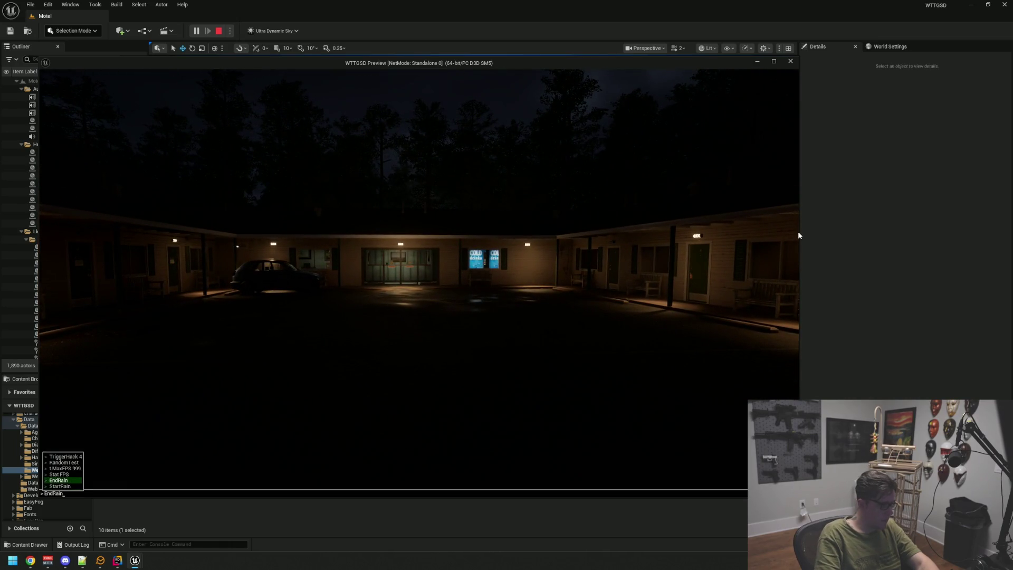
pyautogui.press('Return')
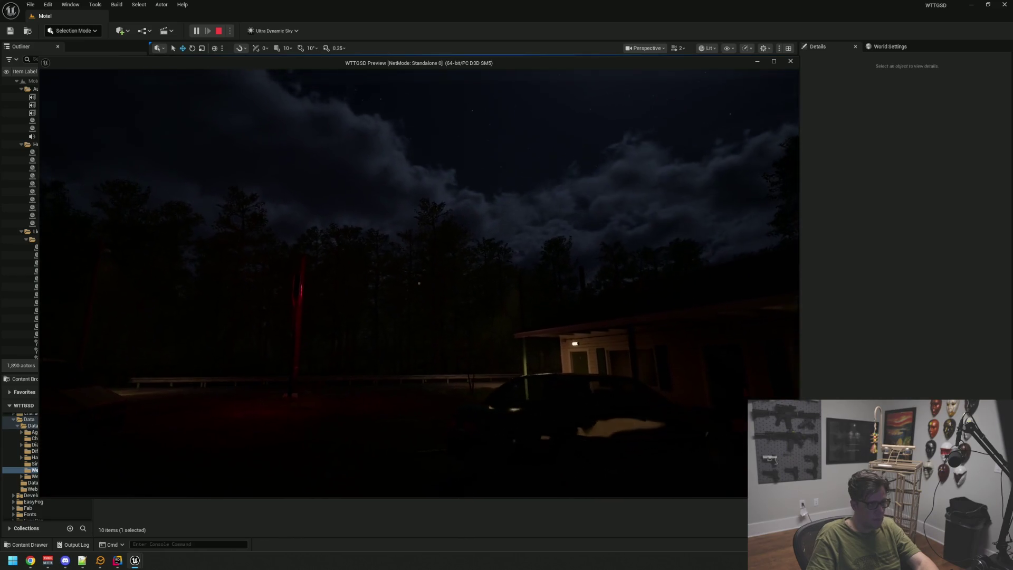
pyautogui.press('`')
pyautogui.press('Up')
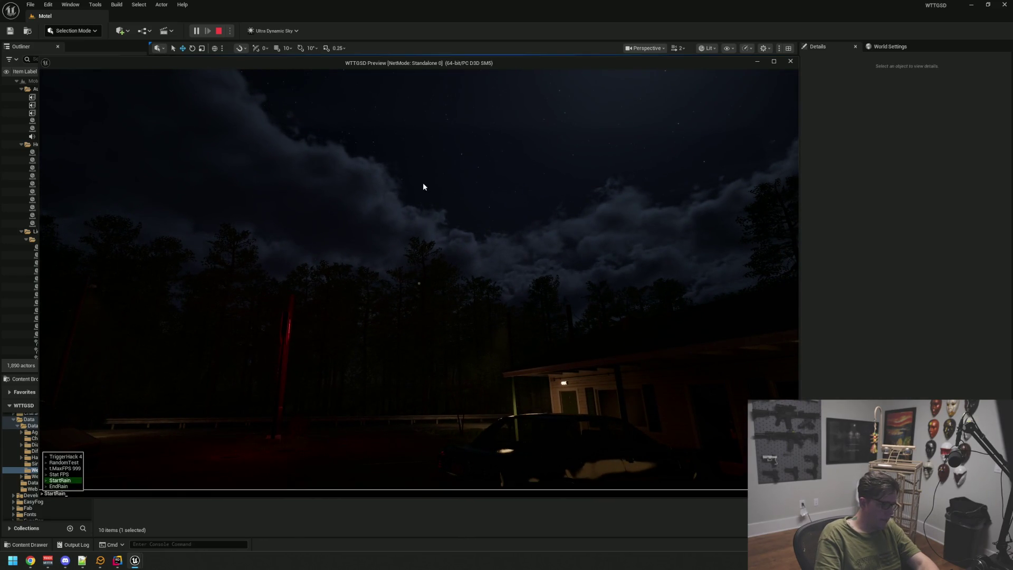
pyautogui.press('Return')
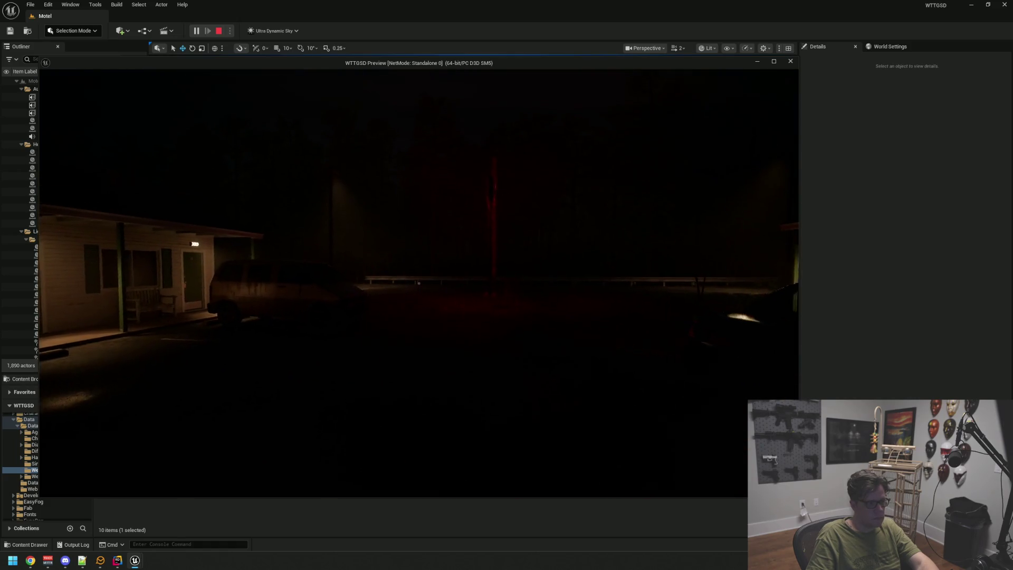
# Walk along the motel walkway and circle around the parked van.
pyautogui.press('w')
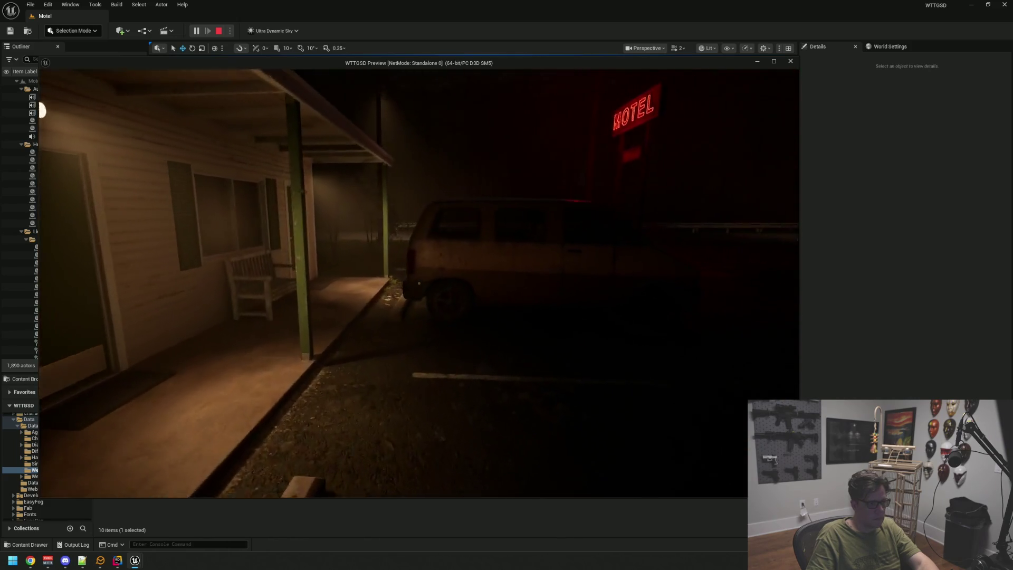
pyautogui.press('s')
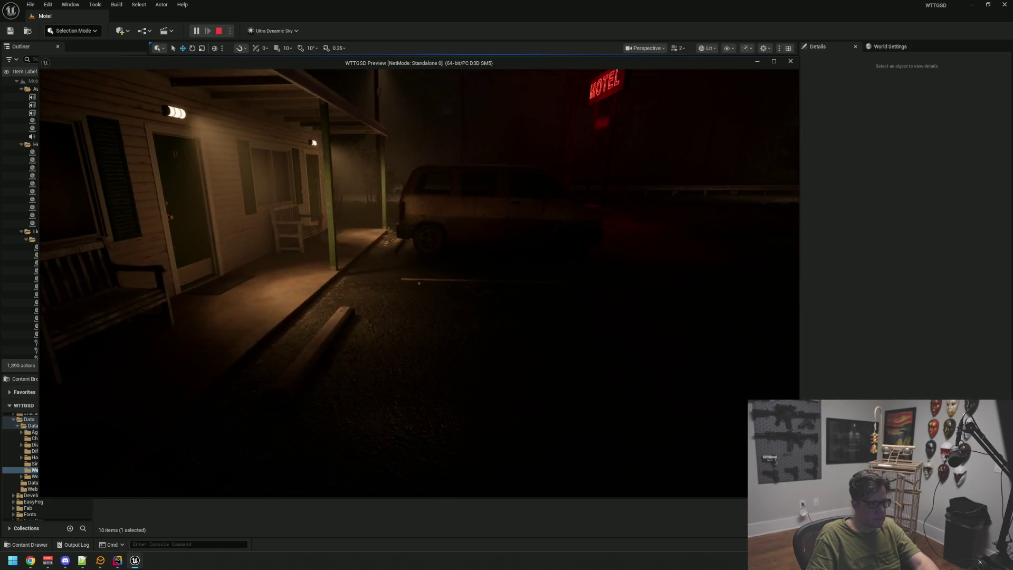
pyautogui.press('w')
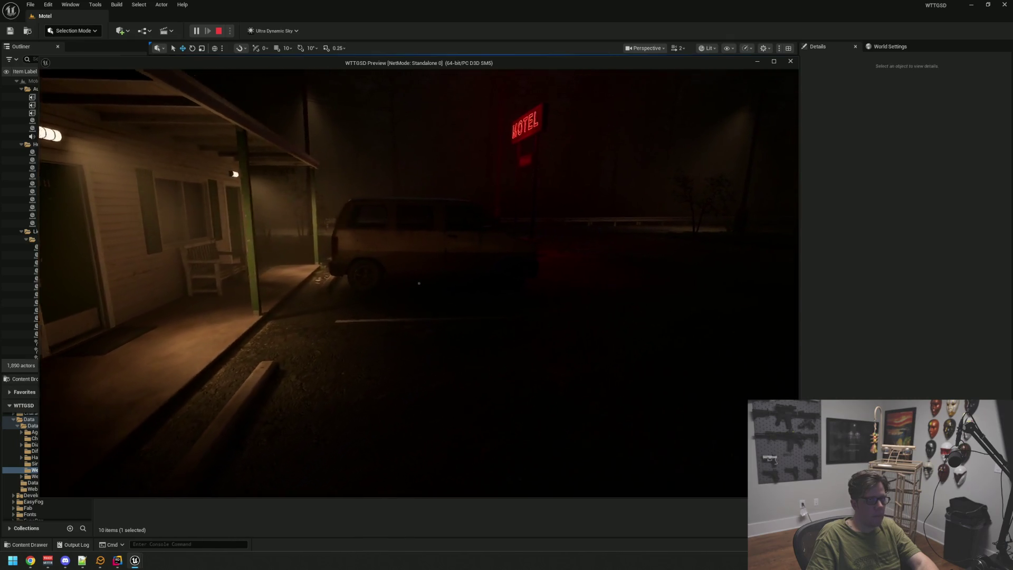
pyautogui.press('w')
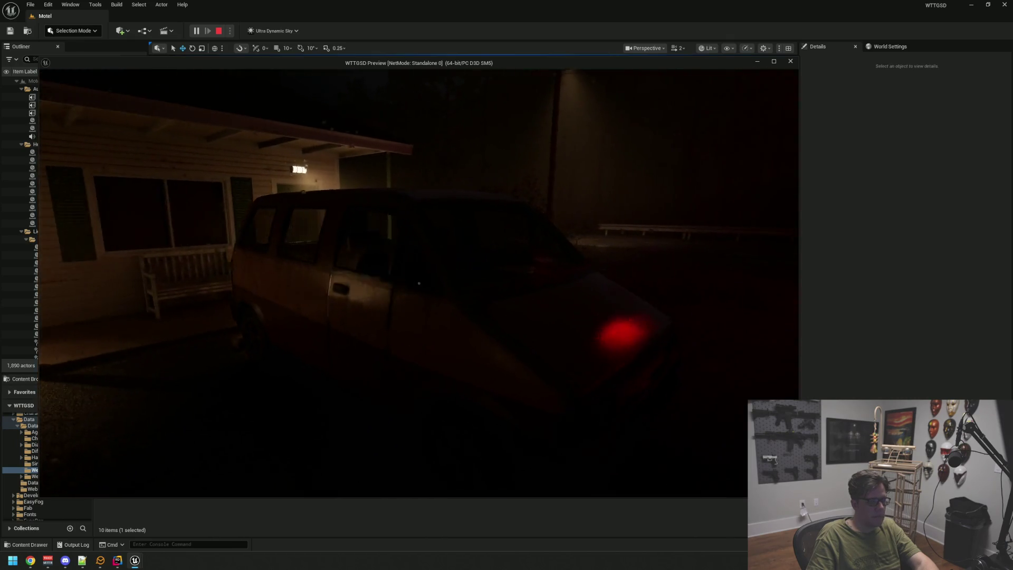
pyautogui.press('w')
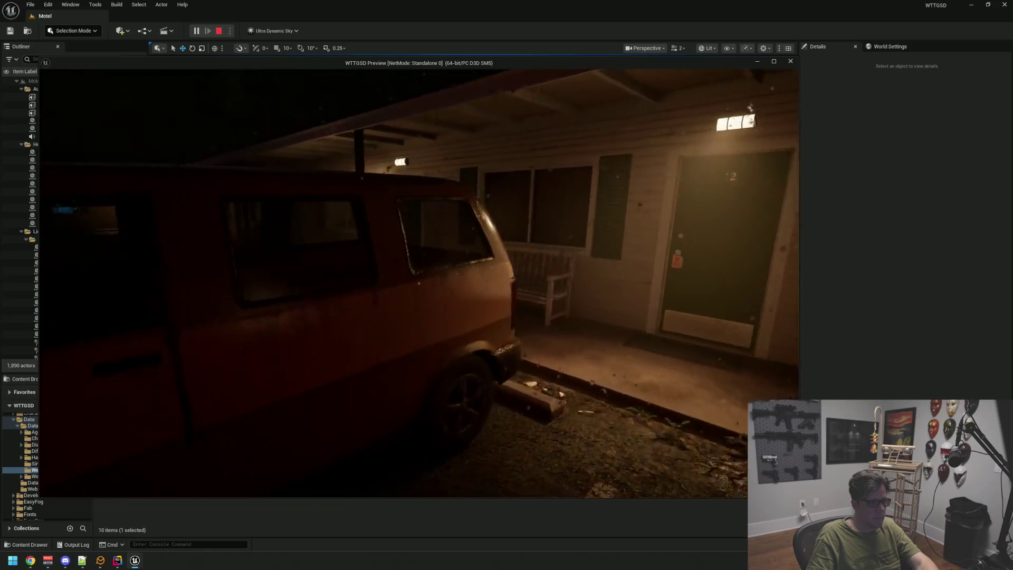
pyautogui.press('w')
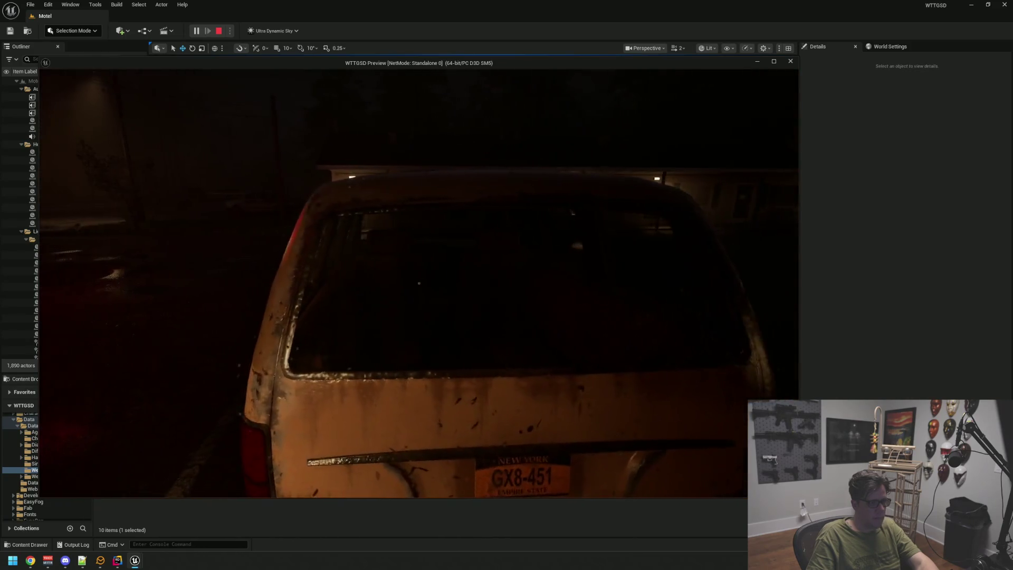
pyautogui.press('a')
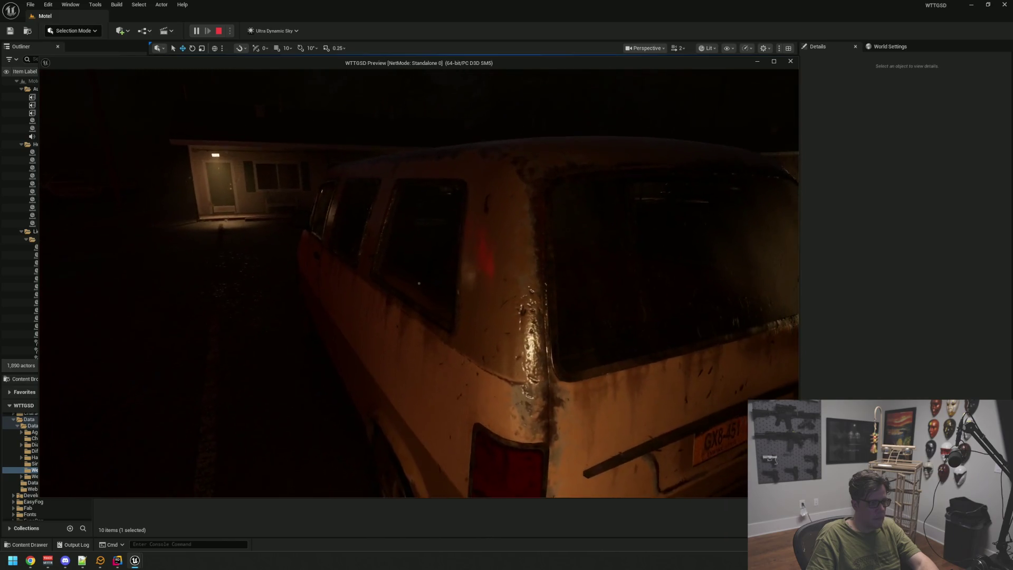
pyautogui.press('s')
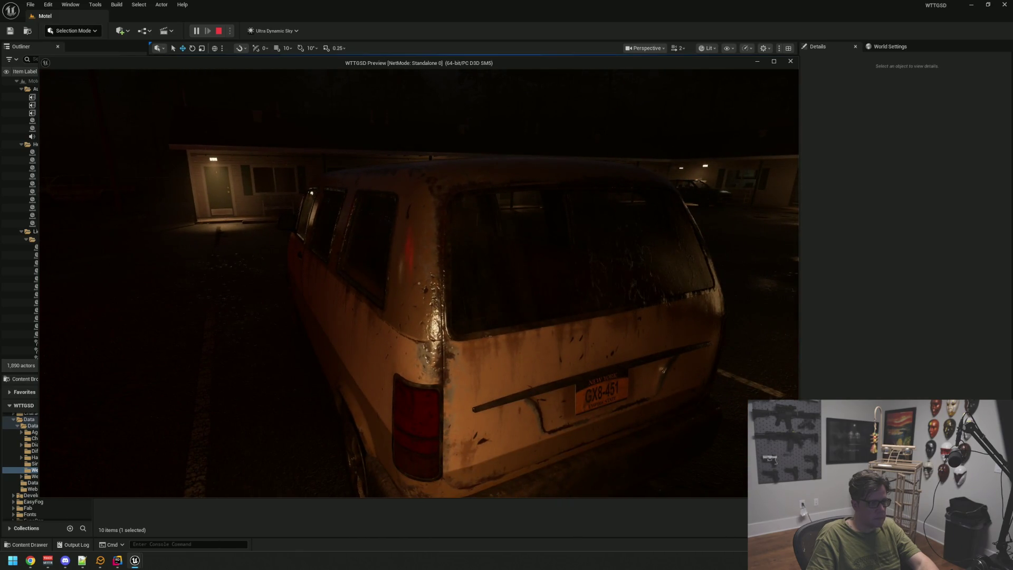
pyautogui.press('d')
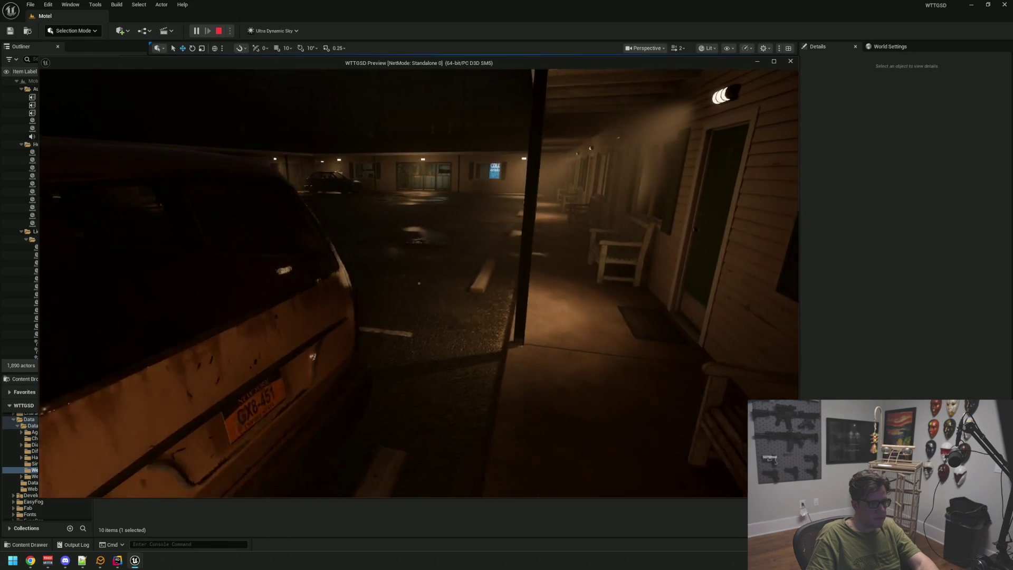
# Walk down the wet porch past the bench to the motel door.
pyautogui.moveTo(419, 283)
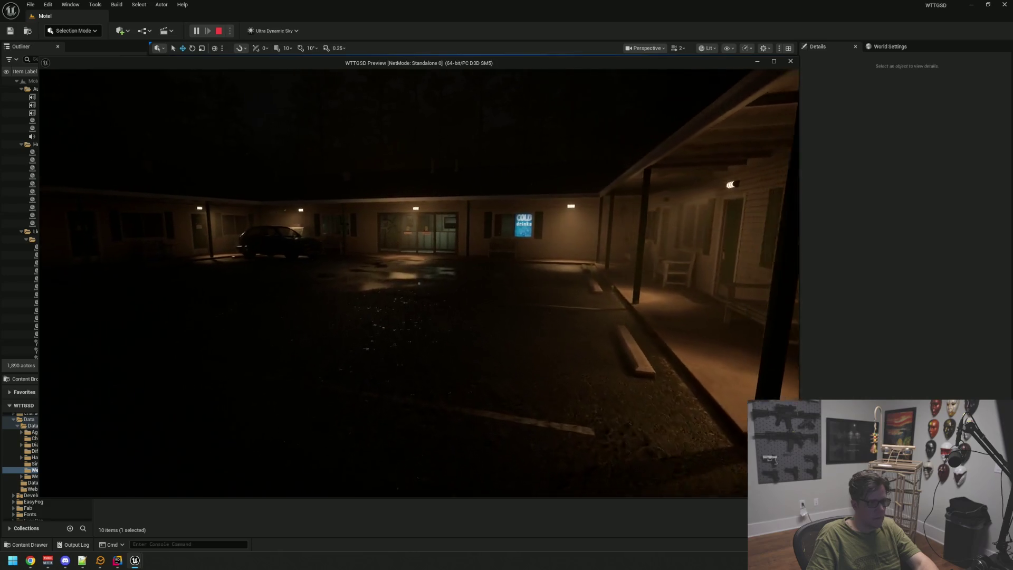
pyautogui.press('w')
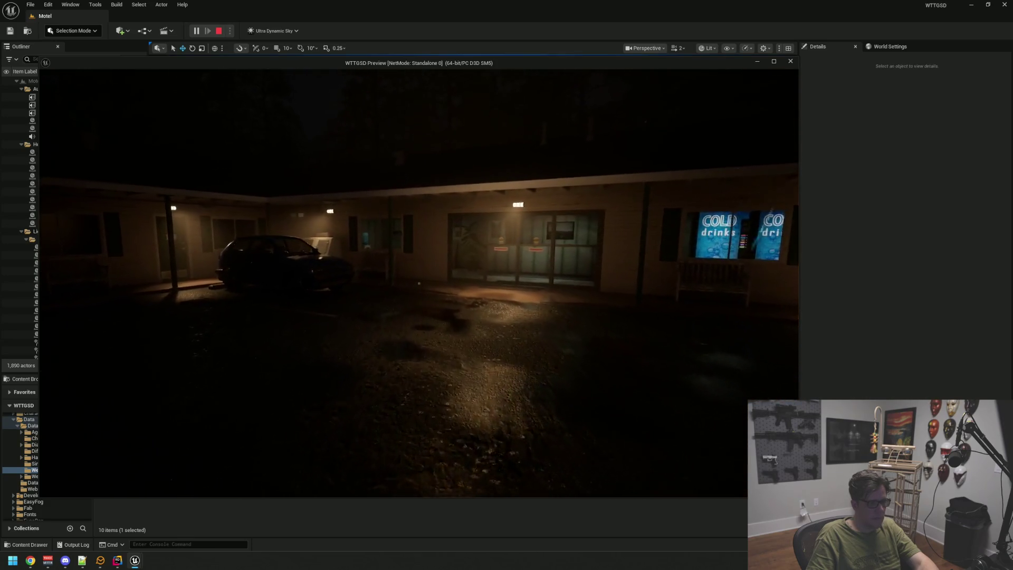
pyautogui.press('w')
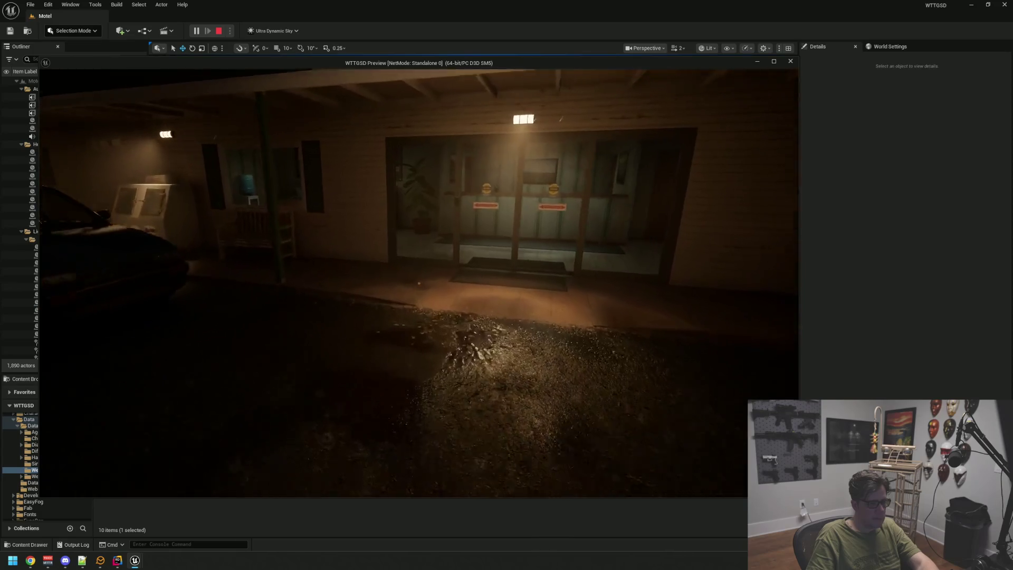
pyautogui.press('w')
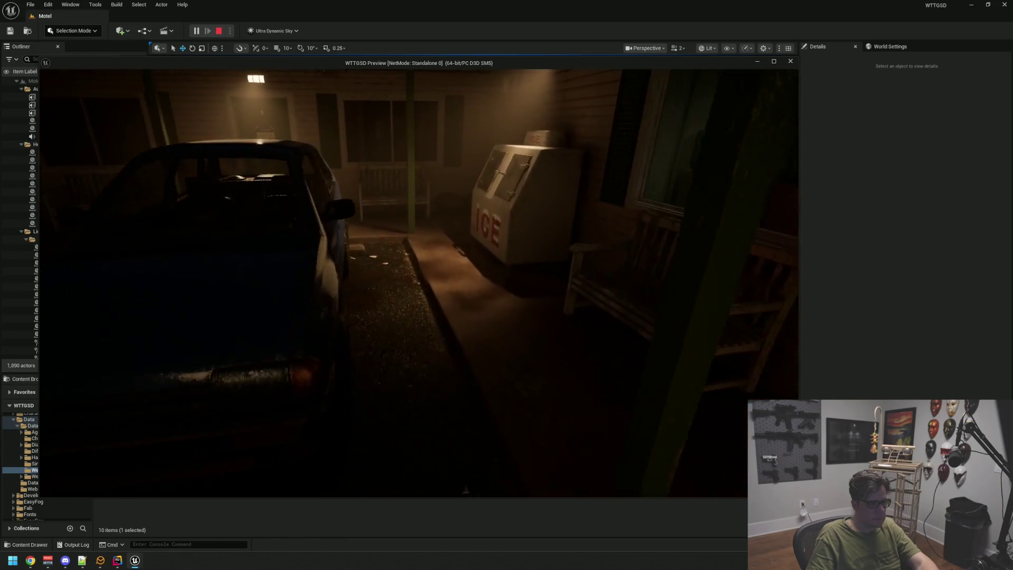
pyautogui.press('w')
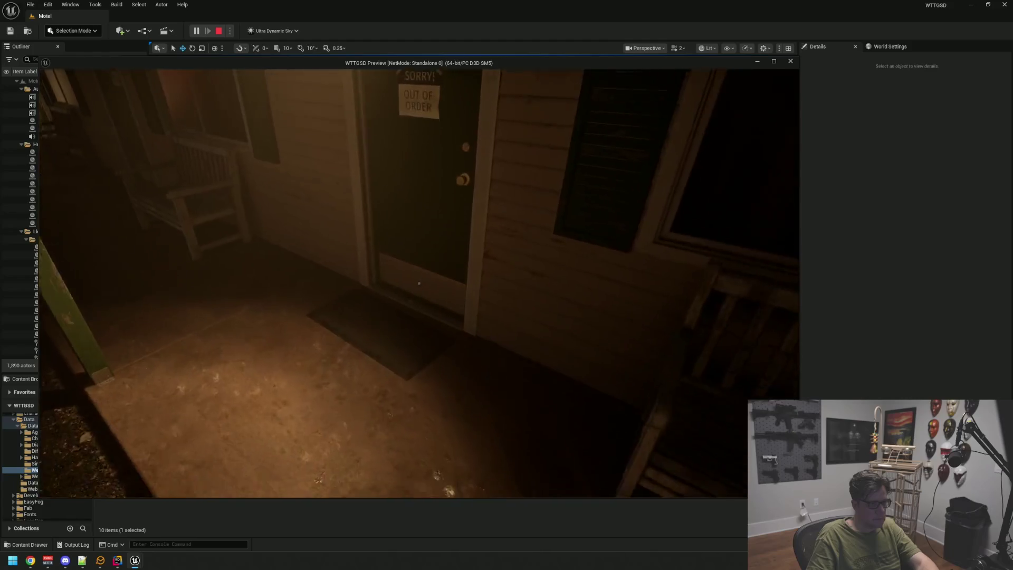
pyautogui.press('w')
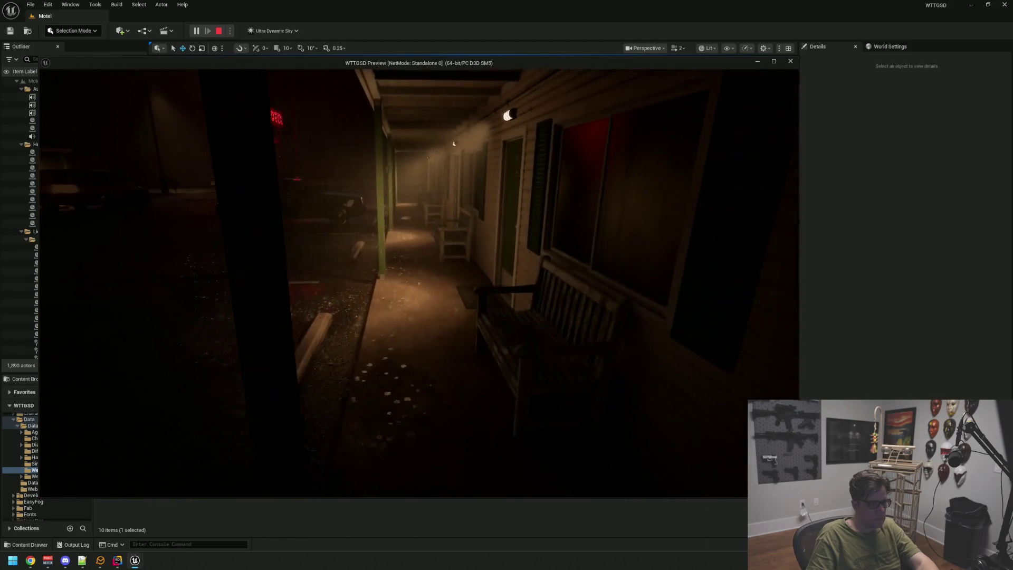
pyautogui.press('w')
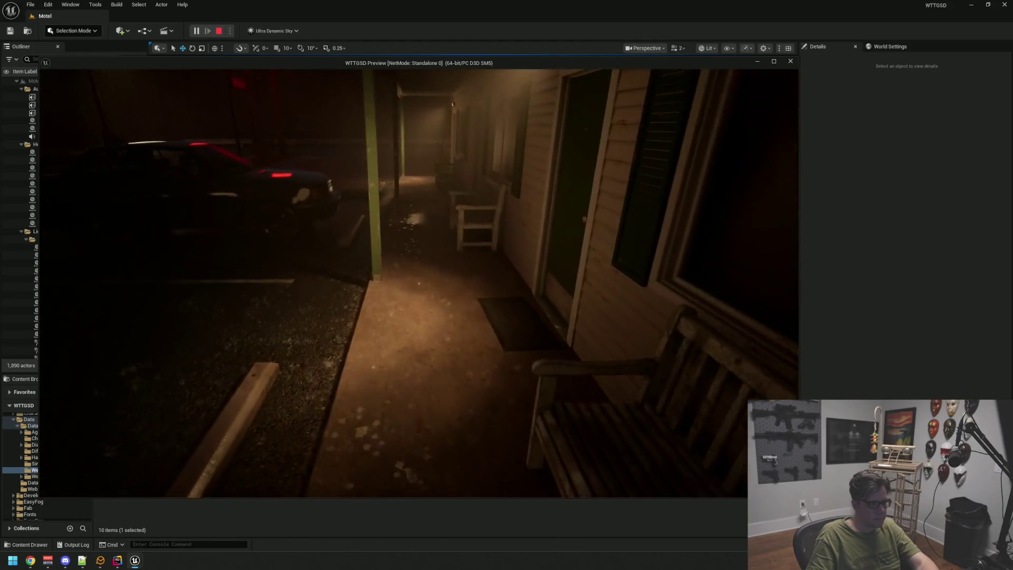
pyautogui.press('w')
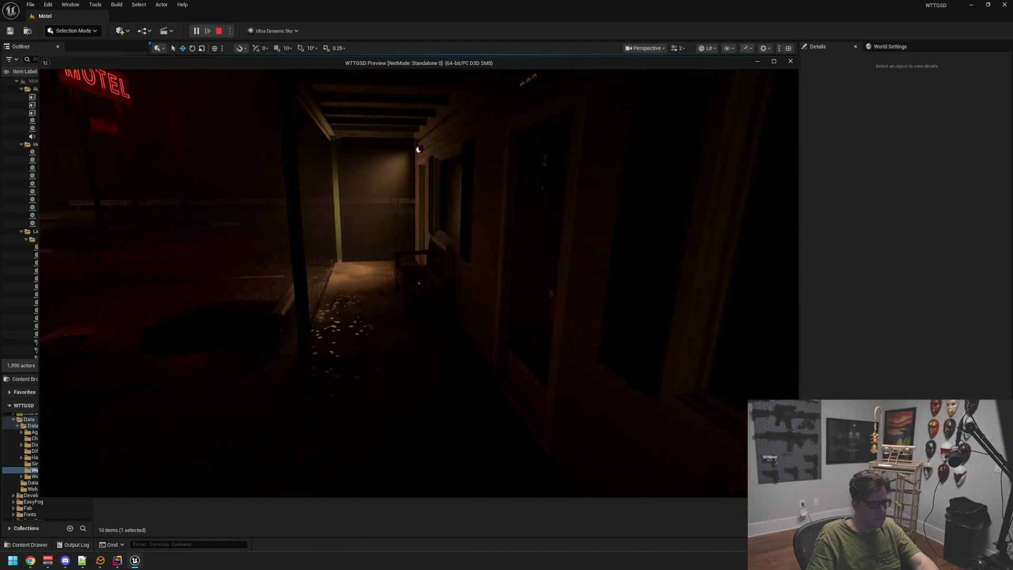
pyautogui.press('w')
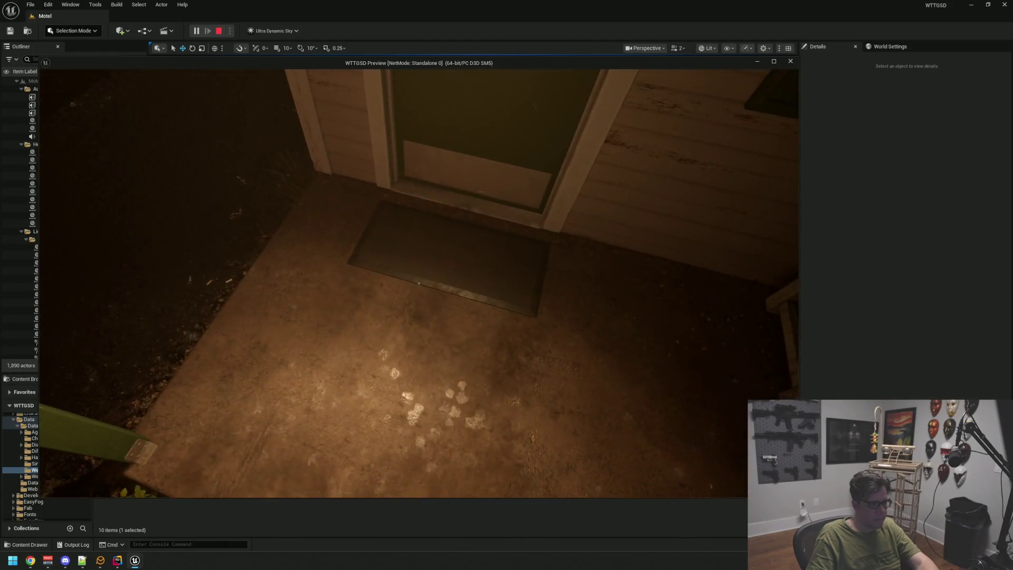
pyautogui.press('s')
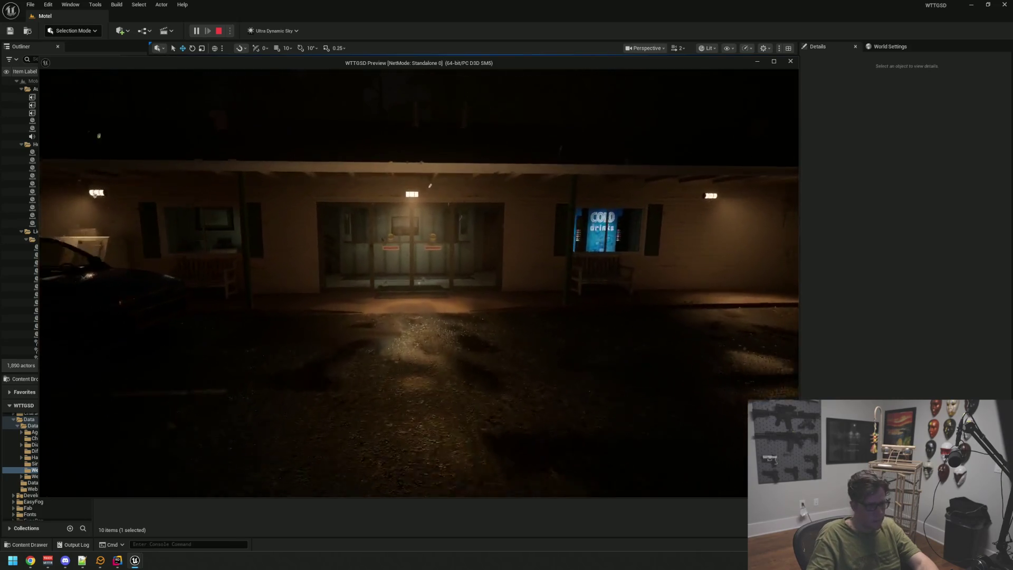
# Enter the lobby, inspect the window, and open the back-room door.
pyautogui.press('w')
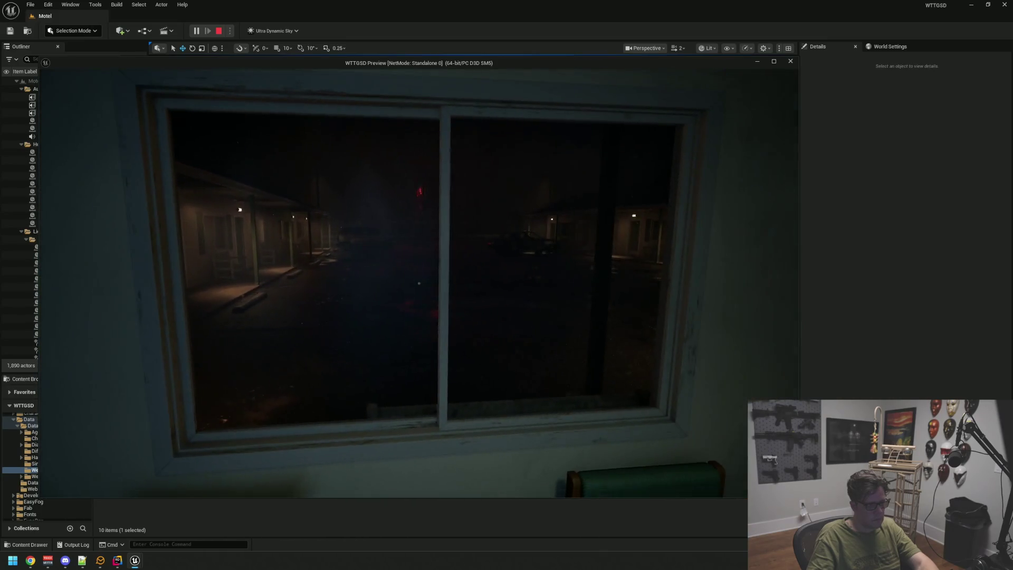
pyautogui.press('w')
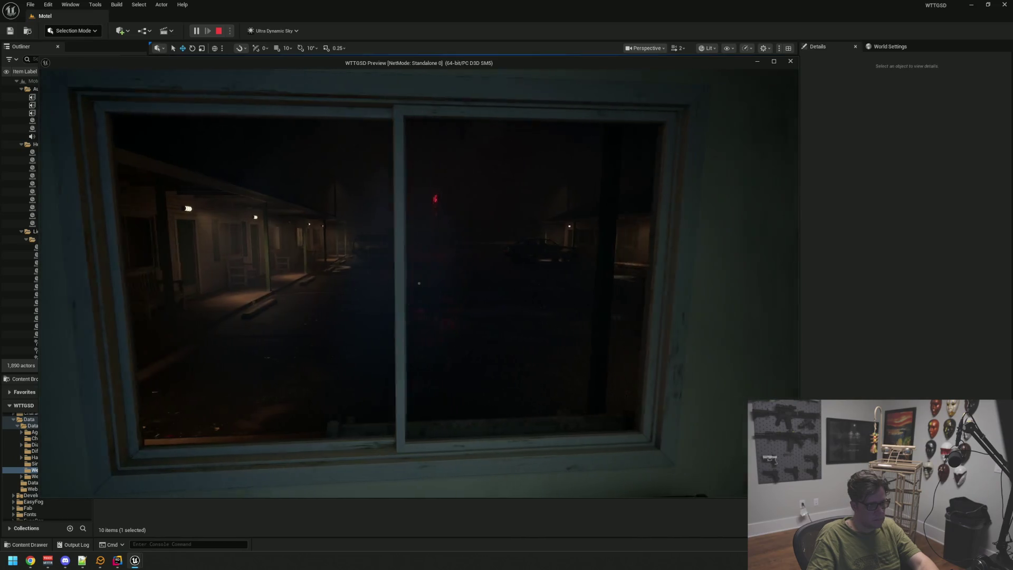
pyautogui.press('w')
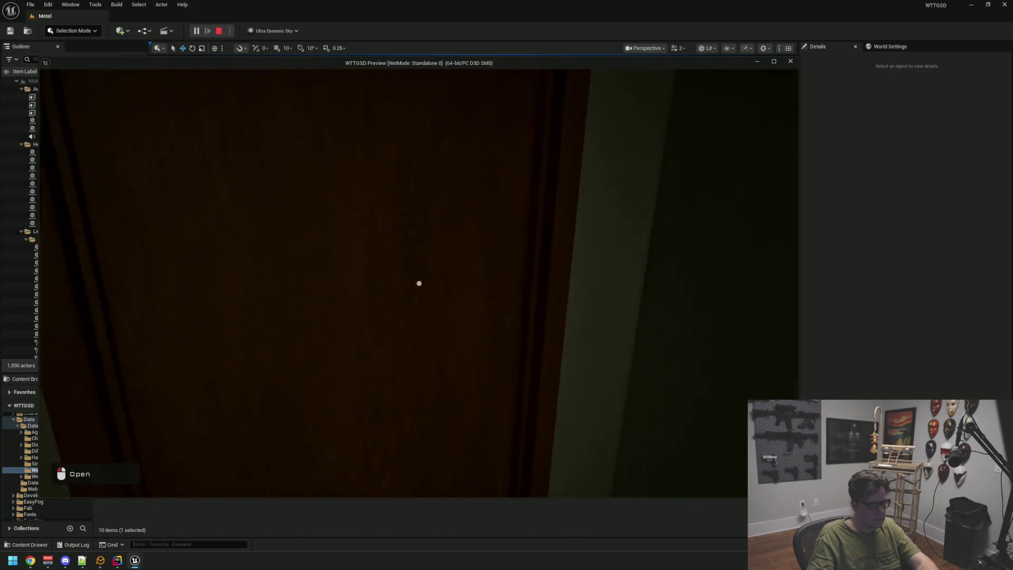
pyautogui.click(419, 284)
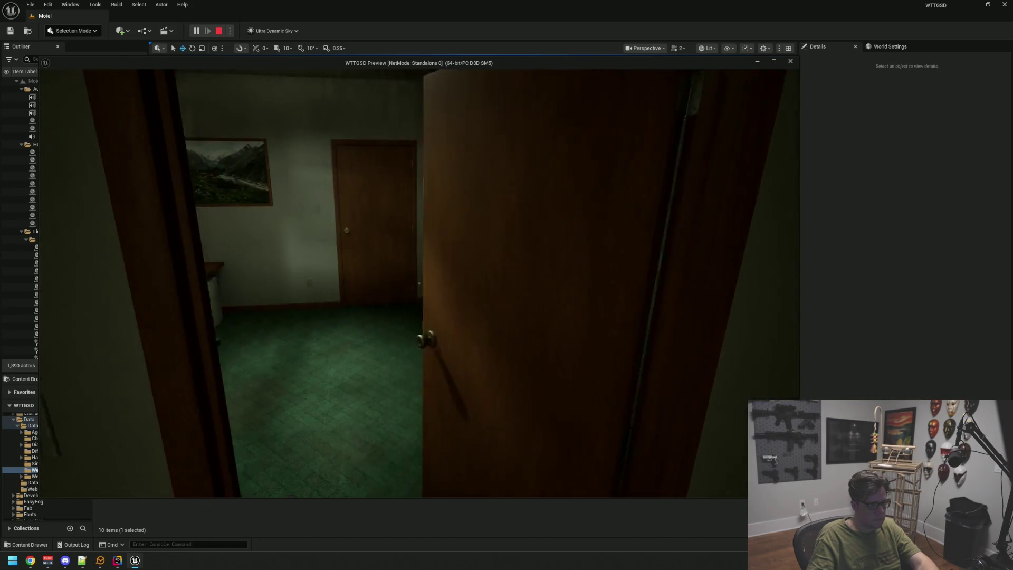
# Walk through the opened door into the restroom and the green-carpeted room.
pyautogui.press('w')
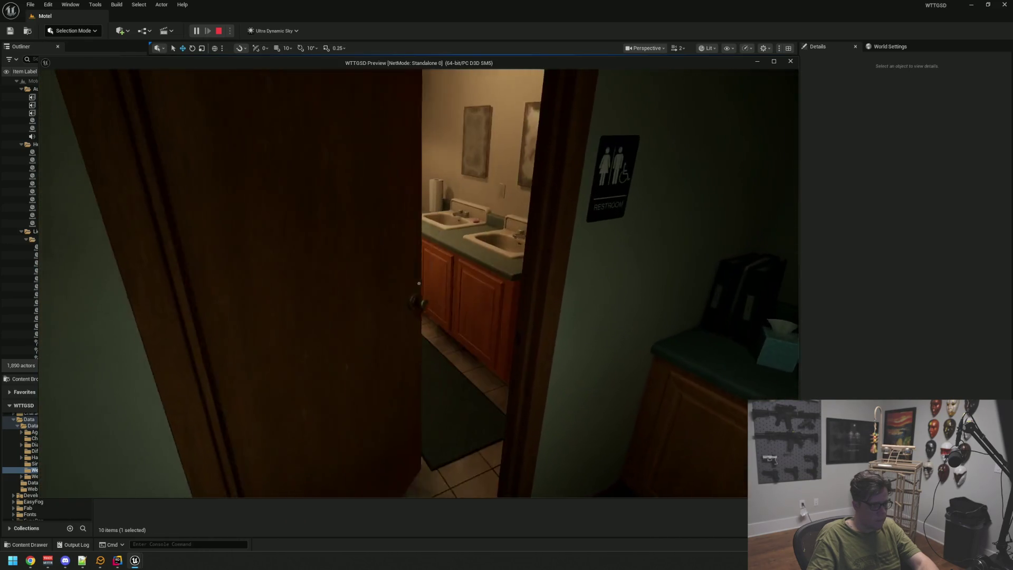
pyautogui.press('w')
pyautogui.moveTo(419, 283)
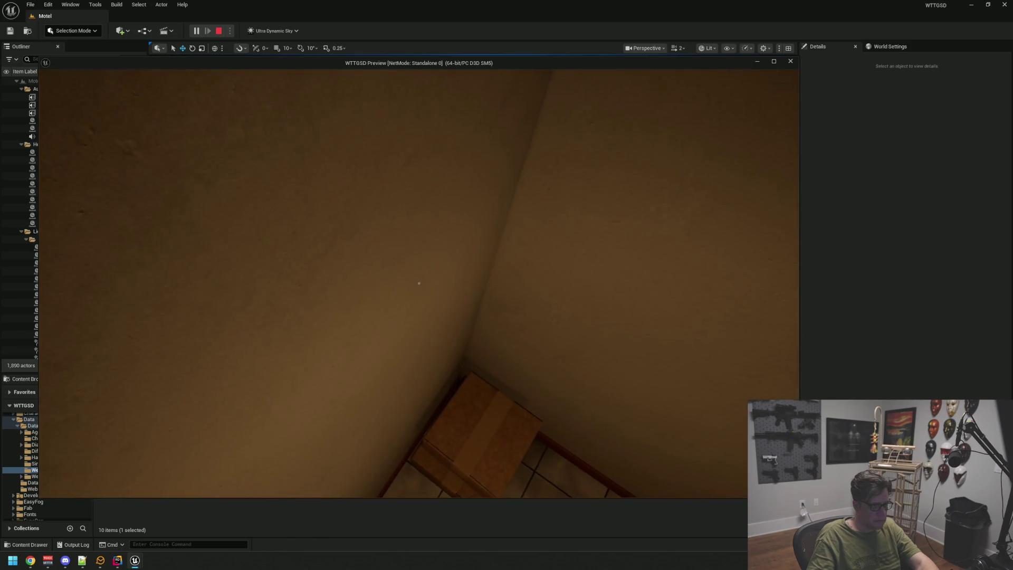
pyautogui.press('w')
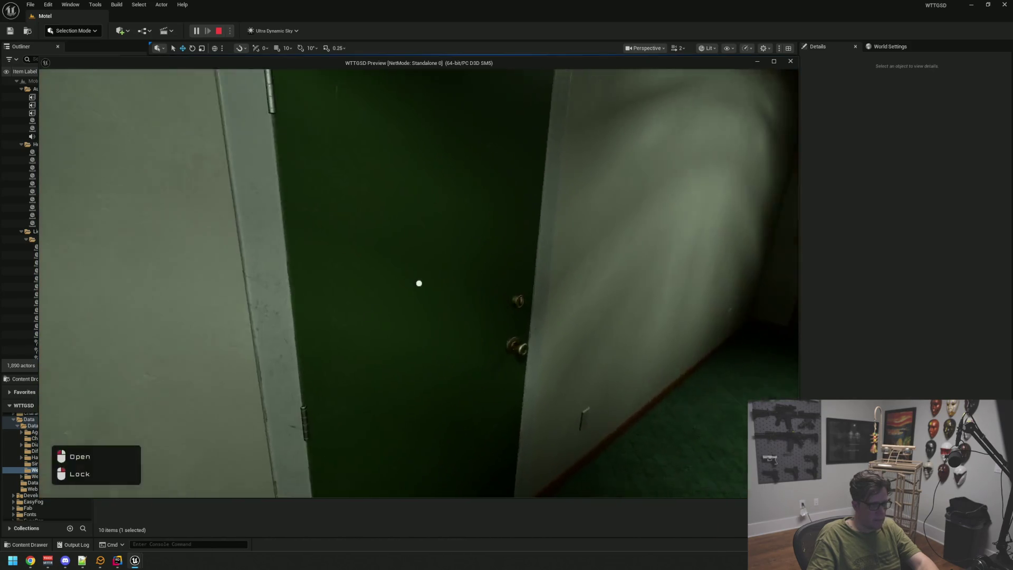
# Open the green door, walk out along the yard wall, and end the play session.
pyautogui.click(419, 283)
pyautogui.press('w')
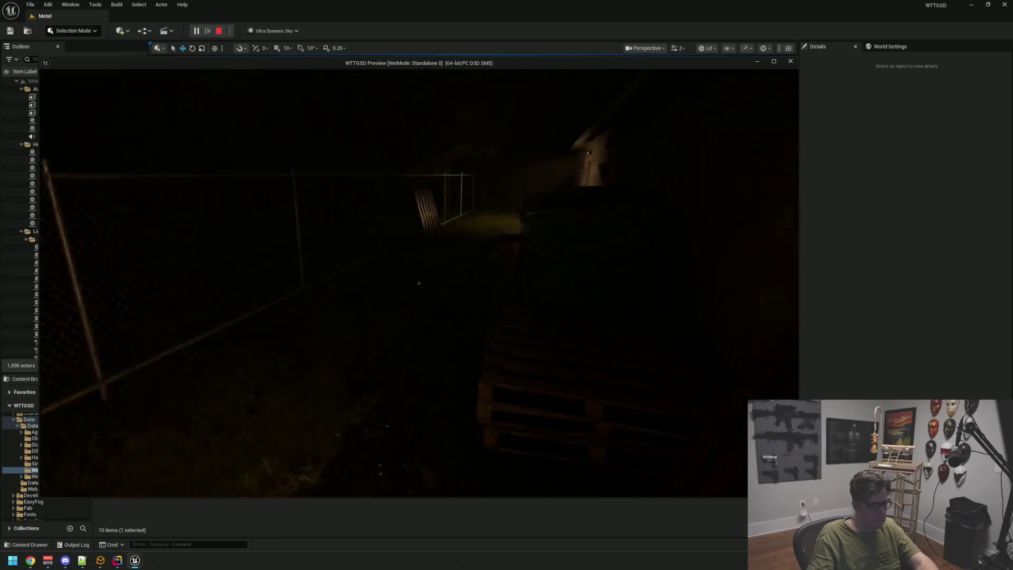
pyautogui.press('w')
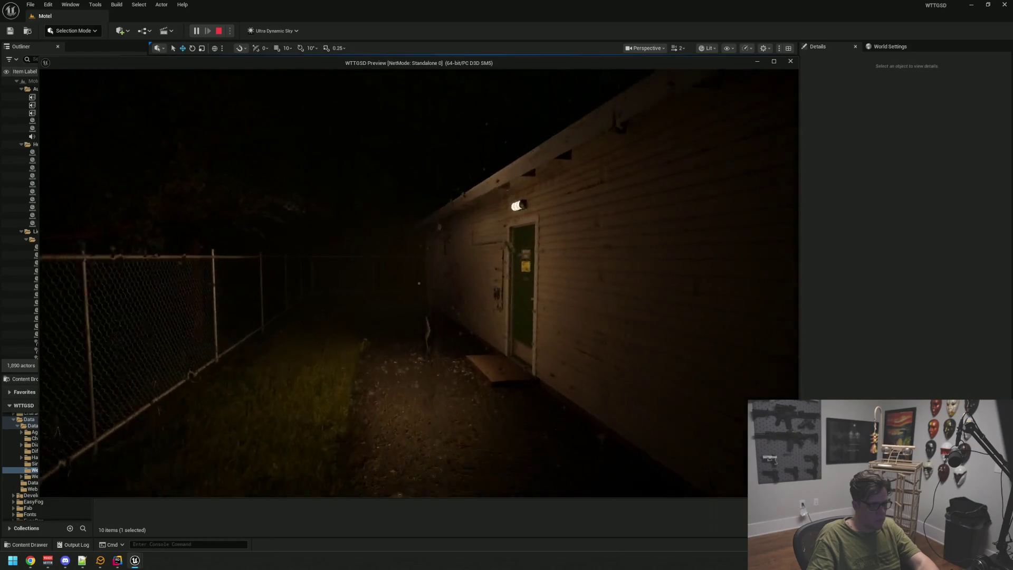
pyautogui.moveTo(419, 283)
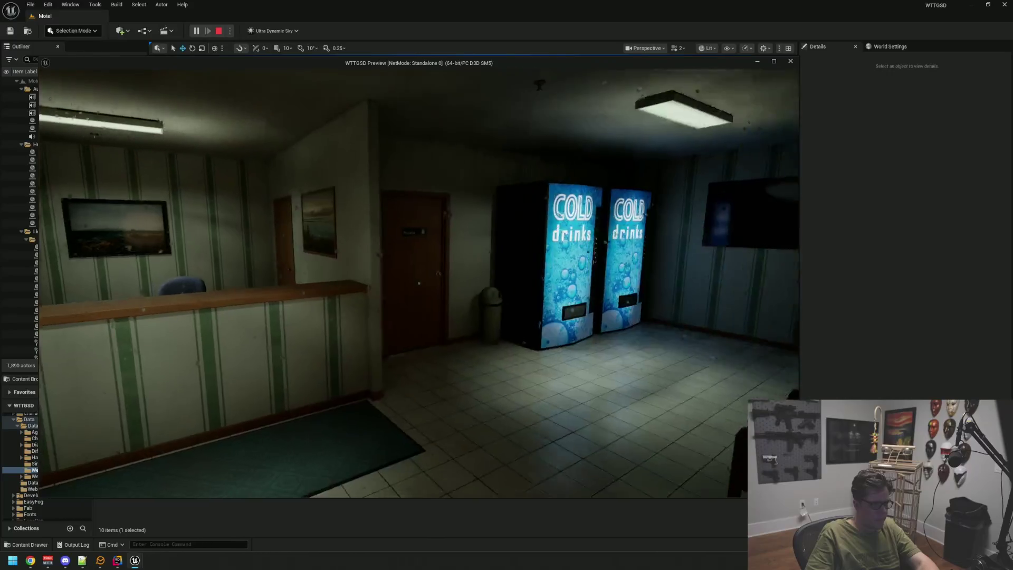
pyautogui.press('Escape')
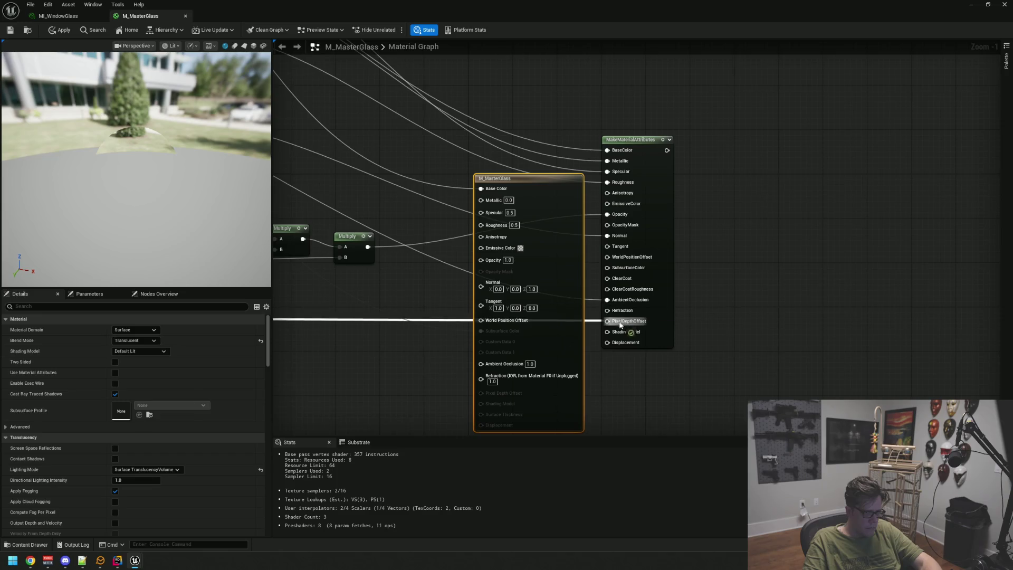
# Enable Use Material Attributes on M_MasterGlass and move its output node to make room.
pyautogui.moveTo(619, 313); pyautogui.dragTo(620, 311)
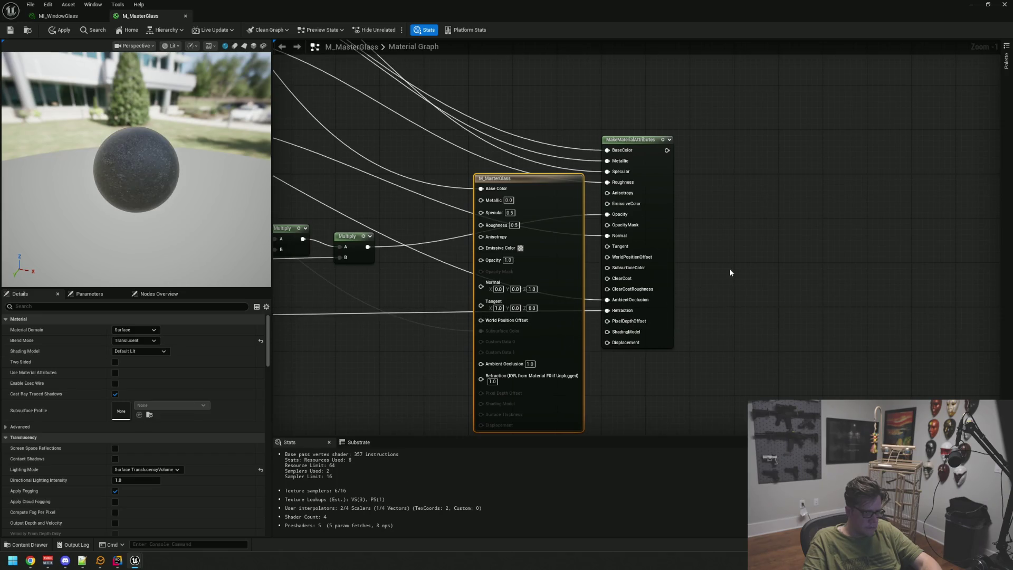
pyautogui.moveTo(631, 195); pyautogui.dragTo(612, 218)
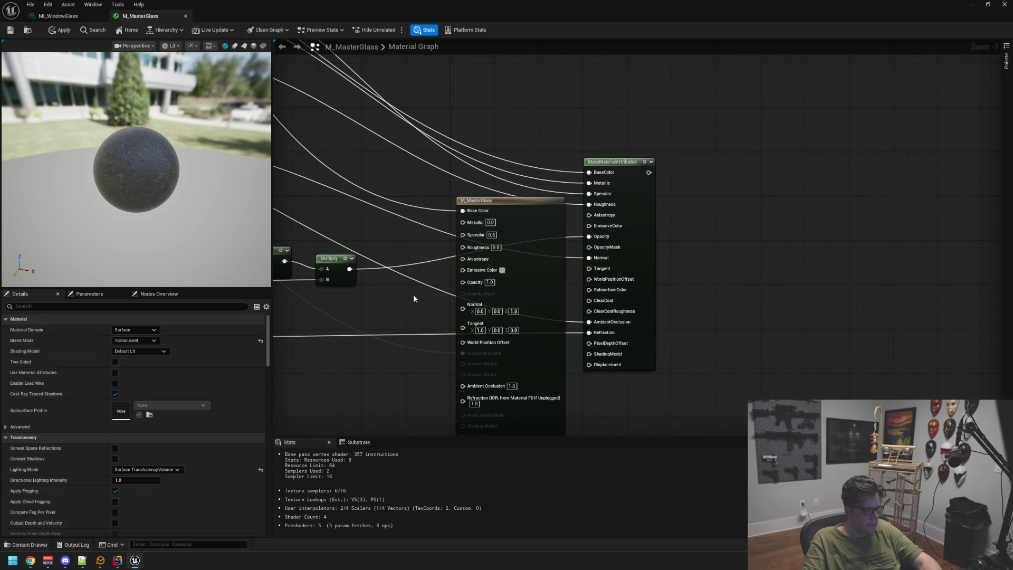
pyautogui.click(115, 373)
pyautogui.moveTo(706, 286); pyautogui.dragTo(618, 312)
pyautogui.moveTo(407, 232); pyautogui.dragTo(471, 232)
pyautogui.moveTo(639, 220); pyautogui.dragTo(517, 215)
# Add a Surface_Weather_Effects node and place it between MakeMaterialAttributes and the output.
pyautogui.rightClick(517, 213)
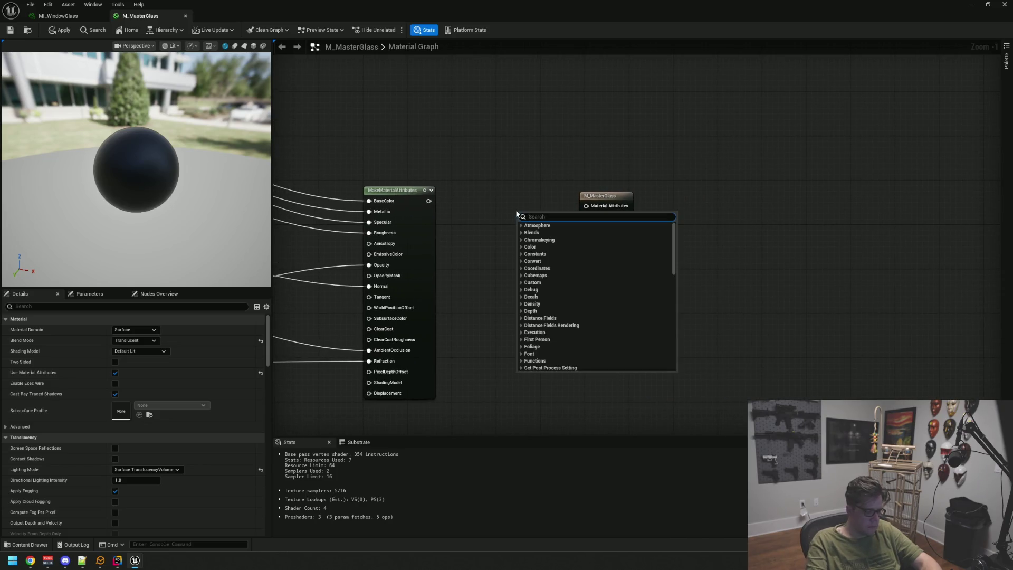
pyautogui.write('surface wea')
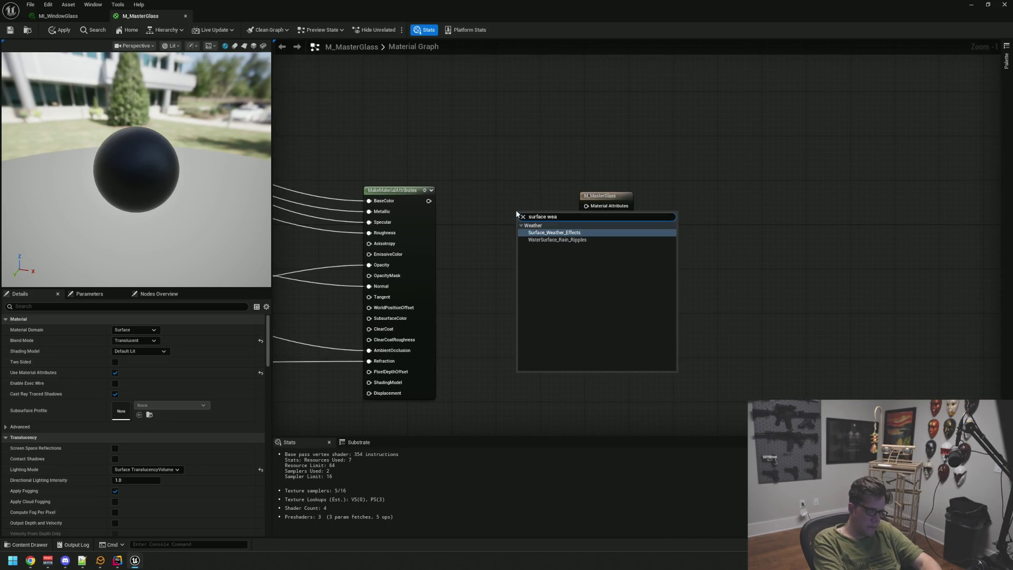
pyautogui.press('Return')
pyautogui.moveTo(602, 200)
pyautogui.mouseDown()
pyautogui.moveTo(707, 194)
pyautogui.moveTo(609, 167)
pyautogui.moveTo(592, 224)
pyautogui.mouseUp()
pyautogui.moveTo(521, 194)
pyautogui.mouseDown()
pyautogui.moveTo(552, 202)
pyautogui.moveTo(462, 212)
pyautogui.mouseUp()
# Wire MakeMaterialAttributes into Surface_Weather_Effects and its output into M_MasterGlass.
pyautogui.moveTo(592, 245)
pyautogui.mouseDown()
pyautogui.moveTo(616, 230)
pyautogui.moveTo(572, 202)
pyautogui.mouseUp()
pyautogui.moveTo(665, 218); pyautogui.dragTo(677, 217)
pyautogui.moveTo(774, 208); pyautogui.dragTo(793, 198)
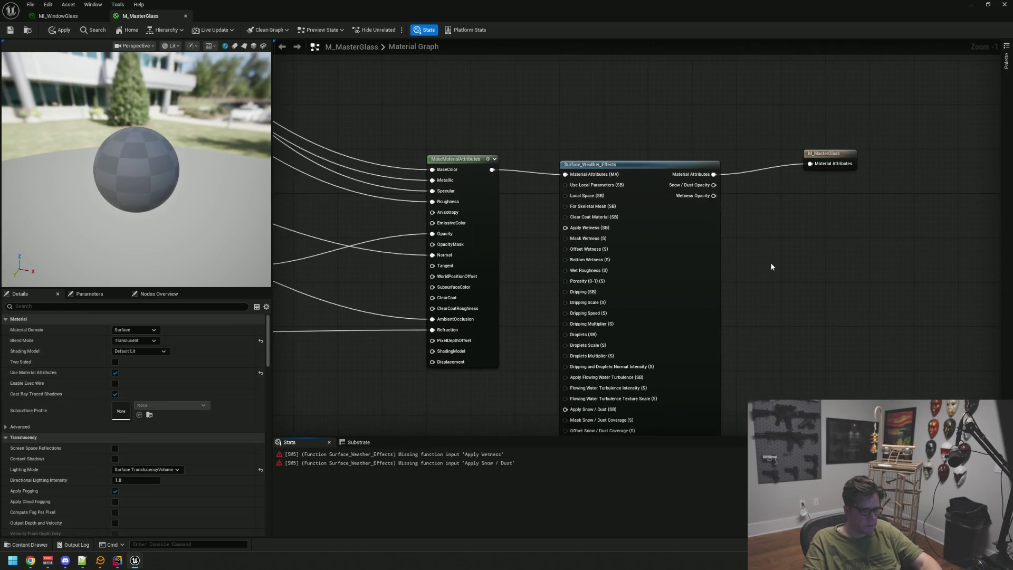
# Add a false Static Bool node and wire it into Apply Snow / Dust.
pyautogui.rightClick(771, 267)
pyautogui.write('bool')
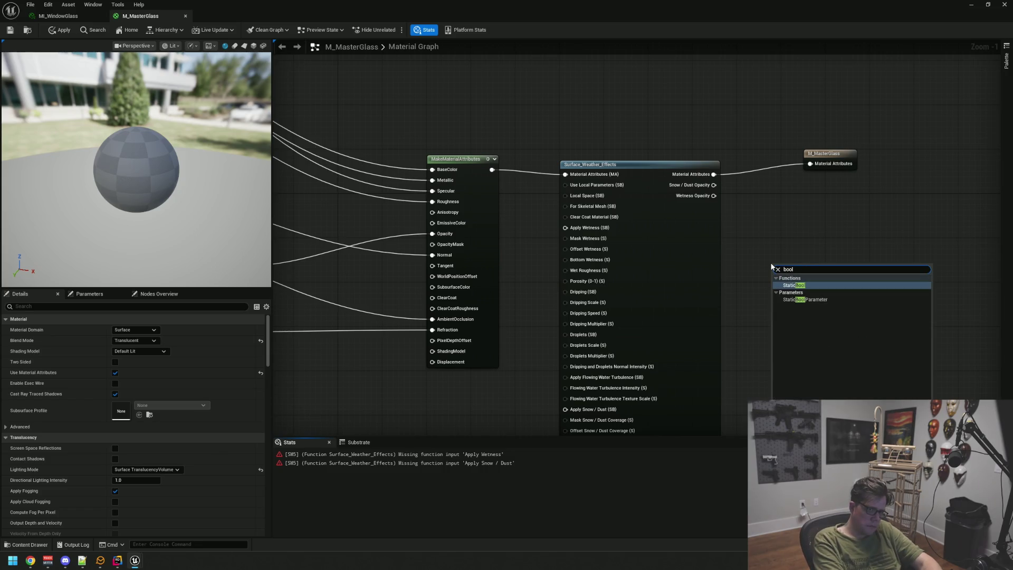
pyautogui.press('Return')
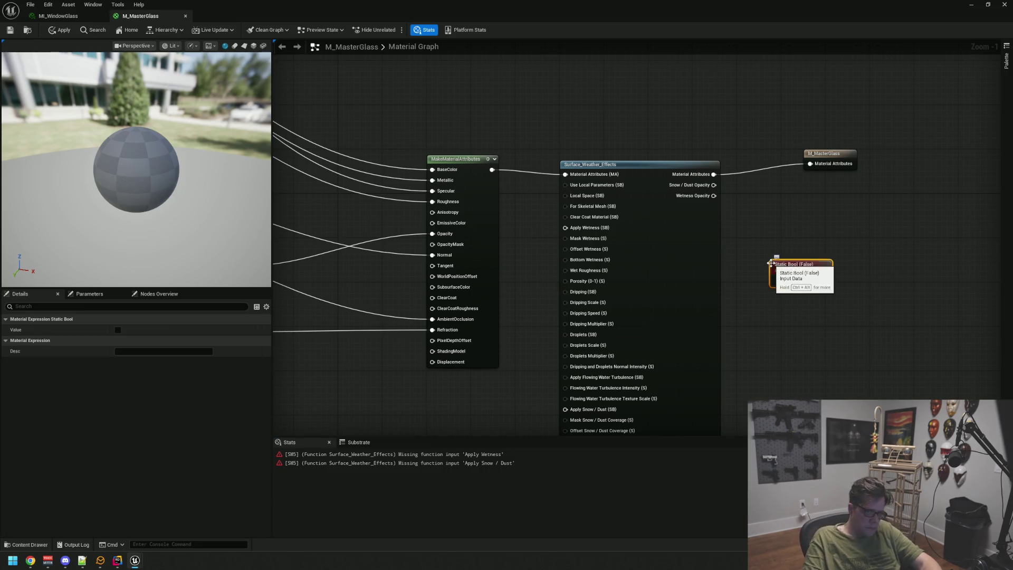
pyautogui.moveTo(580, 413); pyautogui.dragTo(579, 411)
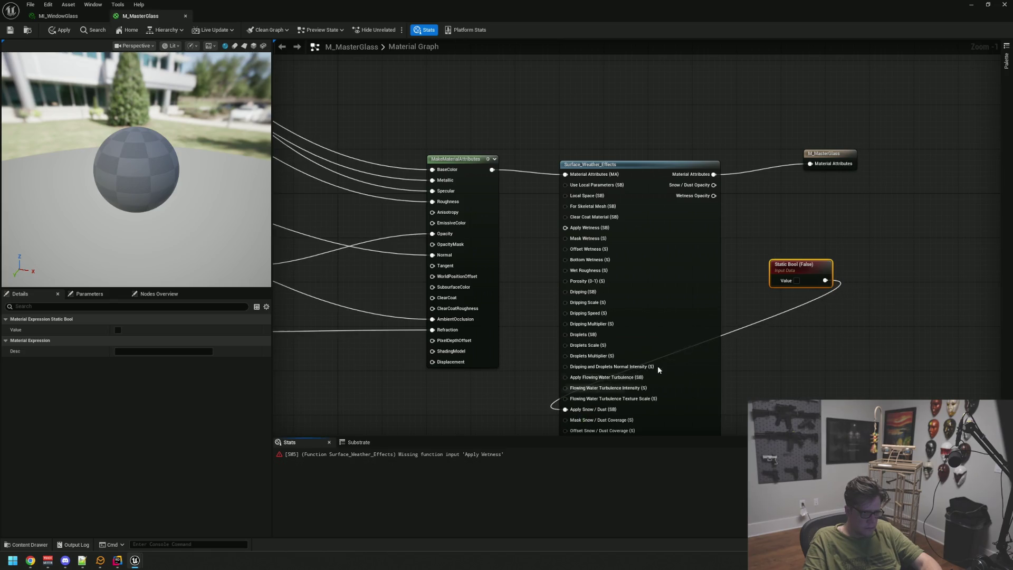
# Rearrange the graph, moving the Static Bool right and MakeMaterialAttributes left.
pyautogui.click(763, 341)
pyautogui.click(636, 180)
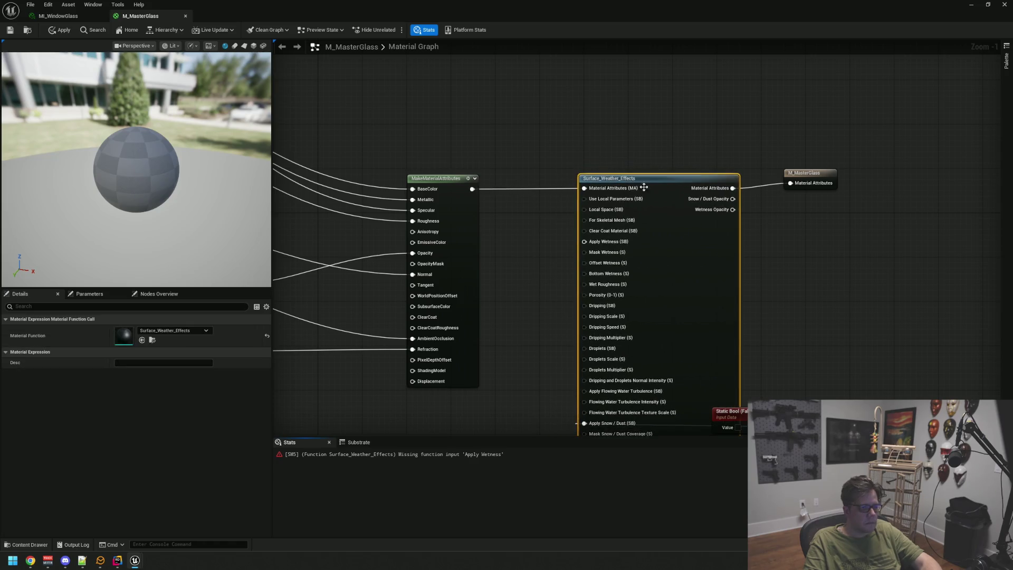
pyautogui.moveTo(745, 411); pyautogui.dragTo(786, 411)
pyautogui.click(786, 361)
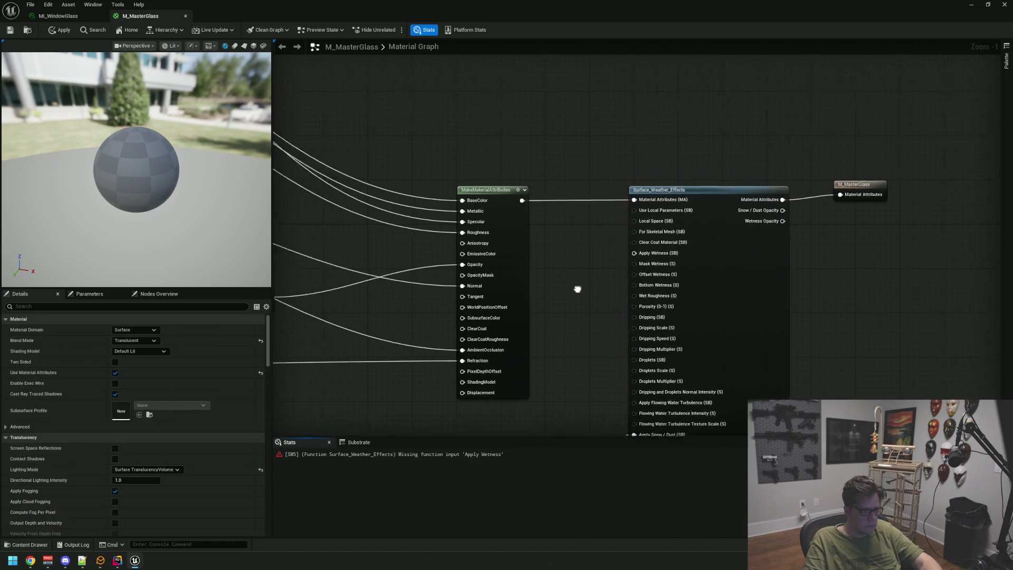
pyautogui.moveTo(586, 209); pyautogui.dragTo(493, 209)
pyautogui.click(639, 275)
# Add a Static Bool Parameter named Wetness and wire it into Apply Wetness.
pyautogui.rightClick(553, 248)
pyautogui.write('bool')
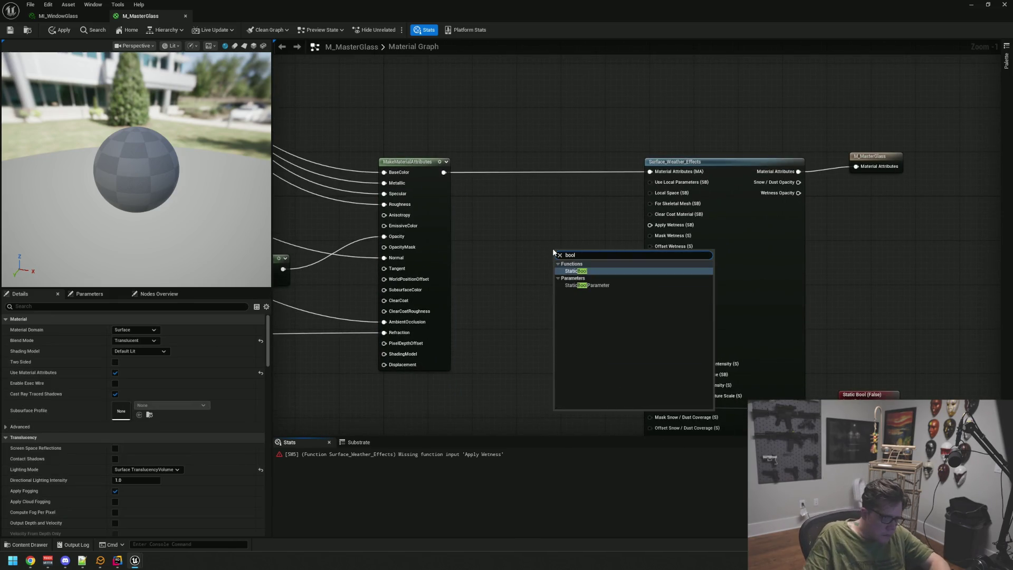
pyautogui.click(606, 285)
pyautogui.write('Wetness')
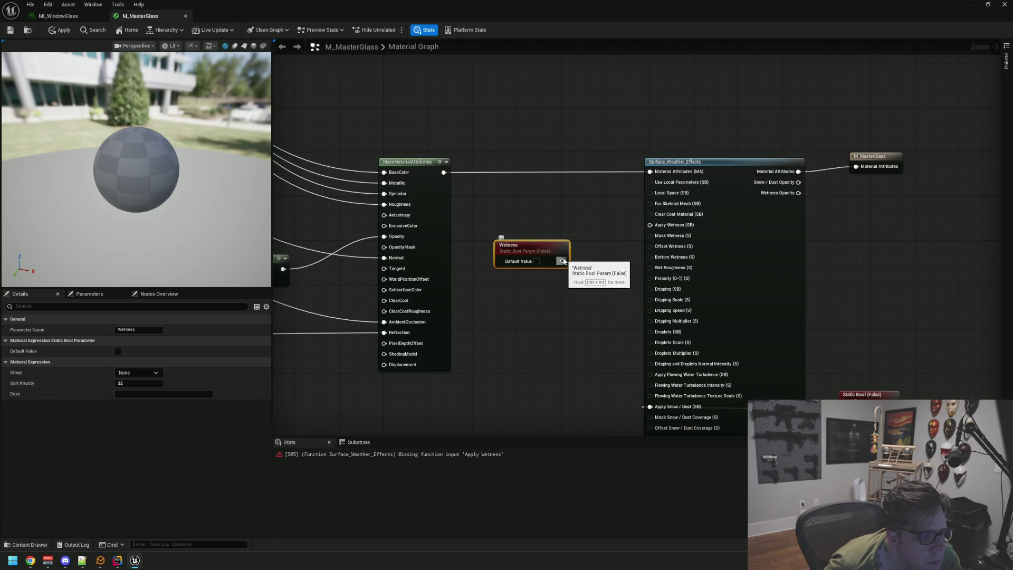
pyautogui.moveTo(653, 227); pyautogui.dragTo(651, 226)
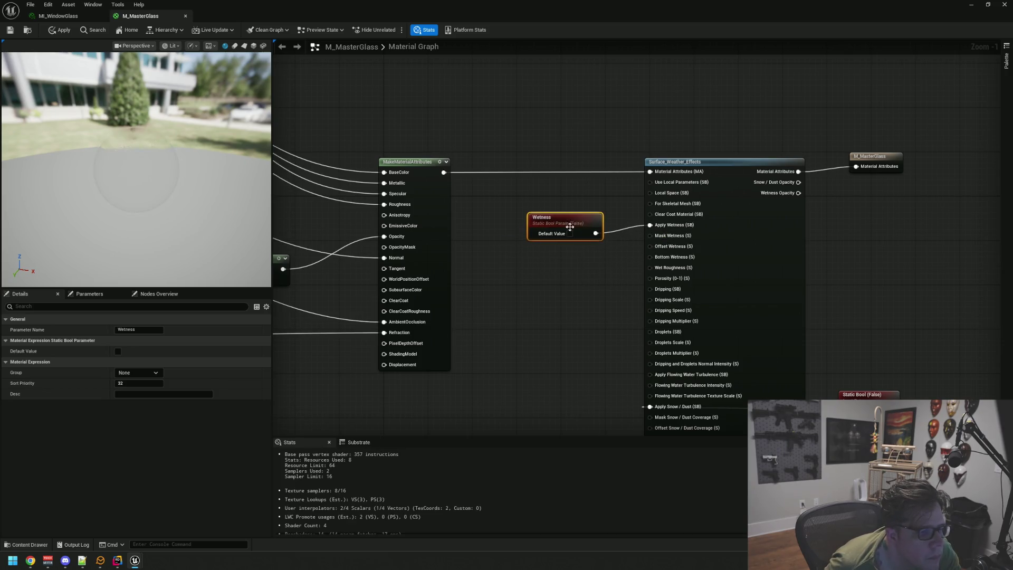
pyautogui.click(554, 270)
# Place a Constant node in the graph and bring up its options.
pyautogui.rightClick(536, 284)
pyautogui.press('Escape')
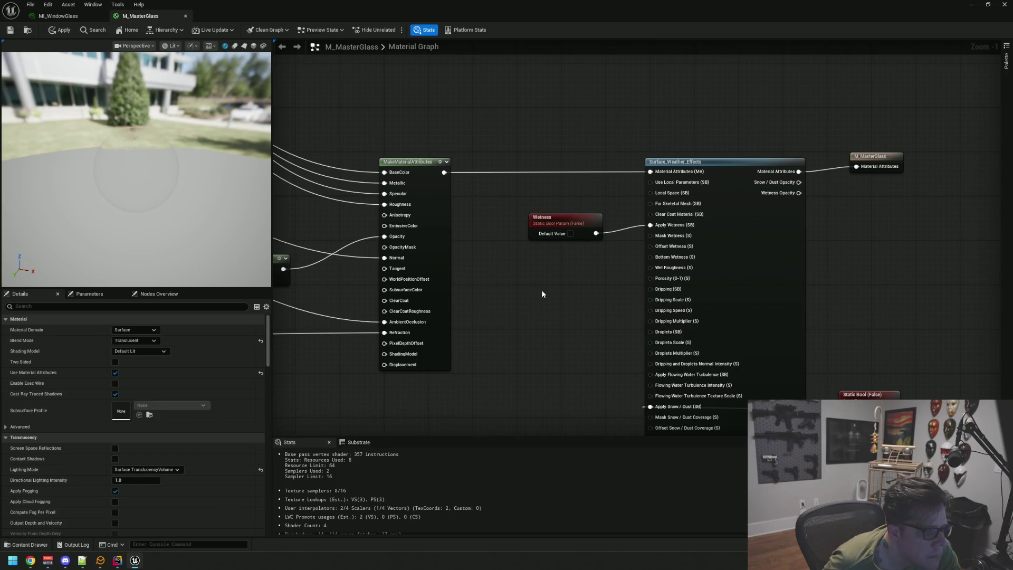
pyautogui.click(541, 290)
pyautogui.rightClick(551, 298)
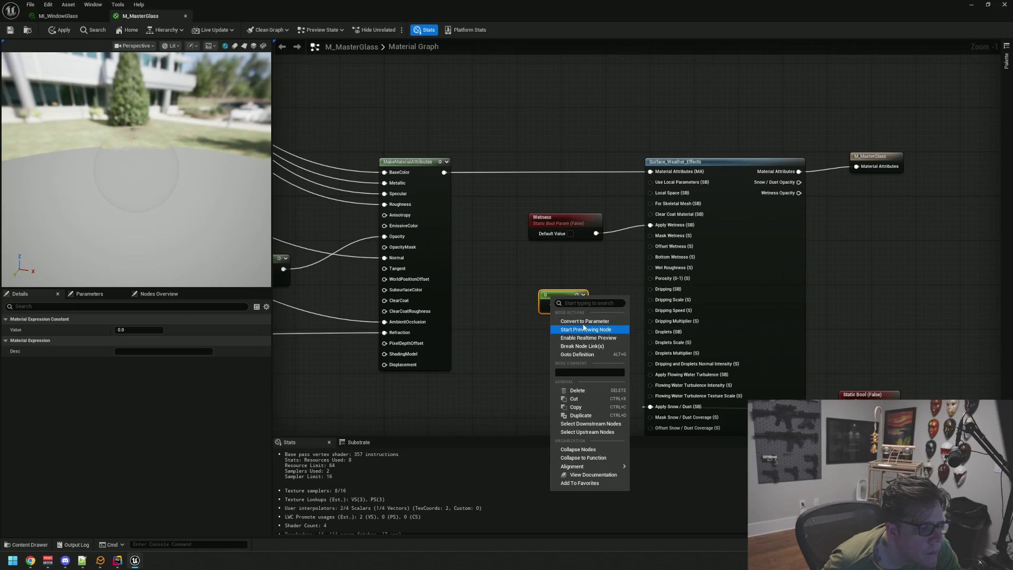